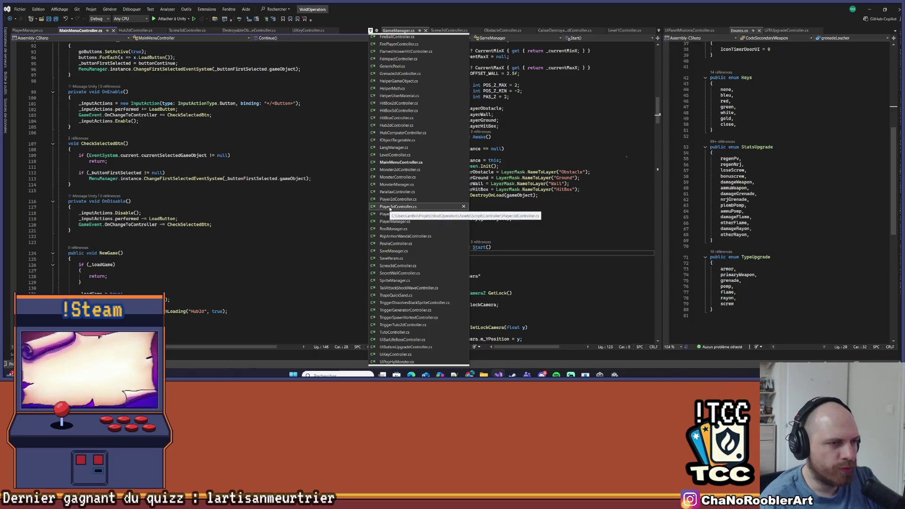
Open Player3dController.cs in the left code pane and scroll through it.
{"action": "left_click", "coordinate": [397, 207]}
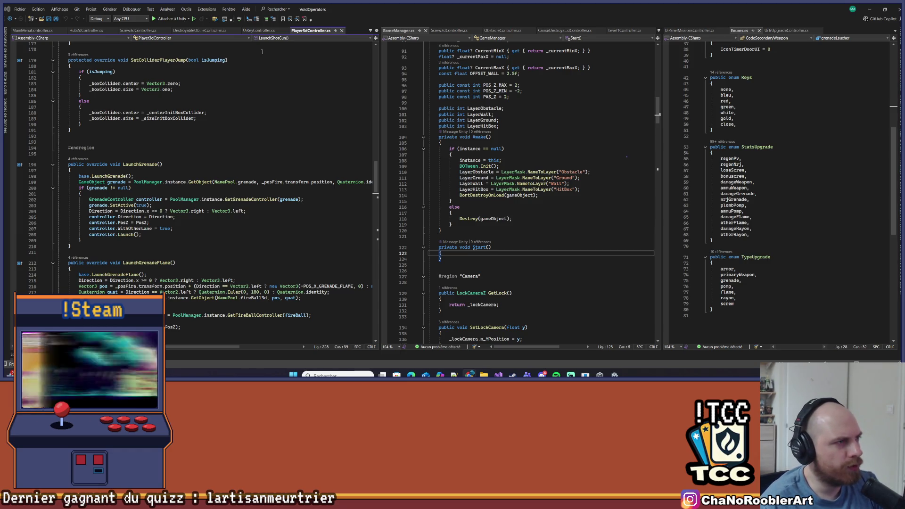
{"action": "scroll", "coordinate": [292, 205], "scroll_direction": "up", "scroll_amount": 7}
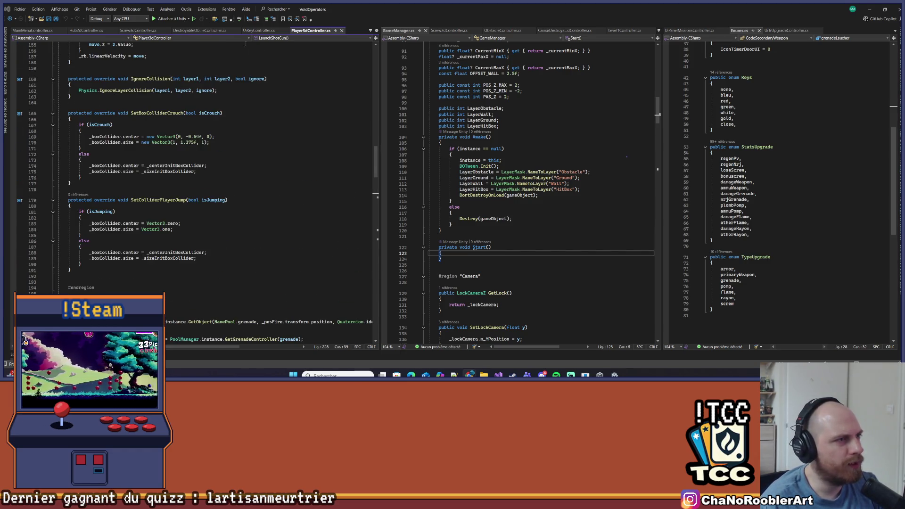
{"action": "scroll", "coordinate": [177, 75], "scroll_direction": "up", "scroll_amount": 20}
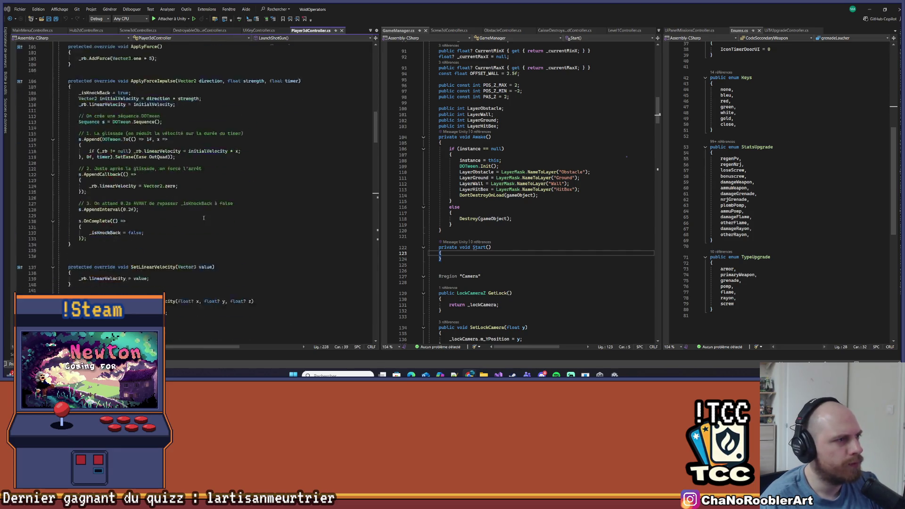
{"action": "scroll", "coordinate": [170, 91], "scroll_direction": "up", "scroll_amount": 5, "text": "ctrl"}
{"action": "scroll", "coordinate": [171, 91], "scroll_direction": "down", "scroll_amount": 3, "text": "ctrl"}
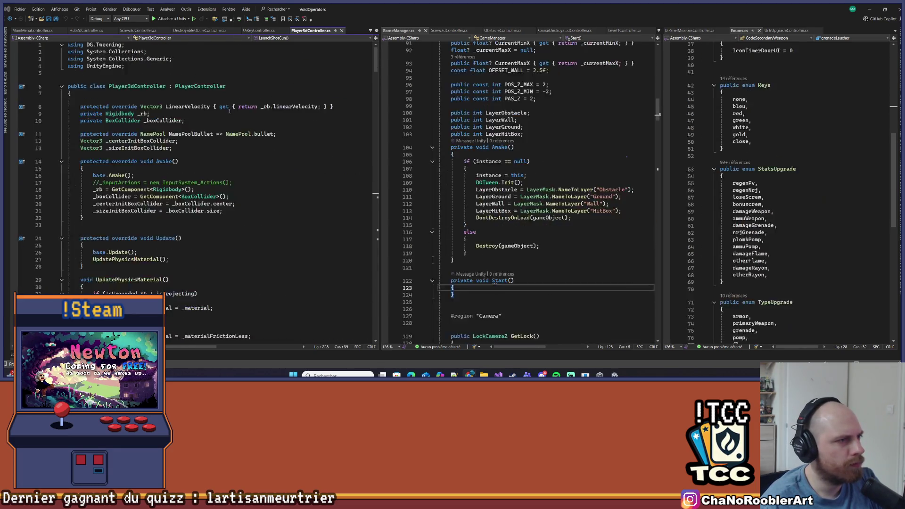
Open the PlayerController base class and scroll down to its [SerializeField] declarations.
{"action": "left_click", "coordinate": [187, 85], "text": "ctrl"}
{"action": "scroll", "coordinate": [187, 85], "scroll_direction": "down", "scroll_amount": 15}
{"action": "scroll", "coordinate": [230, 249], "scroll_direction": "down", "scroll_amount": 7}
{"action": "left_click", "coordinate": [243, 223]}
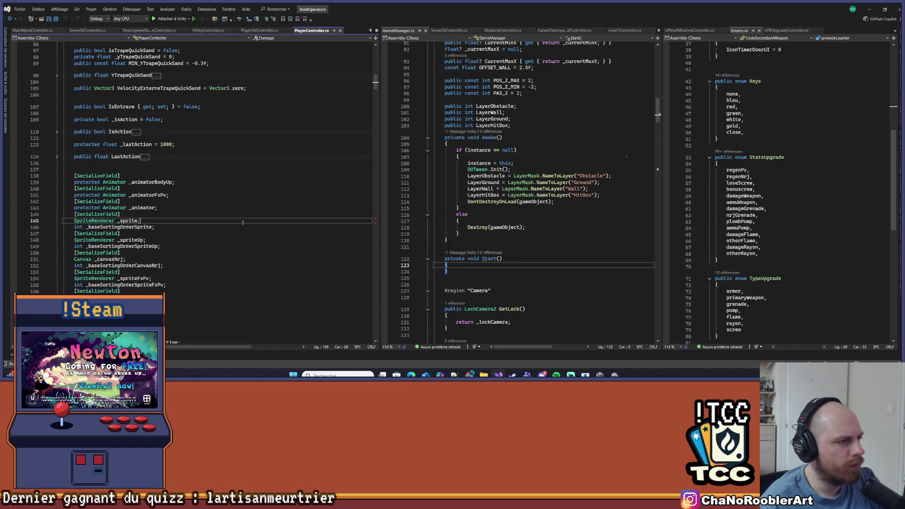
Search PlayerController.cs for 'jump' and step through the matches.
{"action": "key", "text": "ctrl+f"}
{"action": "type", "text": "jump"}
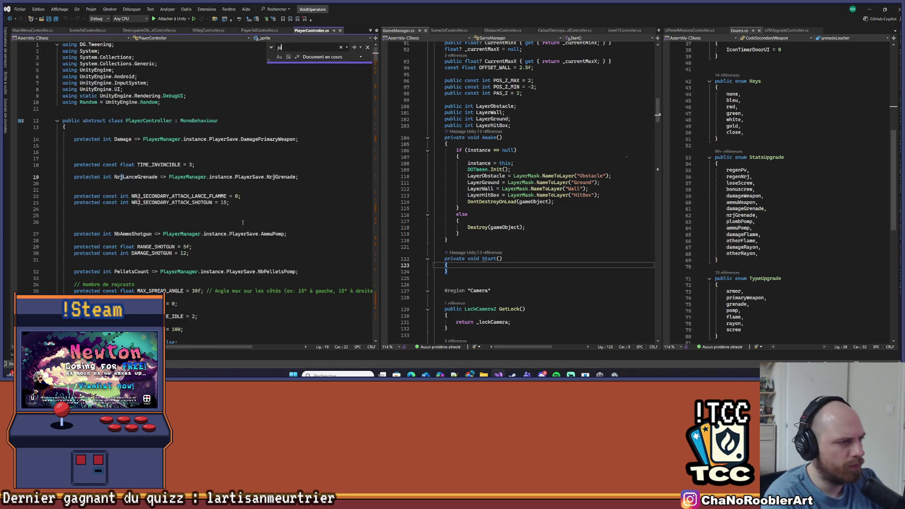
{"action": "key", "text": "Return"}
{"action": "key", "text": "Return"}
{"action": "key", "text": "Return"}
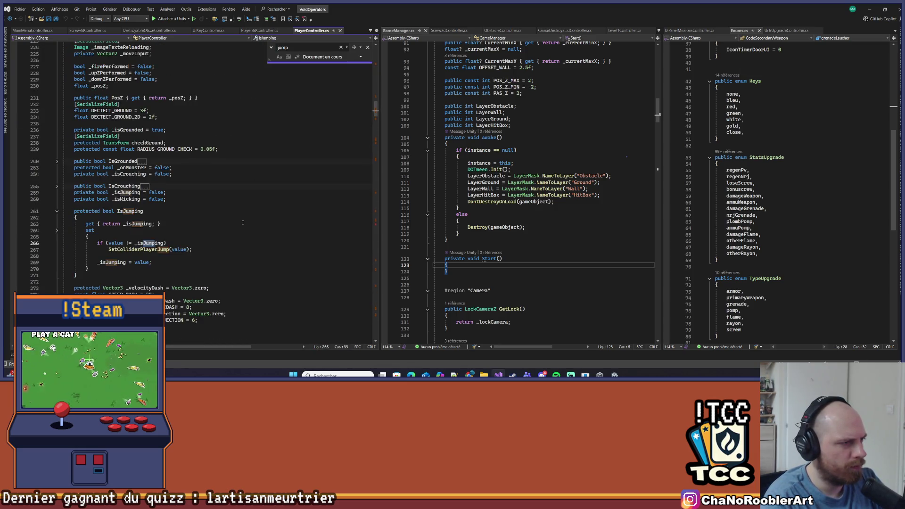
{"action": "scroll", "coordinate": [231, 213], "scroll_direction": "down", "scroll_amount": 20}
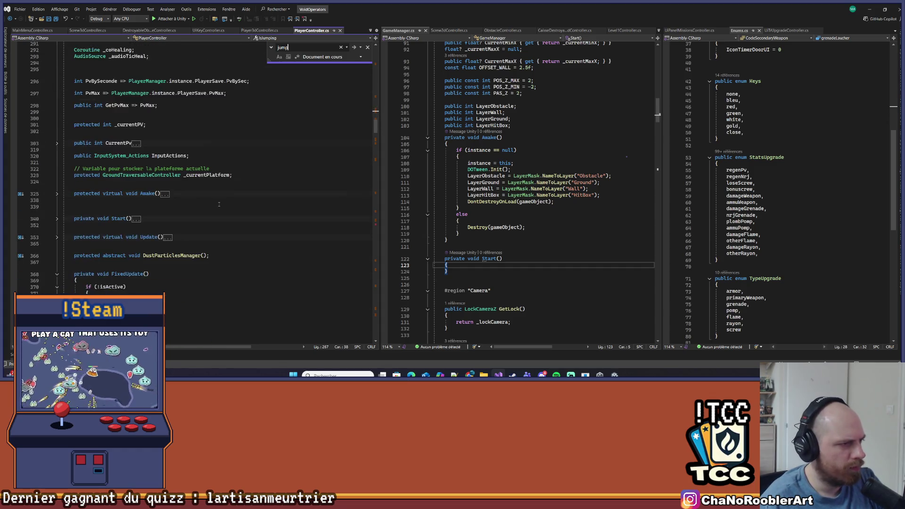
{"action": "scroll", "coordinate": [219, 204], "scroll_direction": "down", "scroll_amount": 4}
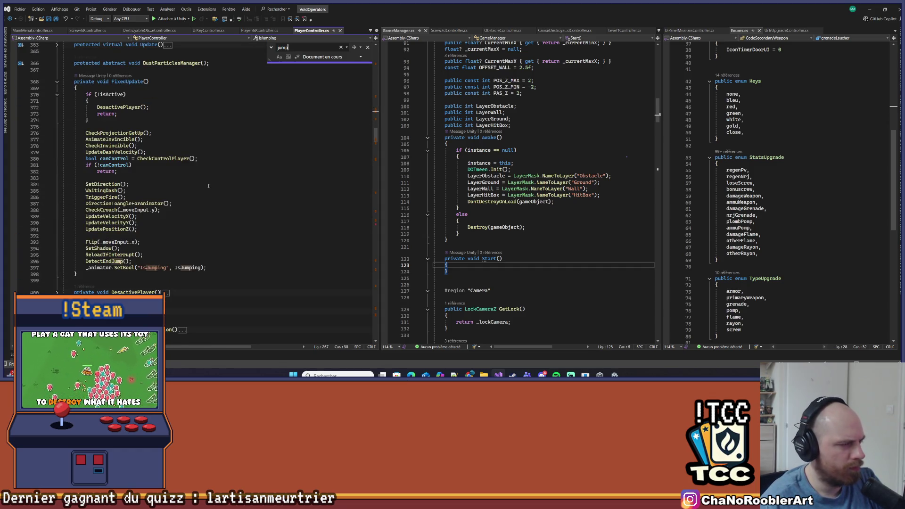
{"action": "left_click", "coordinate": [367, 47]}
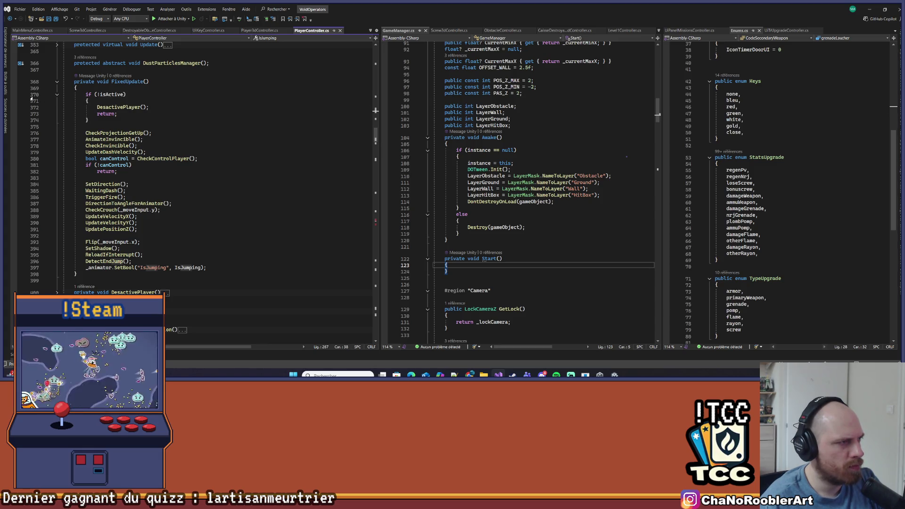
Set a breakpoint on the DesactivePlayer() call in FixedUpdate and attach the debugger to Unity.
{"action": "left_click", "coordinate": [14, 95]}
{"action": "left_click", "coordinate": [14, 94]}
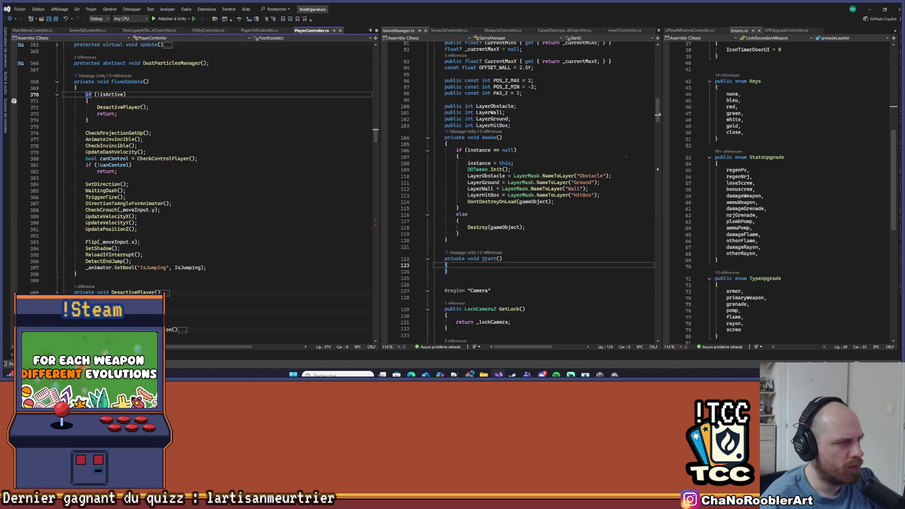
{"action": "left_click", "coordinate": [14, 108]}
{"action": "left_click", "coordinate": [174, 19]}
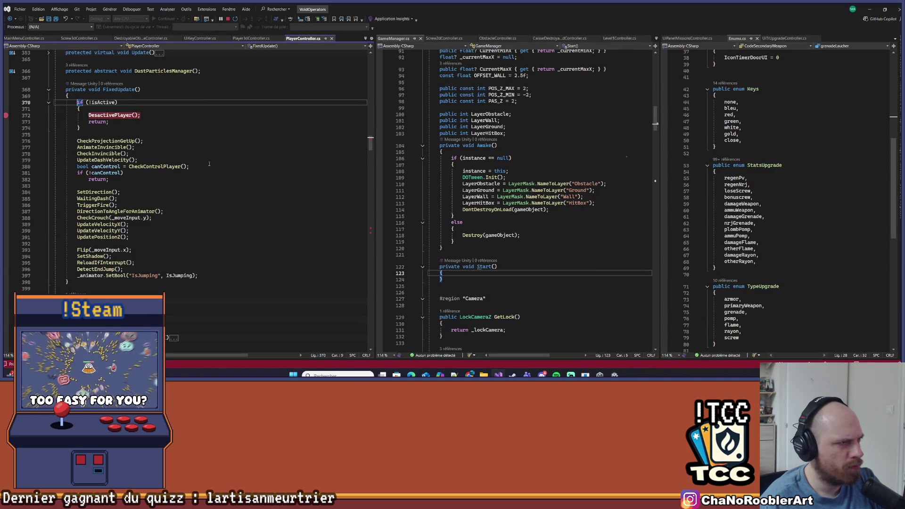
Scroll further through PlayerController.cs, then bring up Unity running the hub scene in Play mode.
{"action": "scroll", "coordinate": [209, 164], "scroll_direction": "down", "scroll_amount": 15}
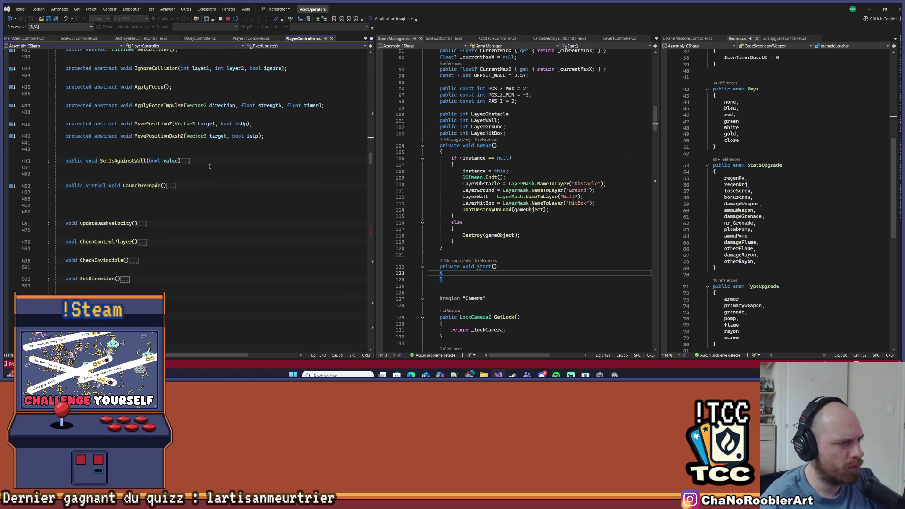
{"action": "scroll", "coordinate": [209, 166], "scroll_direction": "down", "scroll_amount": 15}
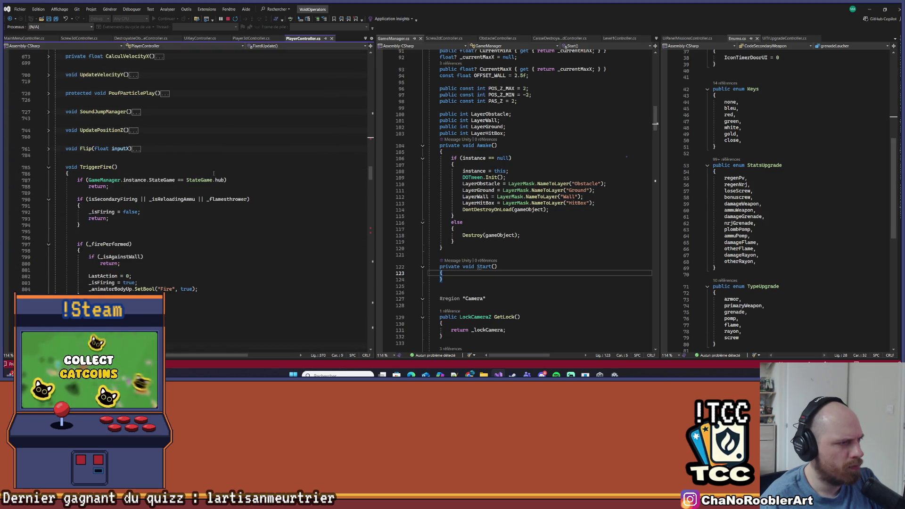
{"action": "scroll", "coordinate": [191, 168], "scroll_direction": "down", "scroll_amount": 6}
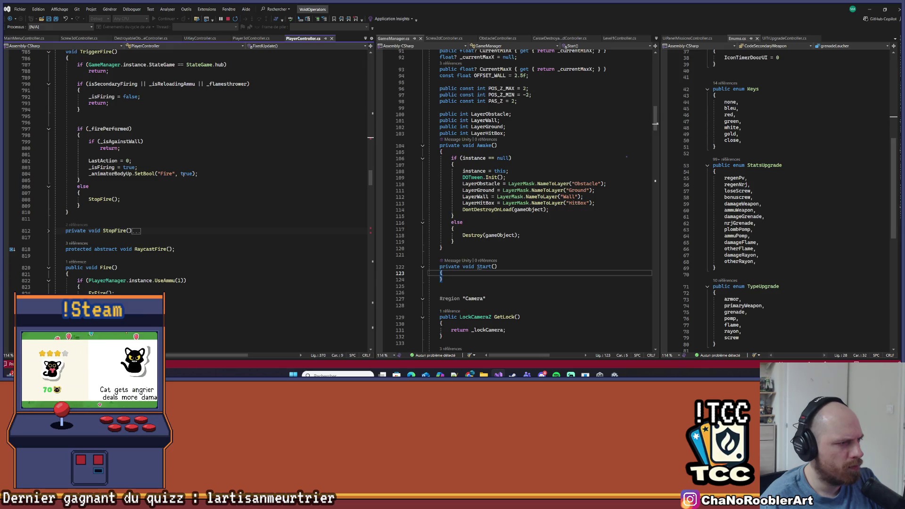
{"action": "scroll", "coordinate": [184, 174], "scroll_direction": "down", "scroll_amount": 10}
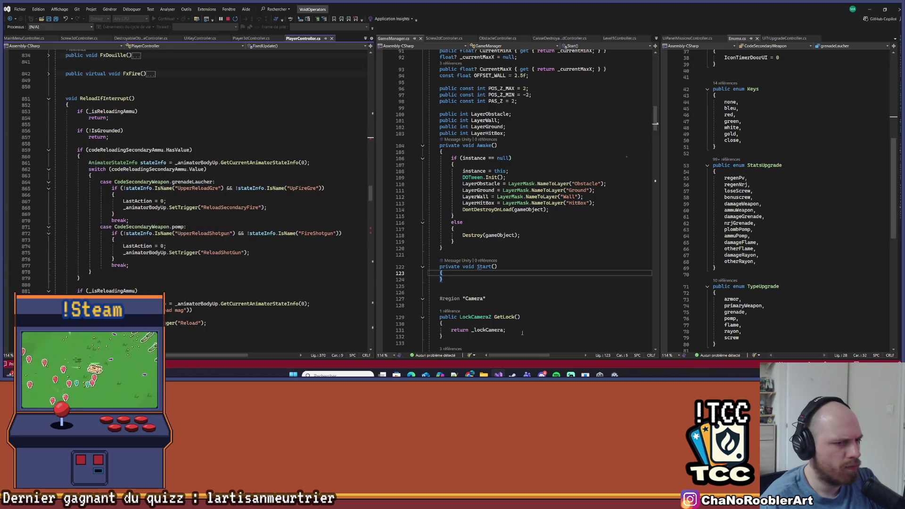
{"action": "key", "text": "alt+Tab"}
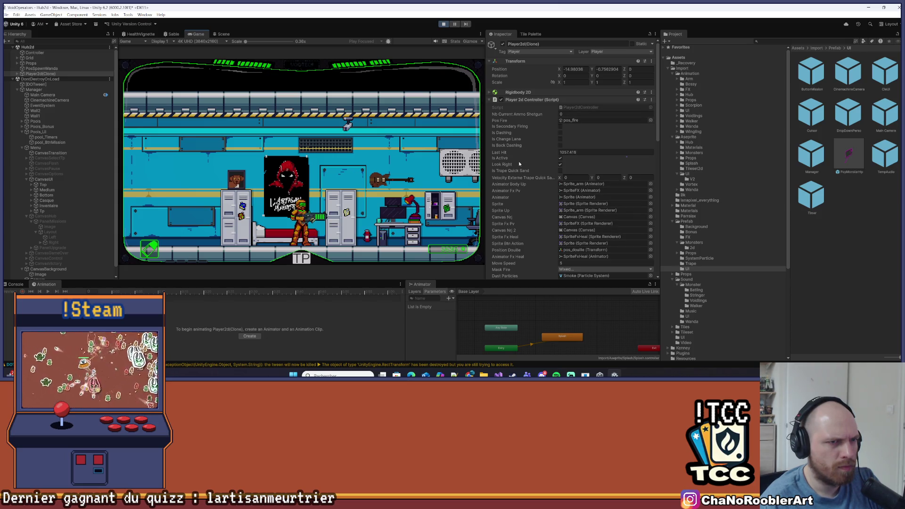
Review the Player 2d Controller and Capsule Collider 2D values in the Inspector, then return to Visual Studio.
{"action": "scroll", "coordinate": [520, 173], "scroll_direction": "down", "scroll_amount": 5}
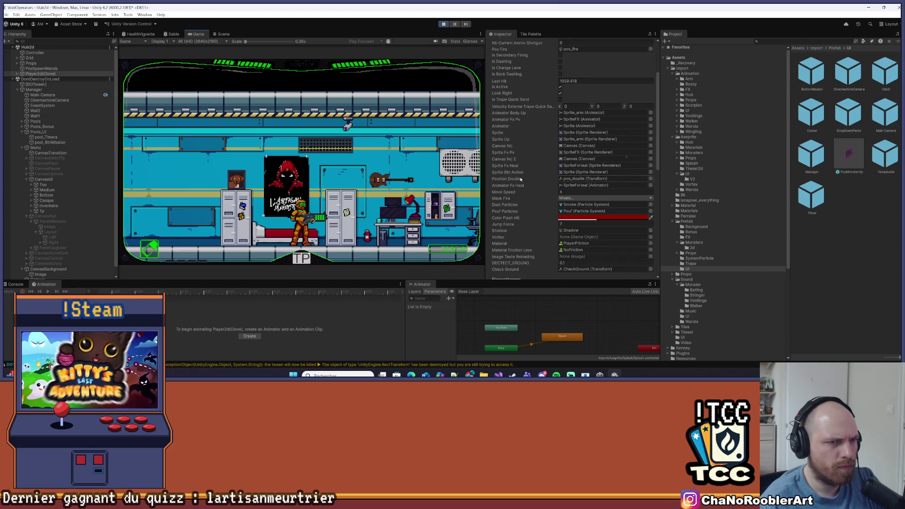
{"action": "scroll", "coordinate": [520, 179], "scroll_direction": "down", "scroll_amount": 10}
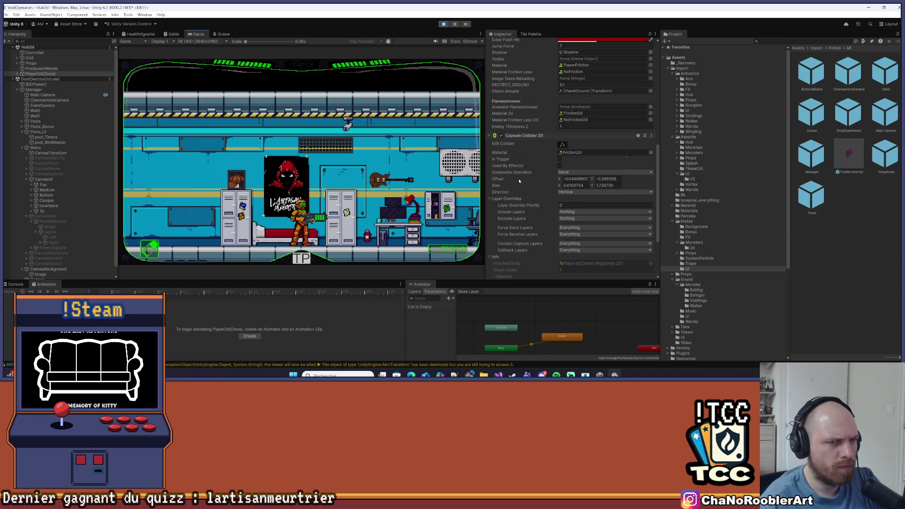
{"action": "scroll", "coordinate": [518, 180], "scroll_direction": "down", "scroll_amount": 1}
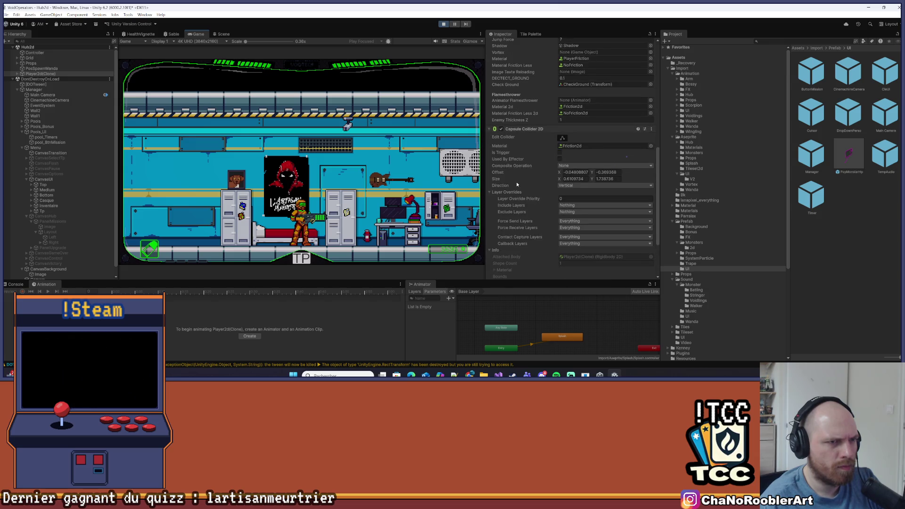
{"action": "scroll", "coordinate": [516, 182], "scroll_direction": "up", "scroll_amount": 3}
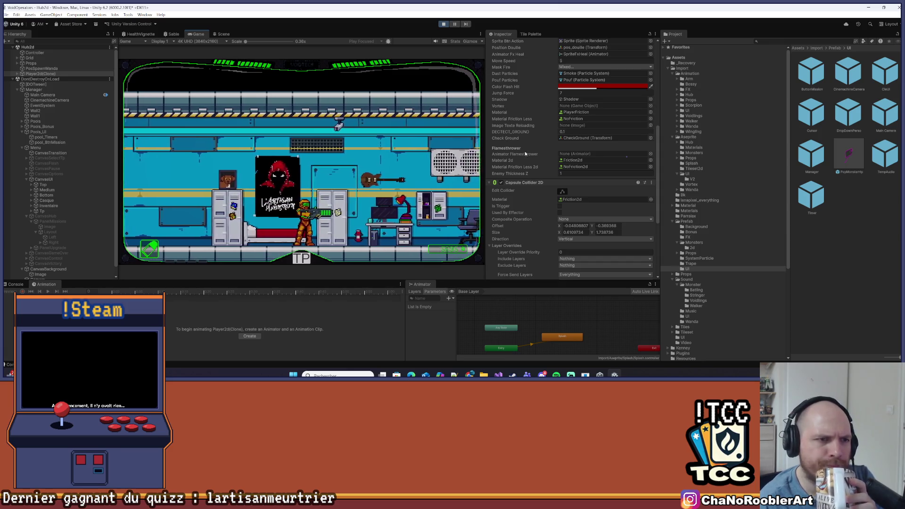
{"action": "scroll", "coordinate": [526, 151], "scroll_direction": "up", "scroll_amount": 5}
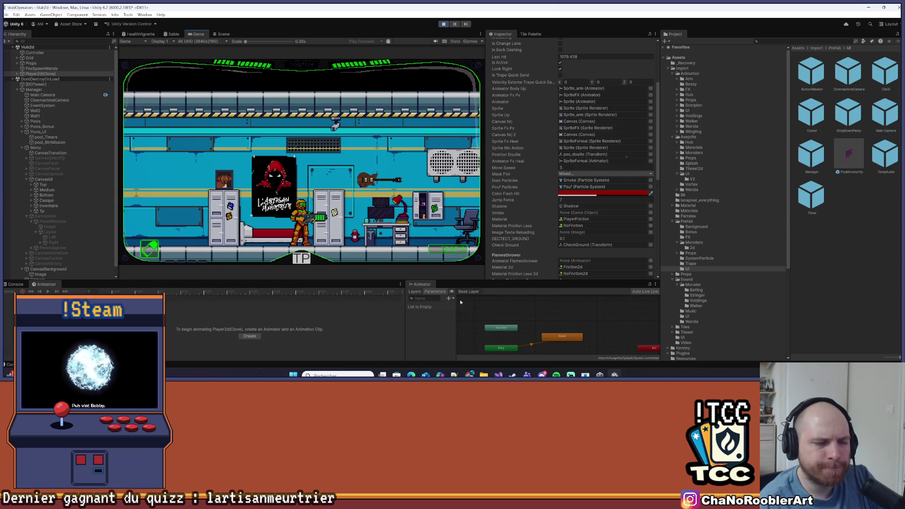
{"action": "key", "text": "alt+Tab"}
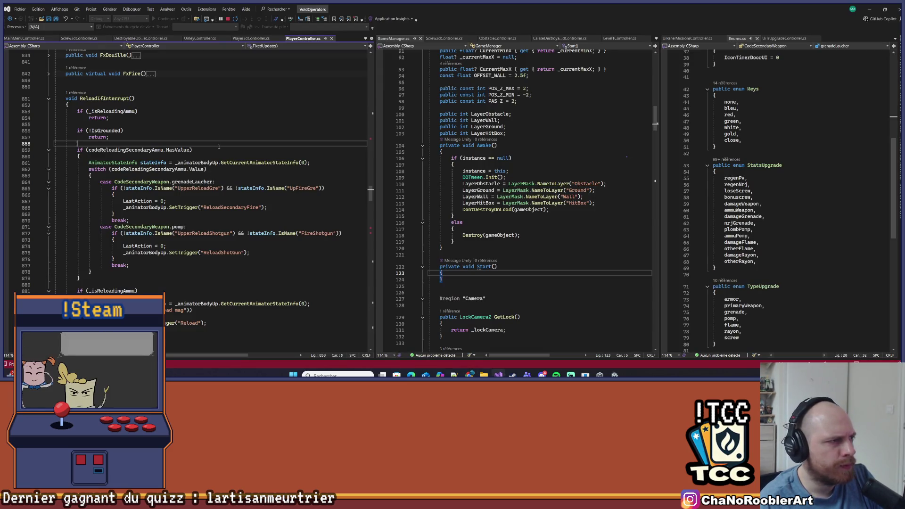
Jump to the _jumpForce declaration, open Player3dController.cs via Go To Implementation, then return to Unity.
{"action": "double_click", "coordinate": [132, 200]}
{"action": "key", "text": "F12"}
{"action": "key", "text": "ctrl+minus"}
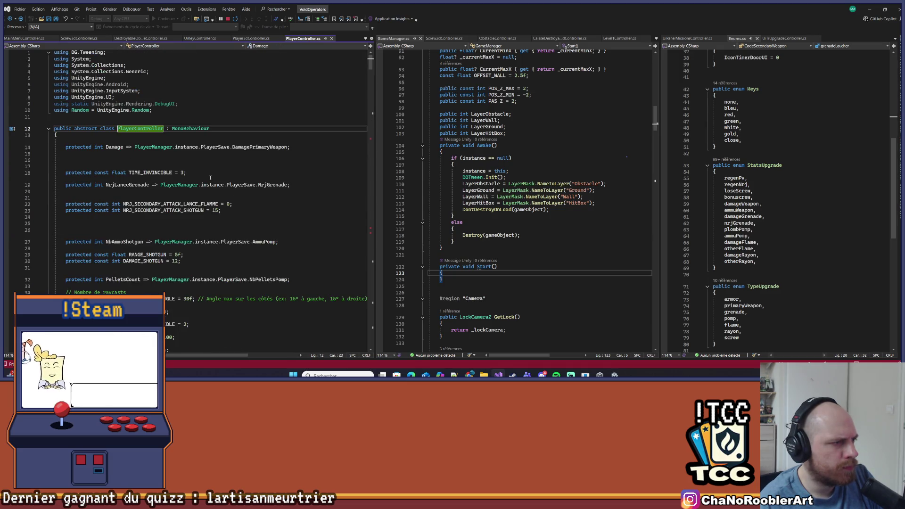
{"action": "key", "text": "ctrl+F12"}
{"action": "left_click", "coordinate": [531, 164]}
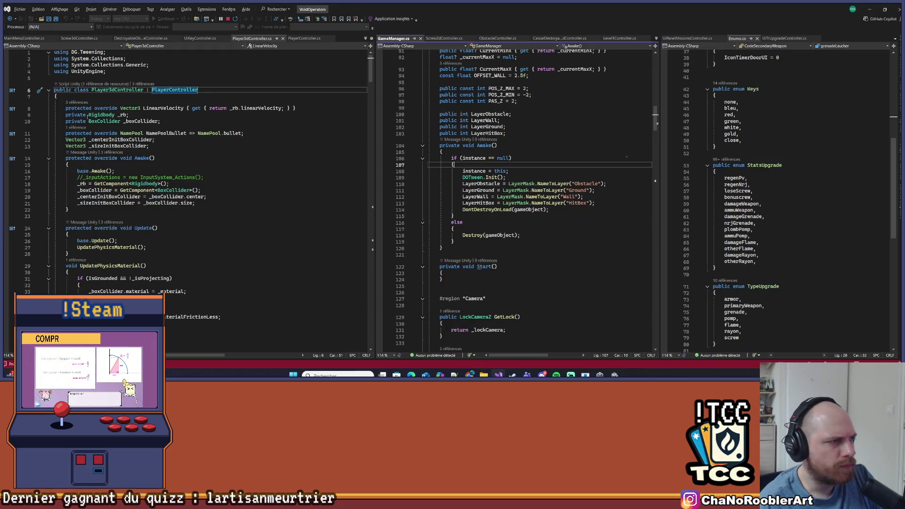
{"action": "key", "text": "alt+Tab"}
{"action": "scroll", "coordinate": [607, 161], "scroll_direction": "up", "scroll_amount": 5}
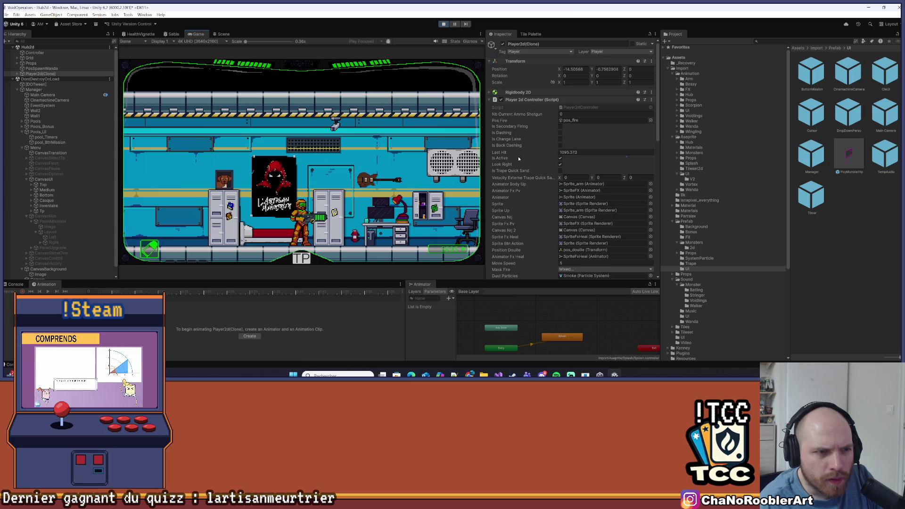
{"action": "scroll", "coordinate": [520, 153], "scroll_direction": "down", "scroll_amount": 8}
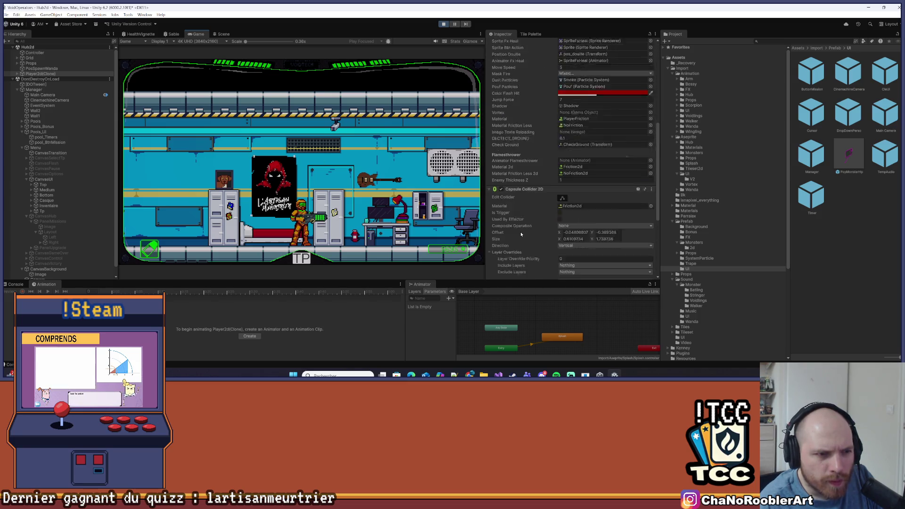
{"action": "scroll", "coordinate": [520, 234], "scroll_direction": "up", "scroll_amount": 8}
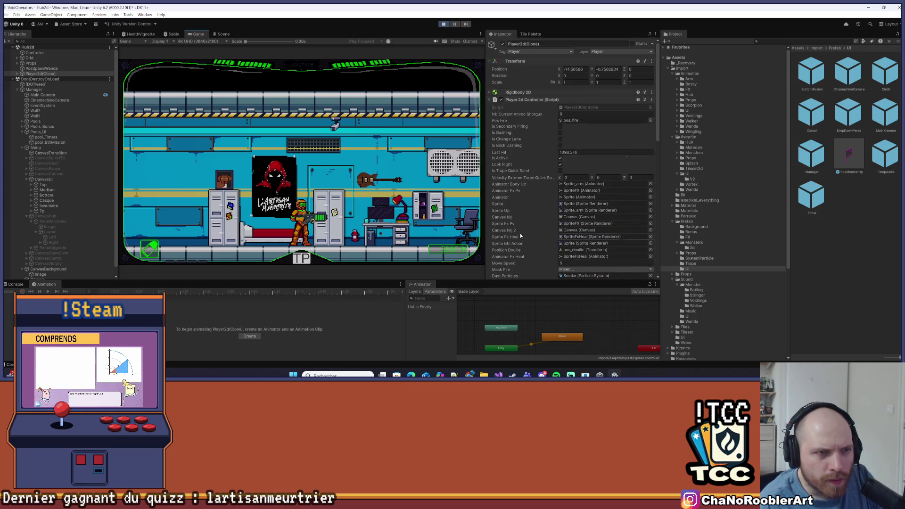
{"action": "left_click", "coordinate": [655, 34]}
{"action": "left_click", "coordinate": [674, 57]}
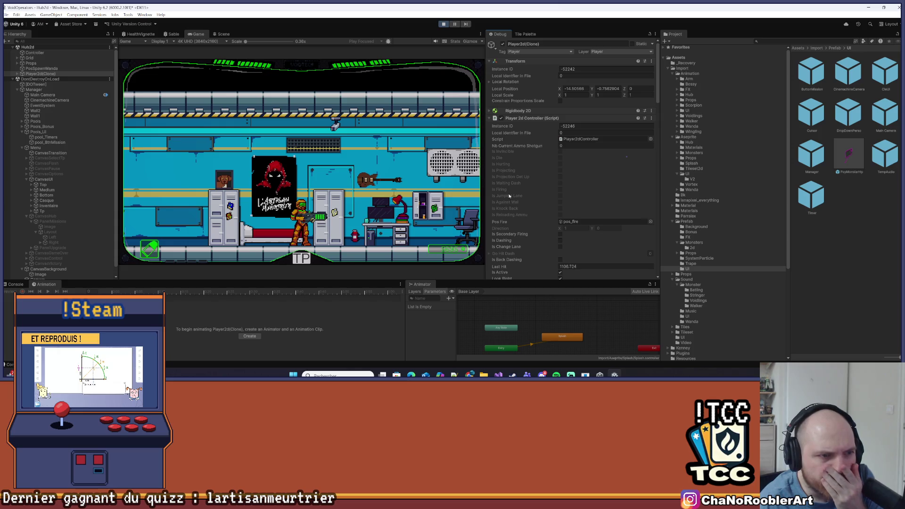
{"action": "scroll", "coordinate": [515, 180], "scroll_direction": "down", "scroll_amount": 6}
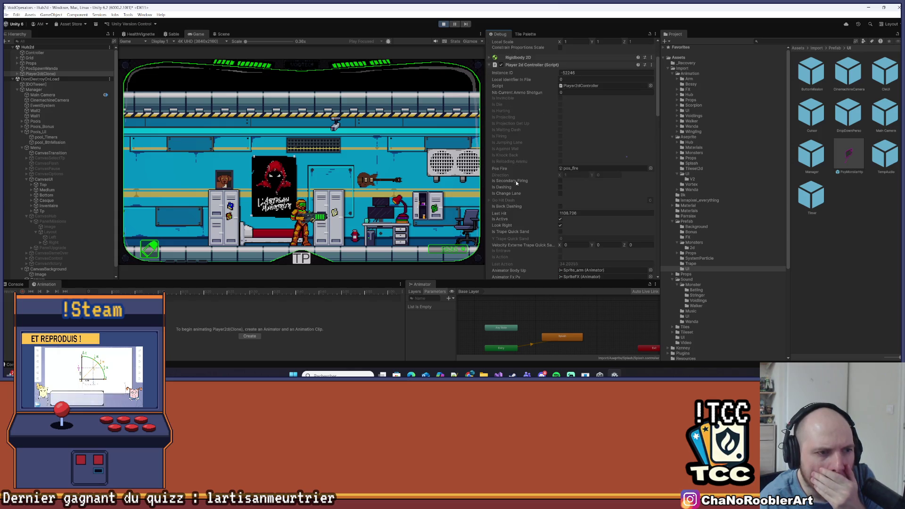
{"action": "scroll", "coordinate": [516, 182], "scroll_direction": "down", "scroll_amount": 8}
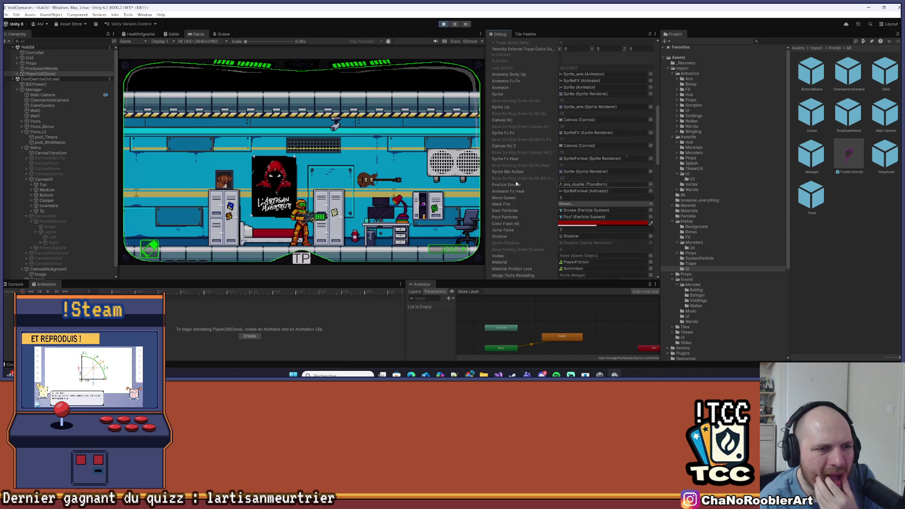
{"action": "scroll", "coordinate": [517, 184], "scroll_direction": "down", "scroll_amount": 6}
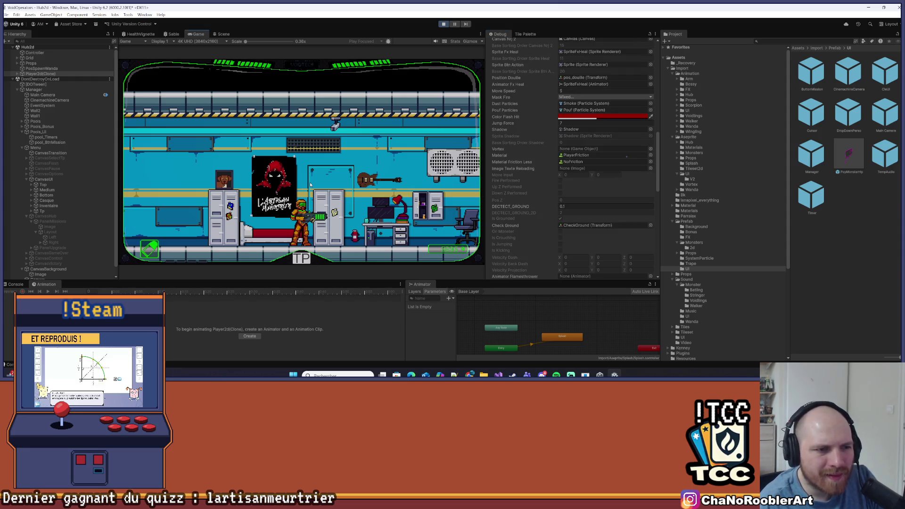
{"action": "key", "text": "Left"}
{"action": "key", "text": "Right"}
Go to the PlayerController definition from GameManager and expand OnEnable() to show its input action bindings.
{"action": "key", "text": "alt+Tab"}
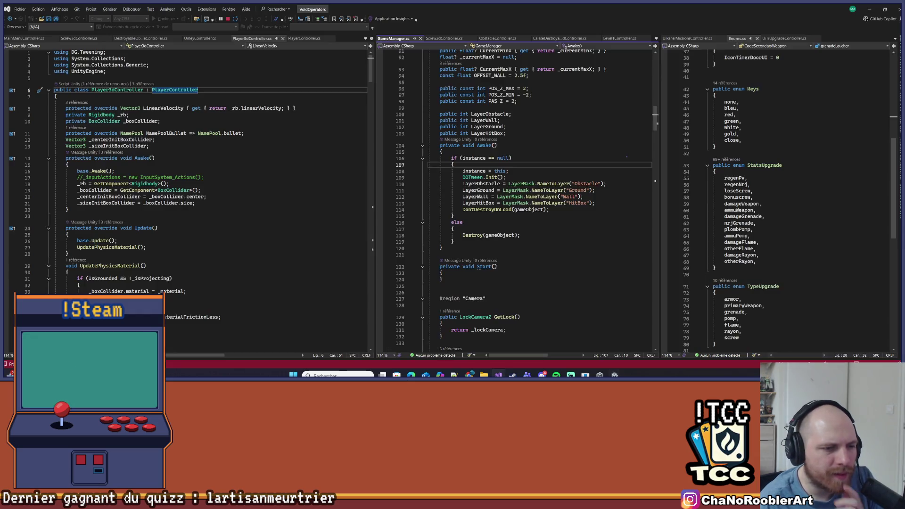
{"action": "left_click", "coordinate": [582, 162]}
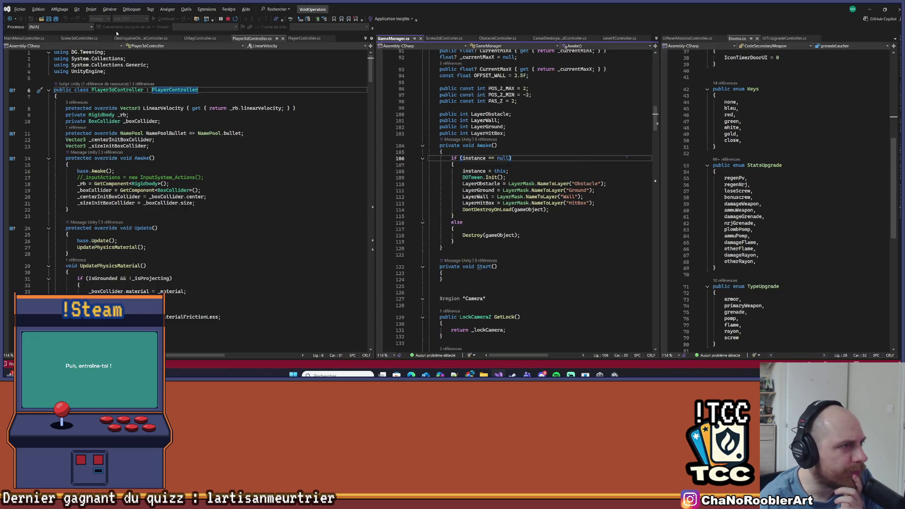
{"action": "key", "text": "F12"}
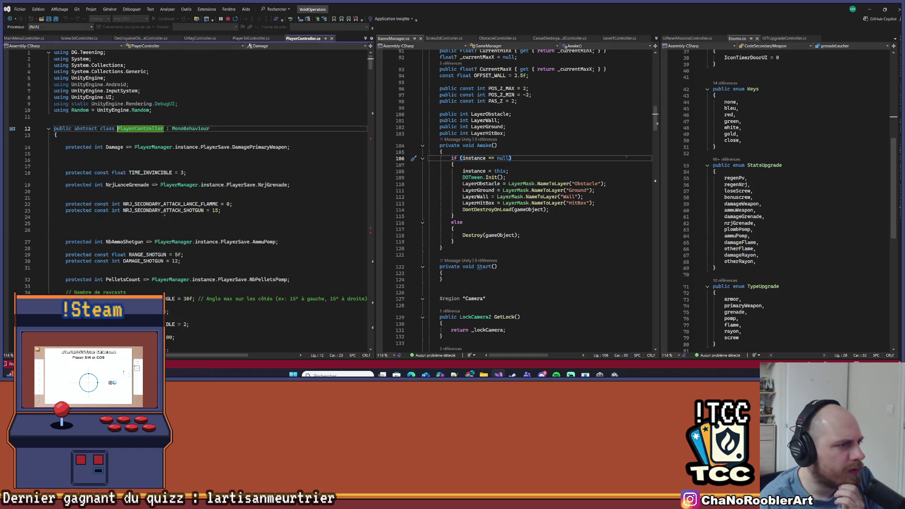
{"action": "scroll", "coordinate": [182, 178], "scroll_direction": "down", "scroll_amount": 20}
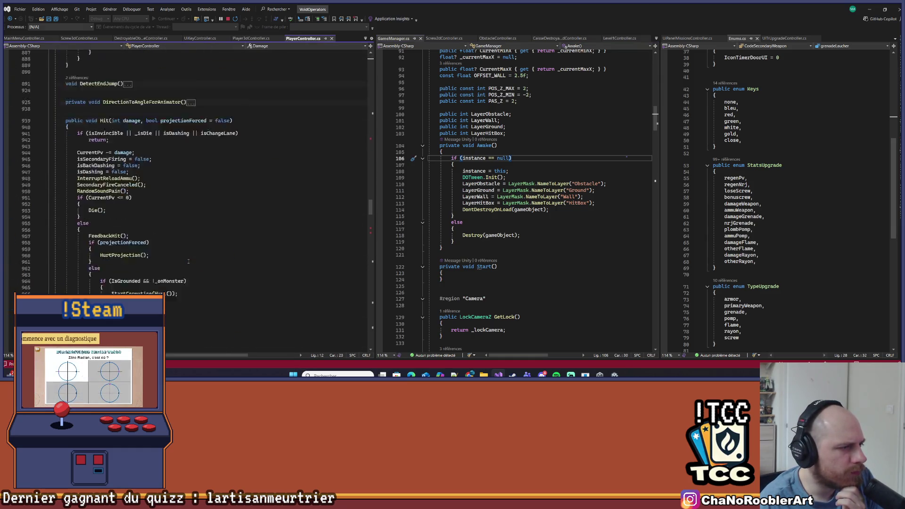
{"action": "scroll", "coordinate": [189, 261], "scroll_direction": "down", "scroll_amount": 20}
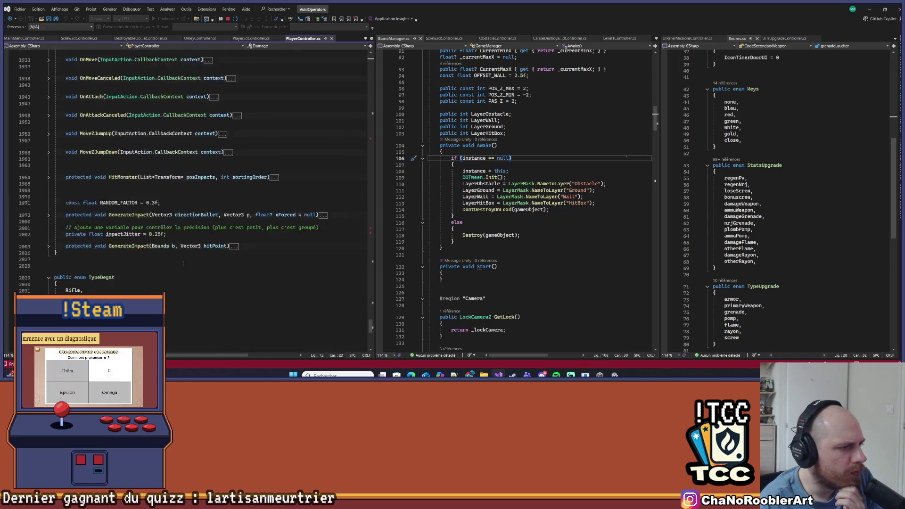
{"action": "scroll", "coordinate": [183, 264], "scroll_direction": "up", "scroll_amount": 2}
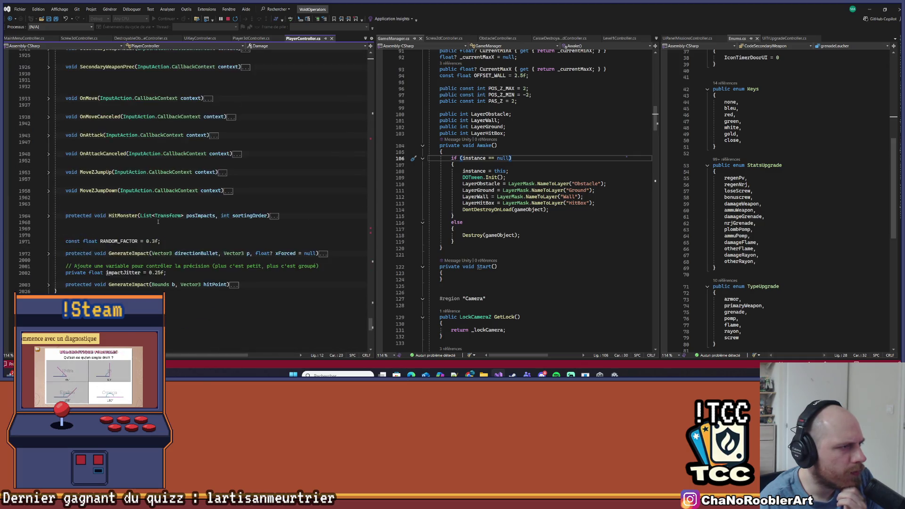
{"action": "scroll", "coordinate": [157, 222], "scroll_direction": "up", "scroll_amount": 3}
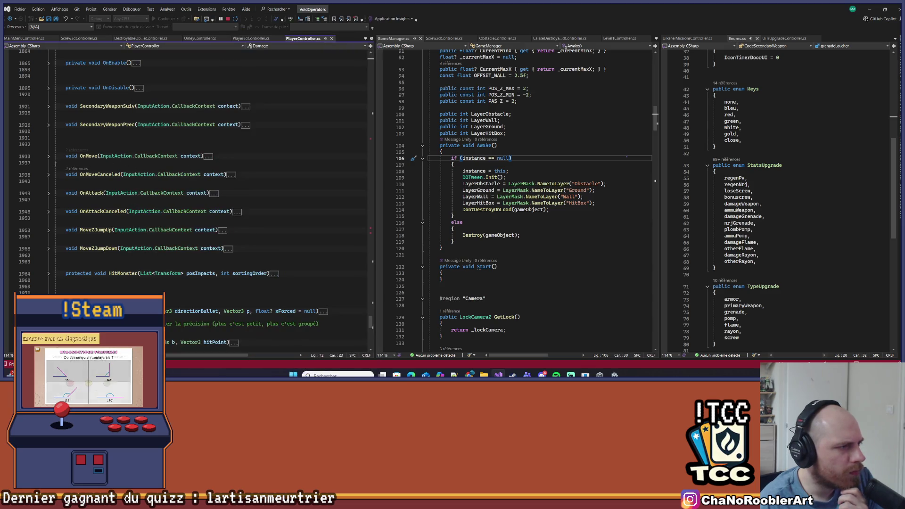
{"action": "scroll", "coordinate": [180, 154], "scroll_direction": "up", "scroll_amount": 4}
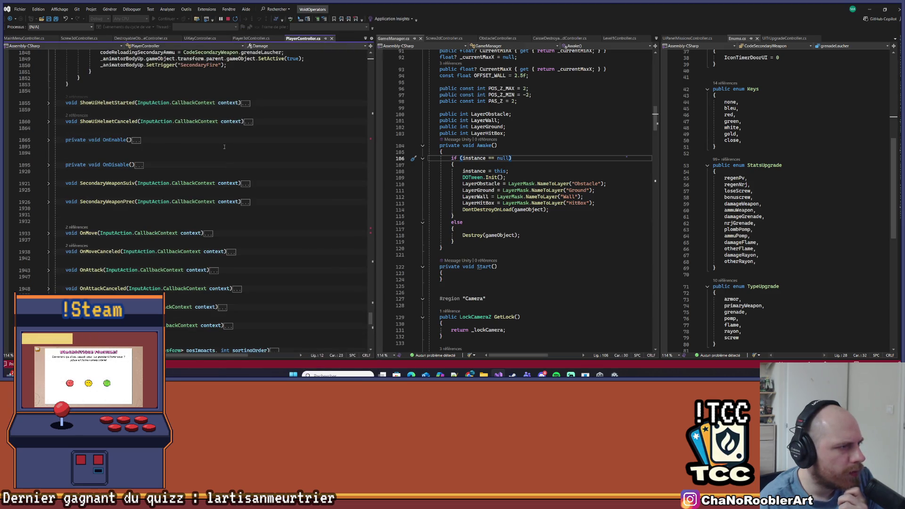
{"action": "left_click", "coordinate": [49, 140]}
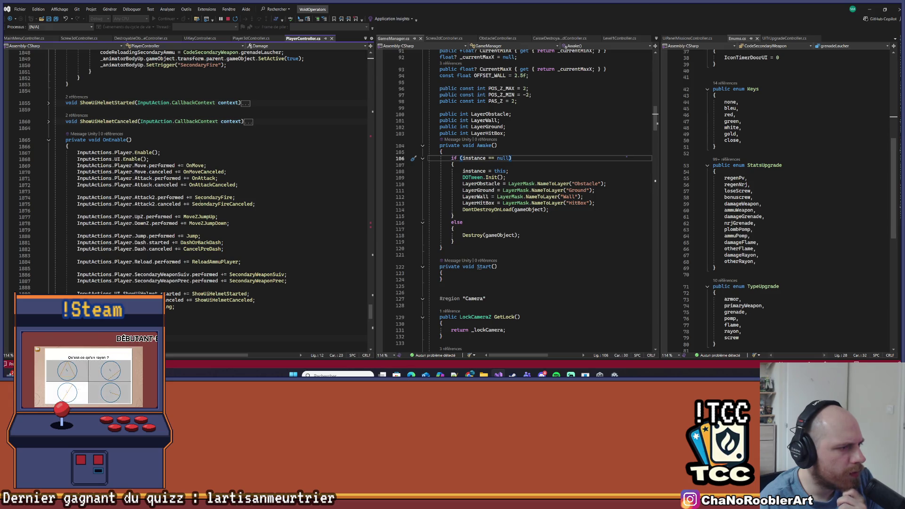
{"action": "right_click", "coordinate": [192, 236]}
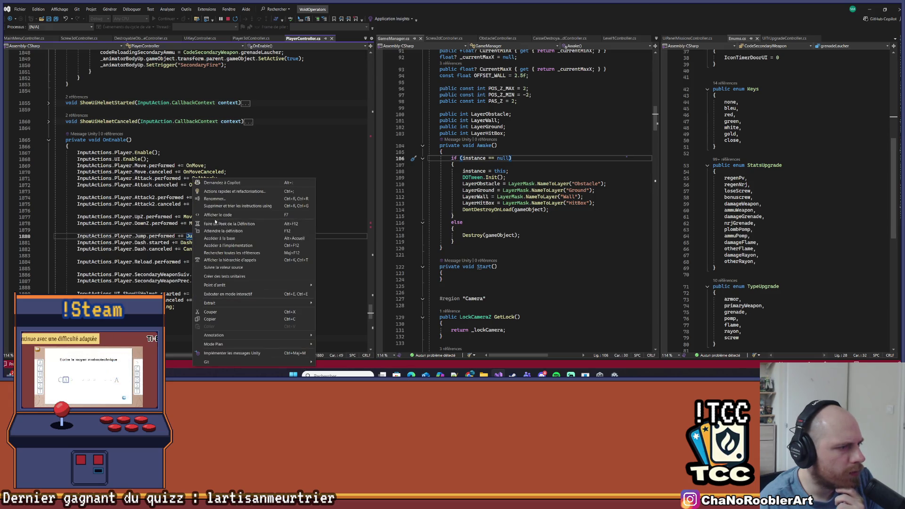
Go to the Jump() definition and set a breakpoint on its IsInMenu check.
{"action": "left_click", "coordinate": [221, 230]}
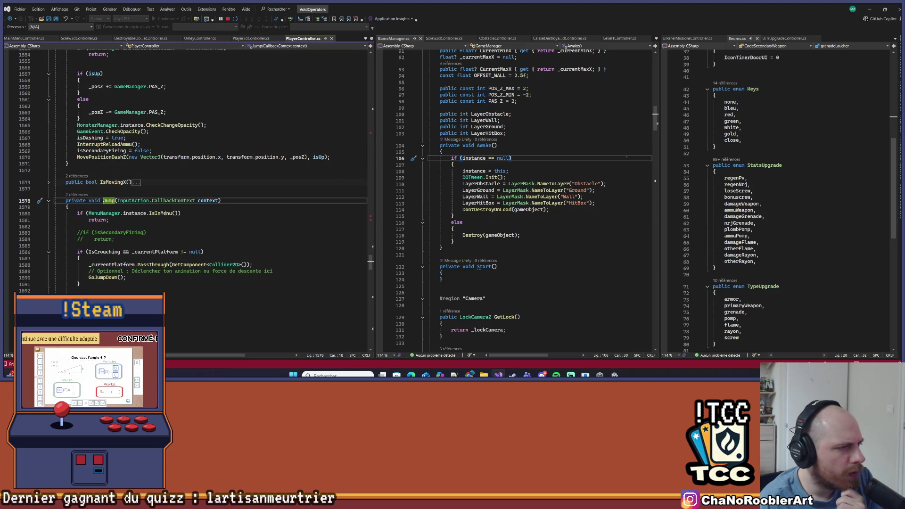
{"action": "right_click", "coordinate": [80, 213]}
{"action": "key", "text": "Escape"}
{"action": "left_click", "coordinate": [7, 214]}
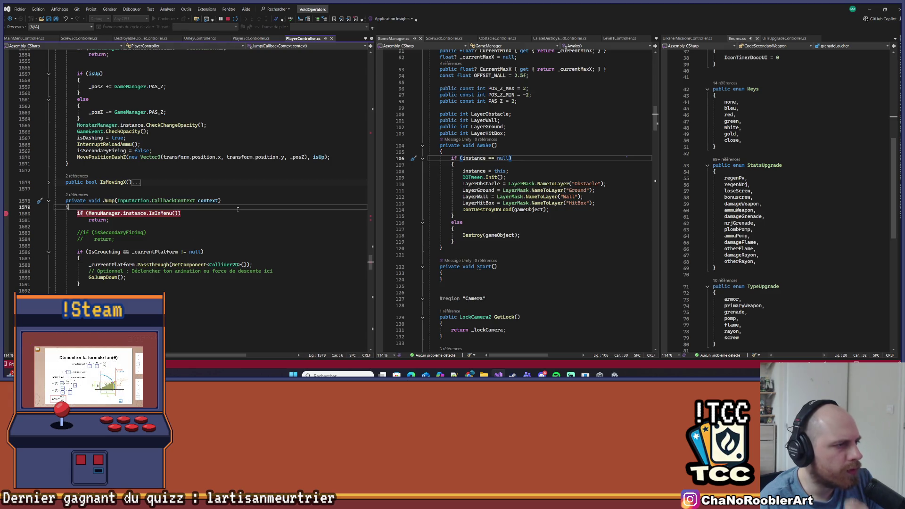
Jump in-game to hit the breakpoint, step over it with F10, then open IsInMenu's definition.
{"action": "key", "text": "alt+Tab"}
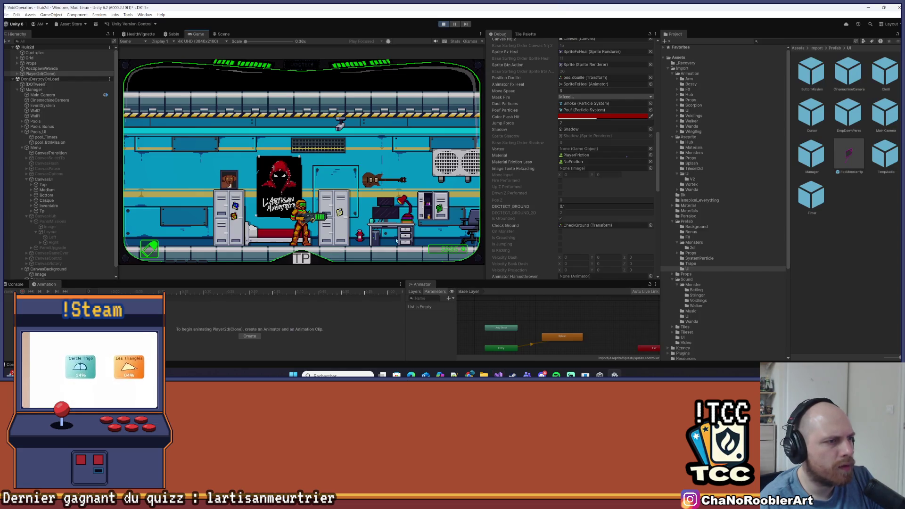
{"action": "key", "text": "space"}
{"action": "key", "text": "F10"}
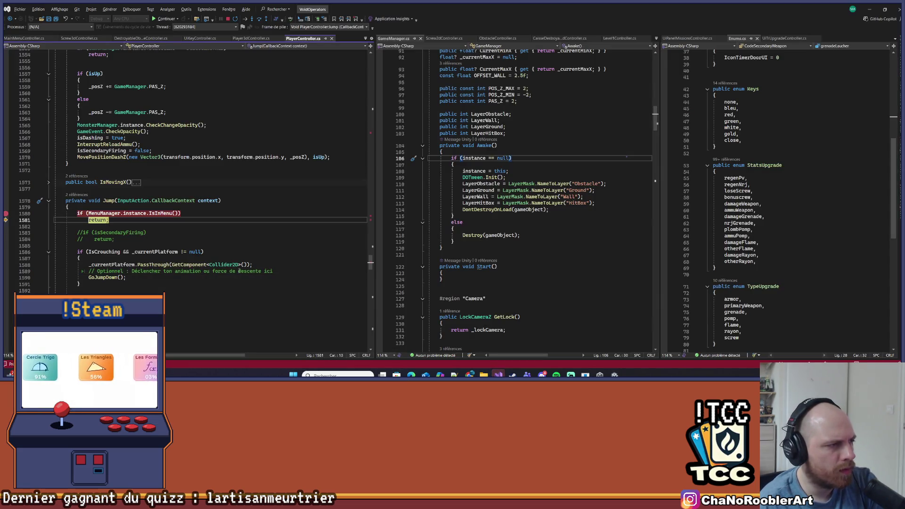
{"action": "right_click", "coordinate": [157, 213]}
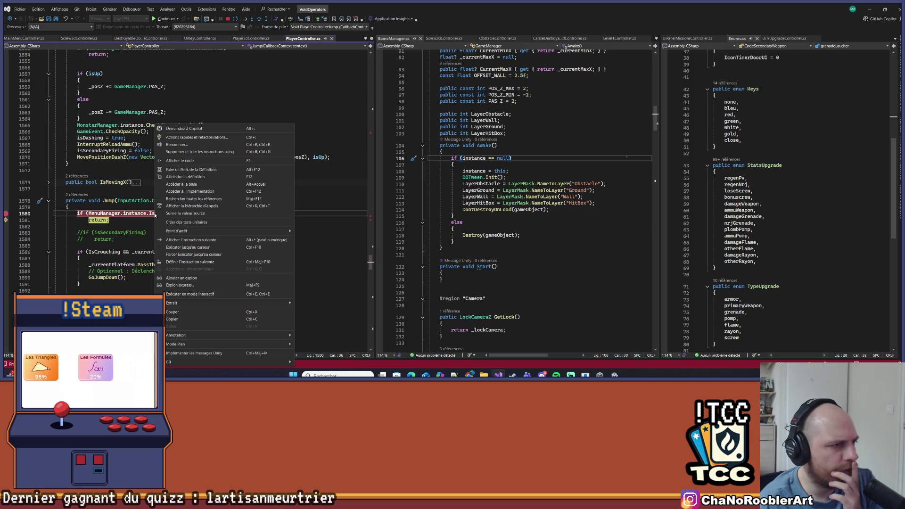
{"action": "left_click", "coordinate": [179, 176]}
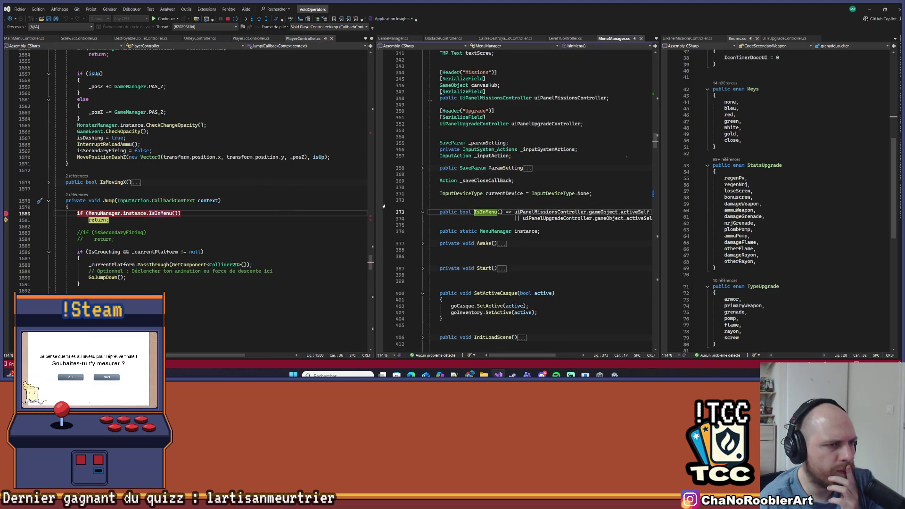
Widen the MenuManager pane, stop debugging, and exit Play mode in Unity with Ctrl+P.
{"action": "left_click_drag", "start_coordinate": [375, 185], "coordinate": [283, 186]}
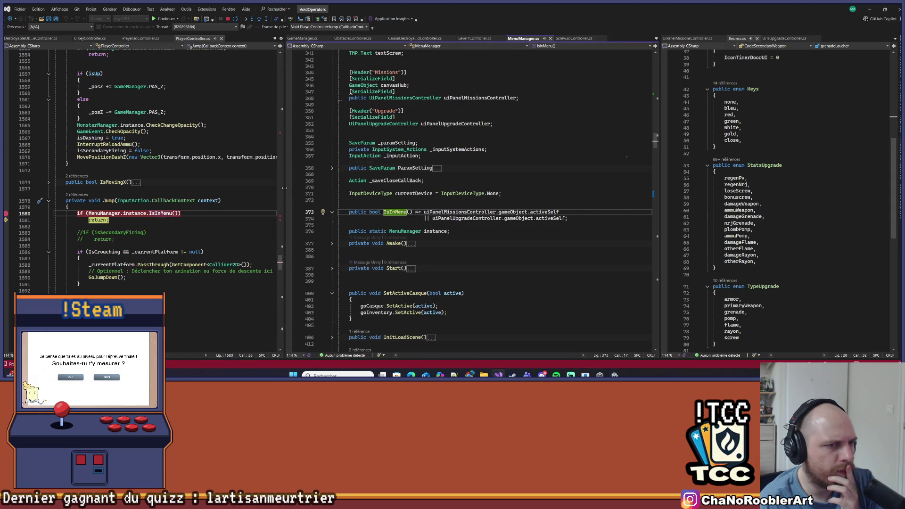
{"action": "left_click", "coordinate": [228, 19]}
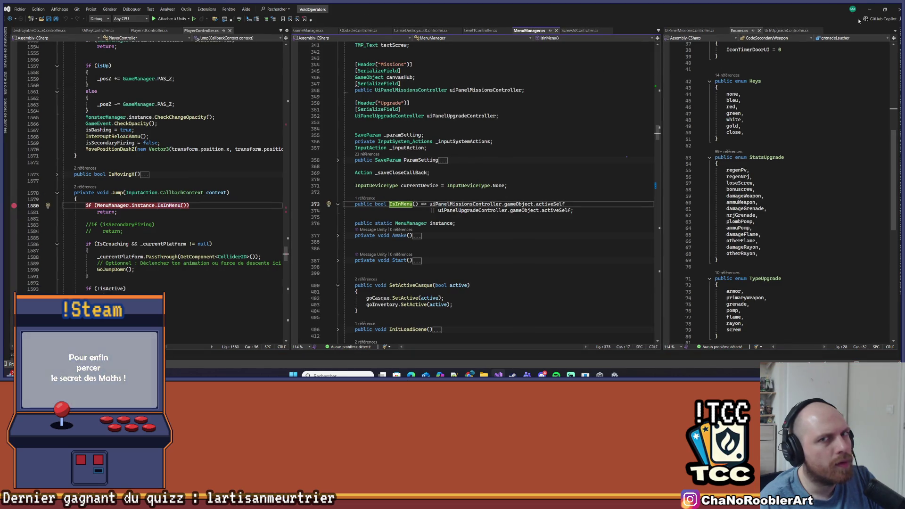
{"action": "key", "text": "alt+Tab"}
{"action": "key", "text": "ctrl+p"}
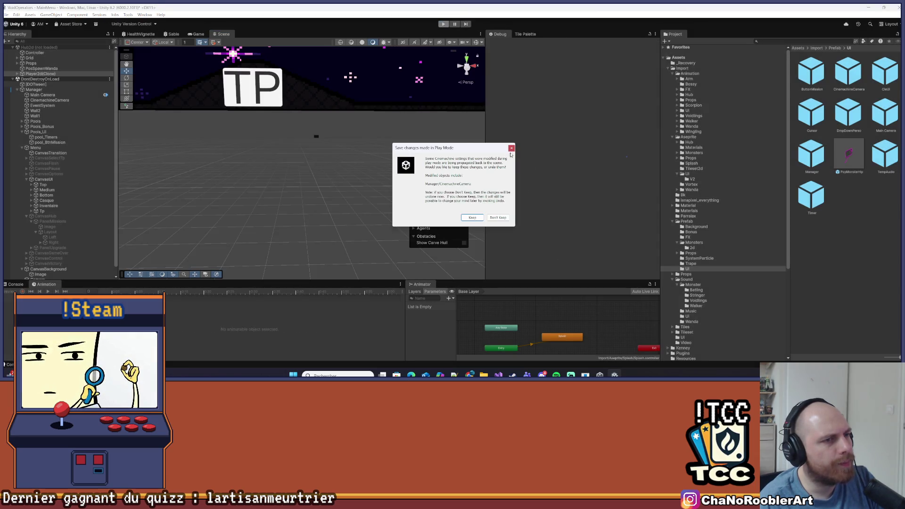
Dismiss the play-mode changes prompt and locate CanvasHub in the Hierarchy.
{"action": "left_click", "coordinate": [511, 148]}
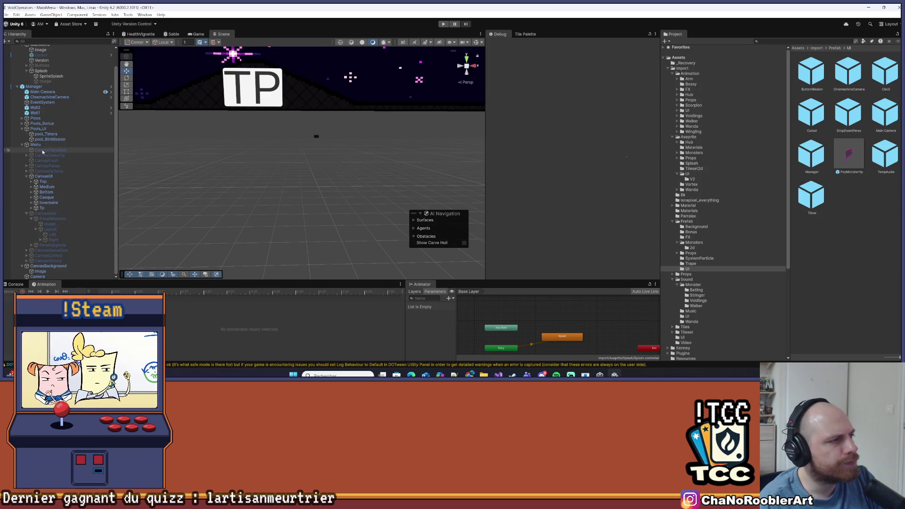
{"action": "left_click", "coordinate": [31, 173]}
{"action": "left_click", "coordinate": [27, 171]}
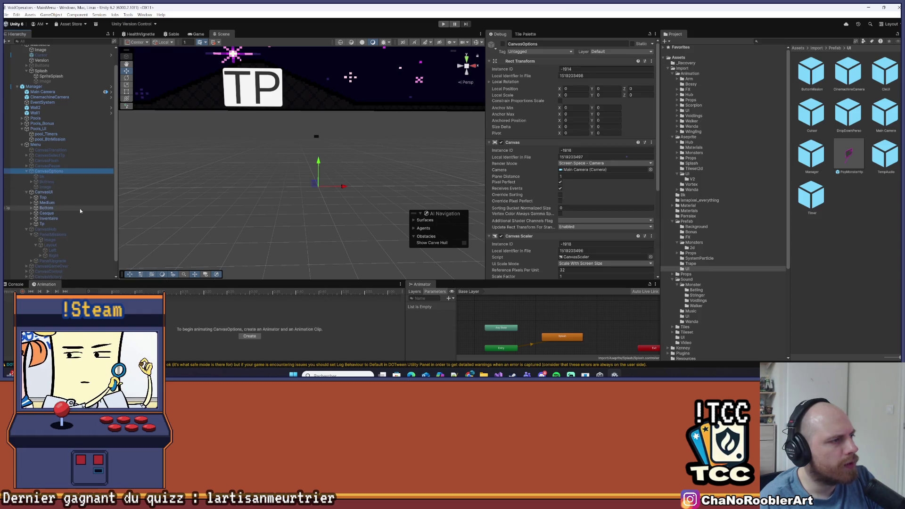
{"action": "left_click", "coordinate": [46, 230]}
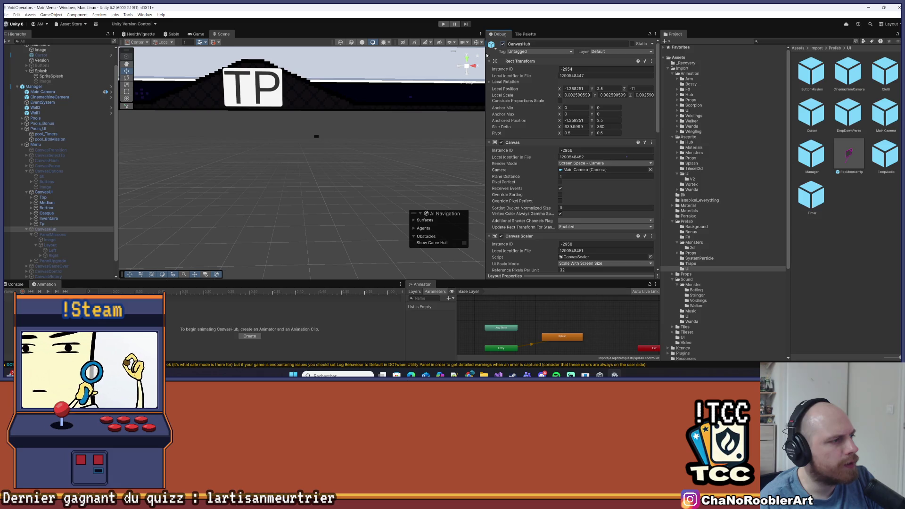
{"action": "scroll", "coordinate": [66, 221], "scroll_direction": "down", "scroll_amount": 1}
Deactivate PanelMissions and CanvasHub in the Inspector, then start Play mode.
{"action": "left_click", "coordinate": [65, 219]}
{"action": "left_click", "coordinate": [31, 219]}
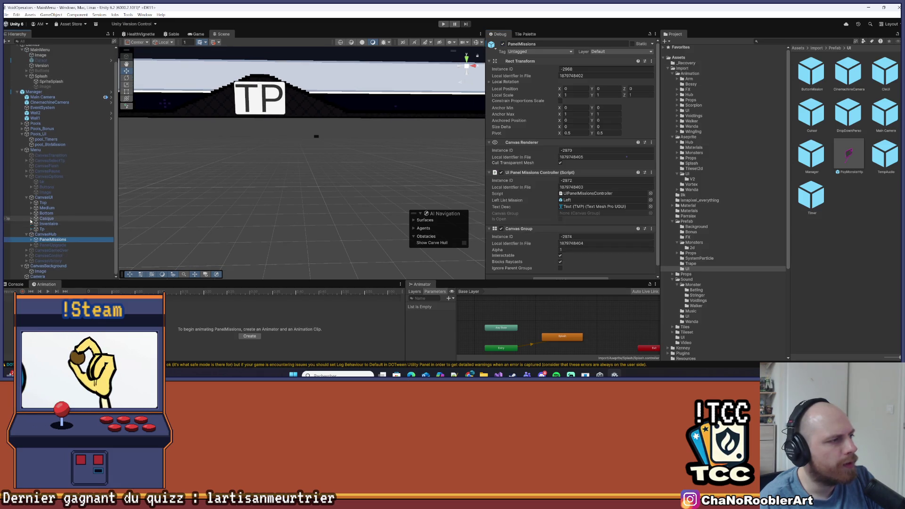
{"action": "left_click", "coordinate": [502, 44]}
{"action": "left_click", "coordinate": [46, 234]}
{"action": "left_click", "coordinate": [502, 44]}
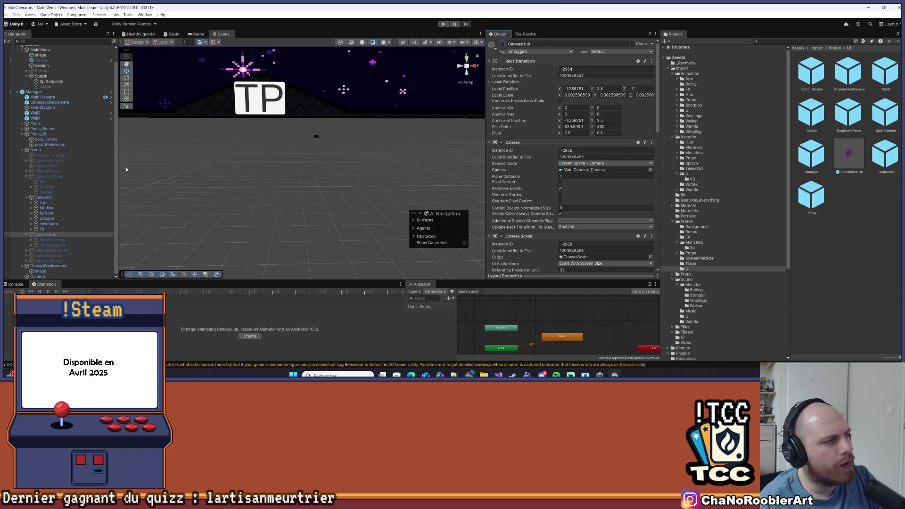
{"action": "left_click", "coordinate": [443, 25]}
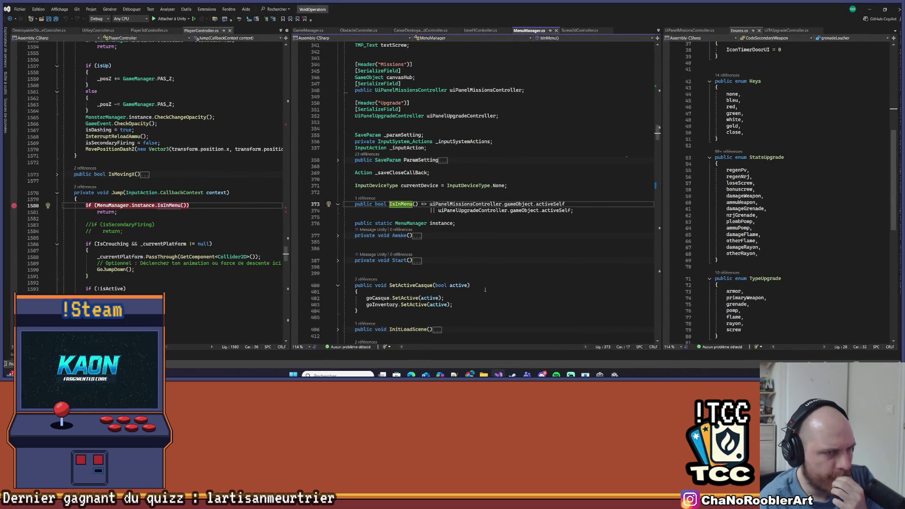
Highlight IsInMenu's missions-panel check, load the hub scene in Unity, pause it, and return to Visual Studio.
{"action": "left_click_drag", "start_coordinate": [429, 204], "coordinate": [548, 205]}
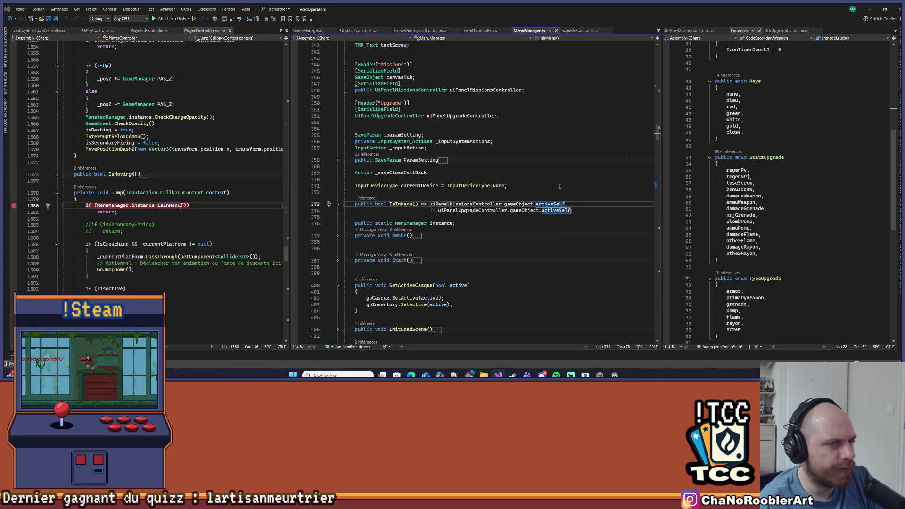
{"action": "left_click", "coordinate": [869, 9]}
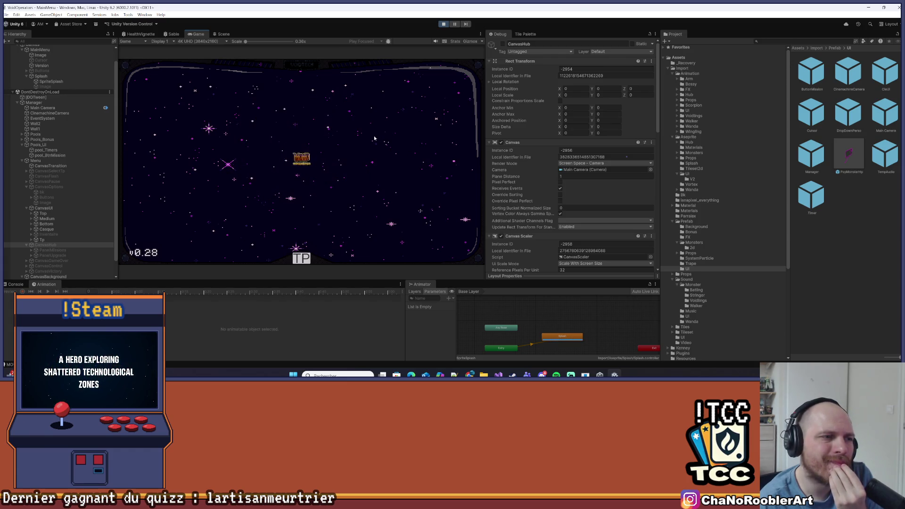
{"action": "left_click", "coordinate": [232, 144]}
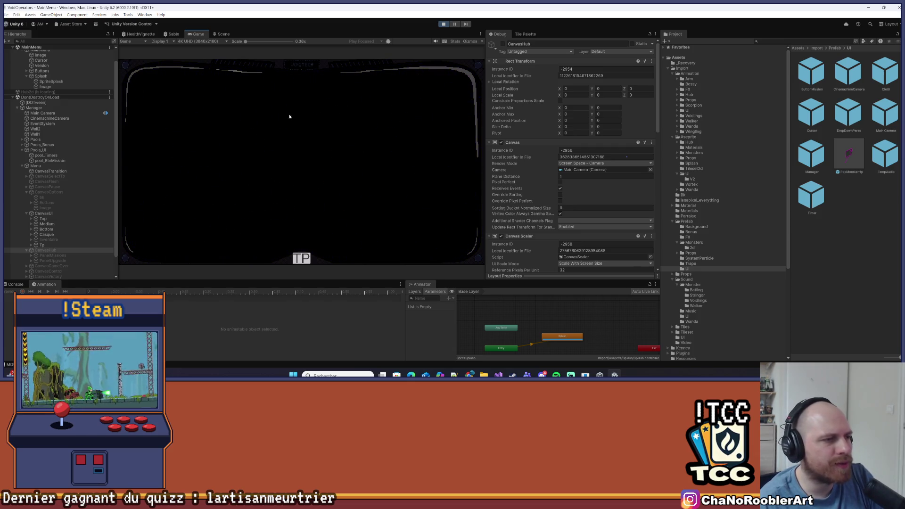
{"action": "left_click", "coordinate": [453, 27]}
{"action": "left_click", "coordinate": [498, 375]}
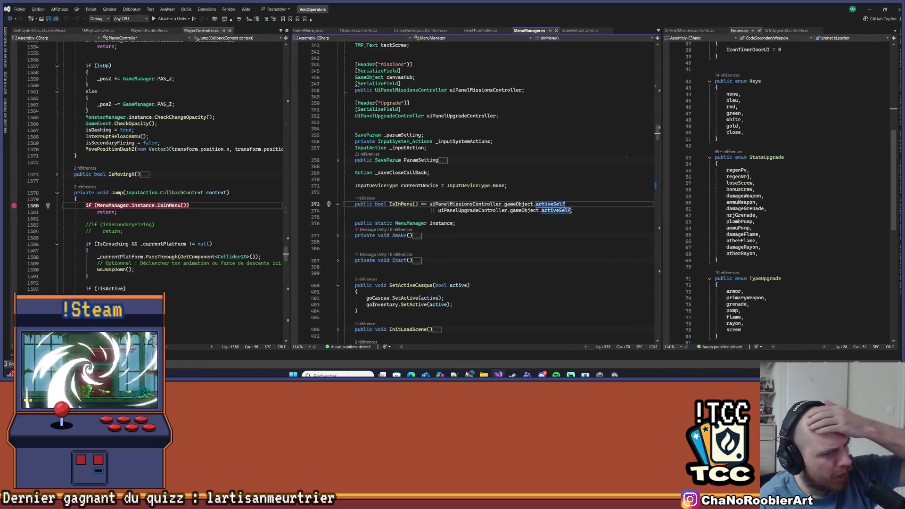
Look through UIKeyController and Player3dController, widen the code pane, and bring up MainMenuController.cs.
{"action": "left_click", "coordinate": [99, 31]}
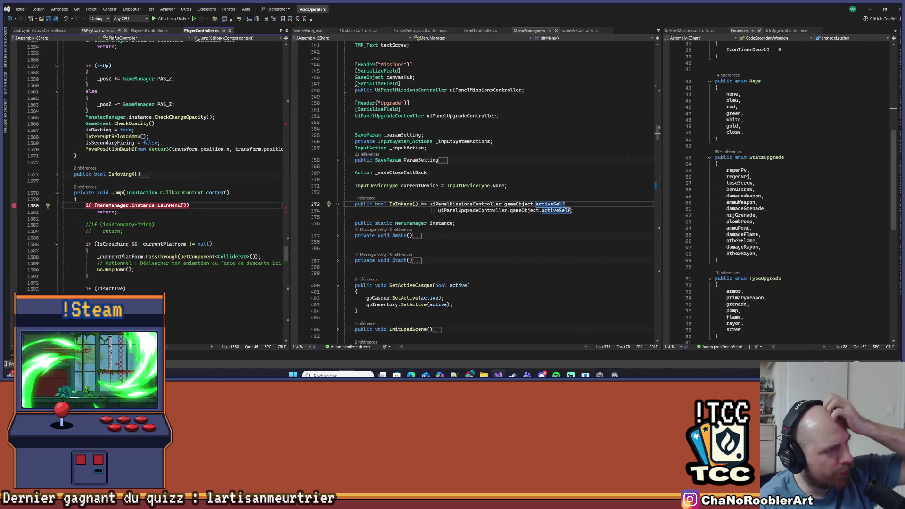
{"action": "left_click", "coordinate": [138, 31]}
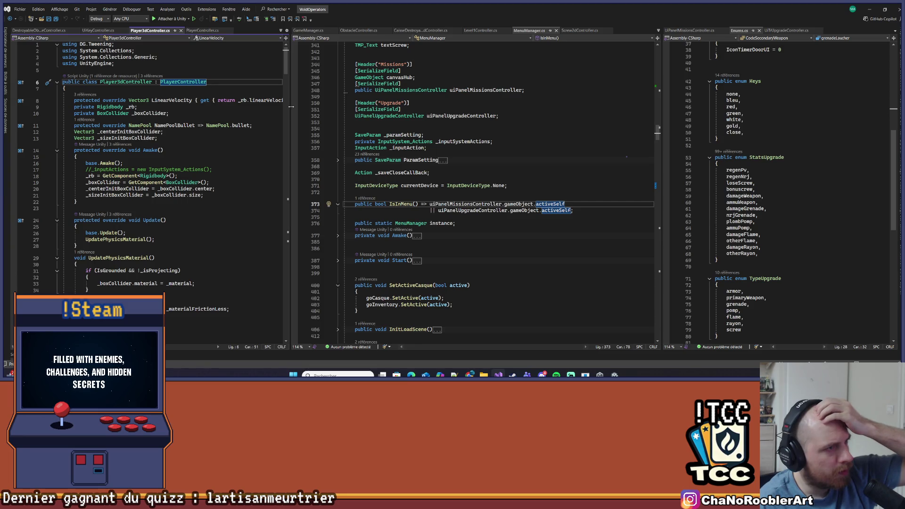
{"action": "left_click_drag", "start_coordinate": [291, 107], "coordinate": [415, 95]}
{"action": "left_click", "coordinate": [307, 30]}
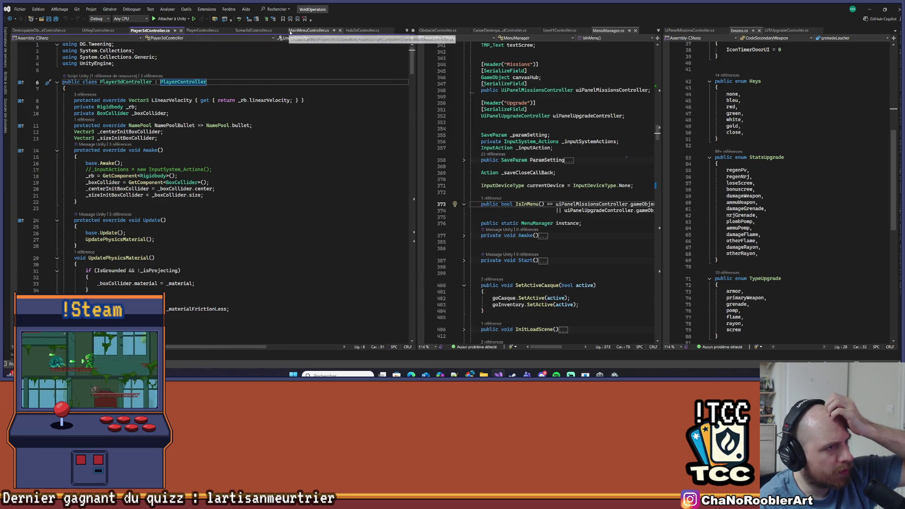
{"action": "scroll", "coordinate": [151, 214], "scroll_direction": "up", "scroll_amount": 15}
{"action": "scroll", "coordinate": [151, 214], "scroll_direction": "down", "scroll_amount": 4}
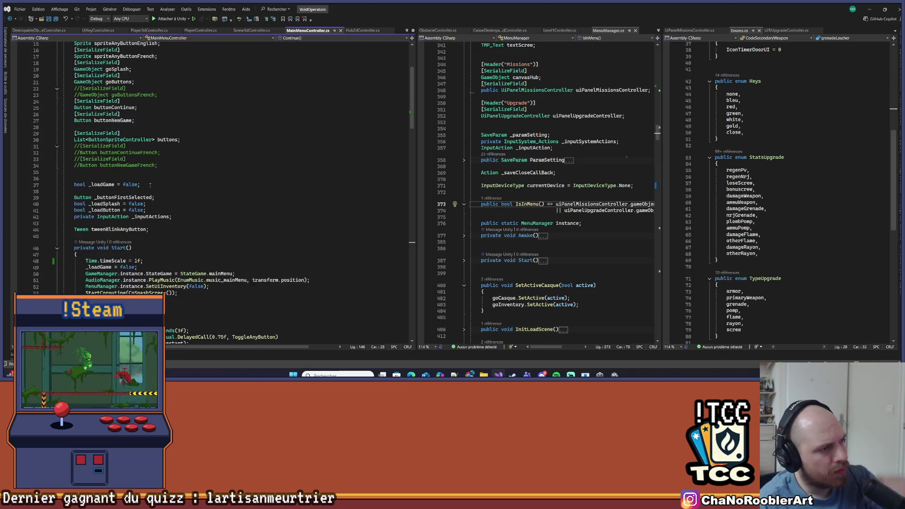
Comment out Time.timeScale = 1f in Start() with Ctrl+K, Ctrl+C, then minimize Visual Studio.
{"action": "left_click", "coordinate": [173, 239]}
{"action": "key", "text": "ctrl+k"}
{"action": "key", "text": "ctrl+c"}
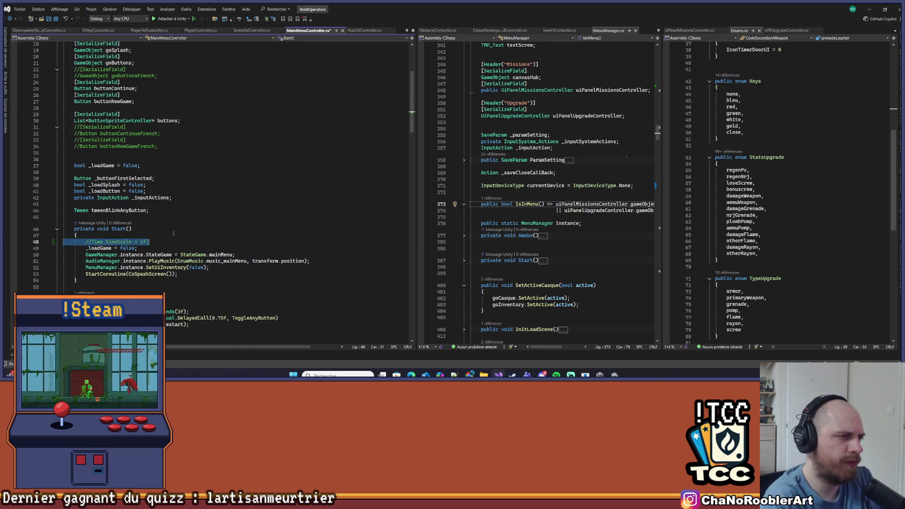
{"action": "key", "text": "Up"}
{"action": "key", "text": "Up"}
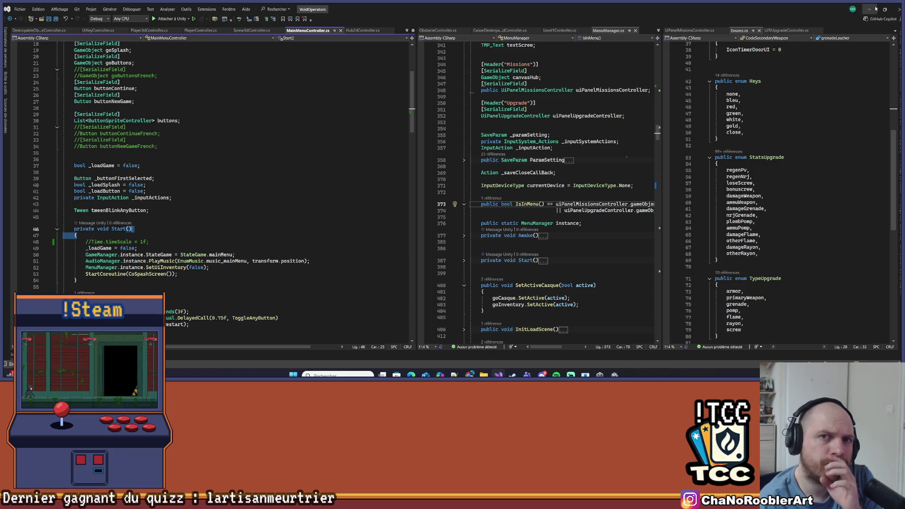
{"action": "left_click", "coordinate": [869, 9]}
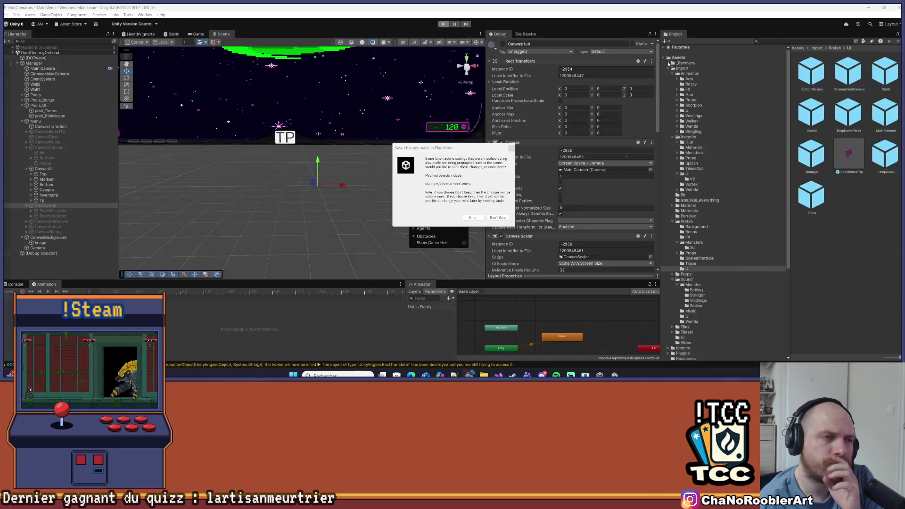
Discard the play-mode changes, run the main menu briefly in Play mode, then go back to Visual Studio.
{"action": "left_click", "coordinate": [517, 149]}
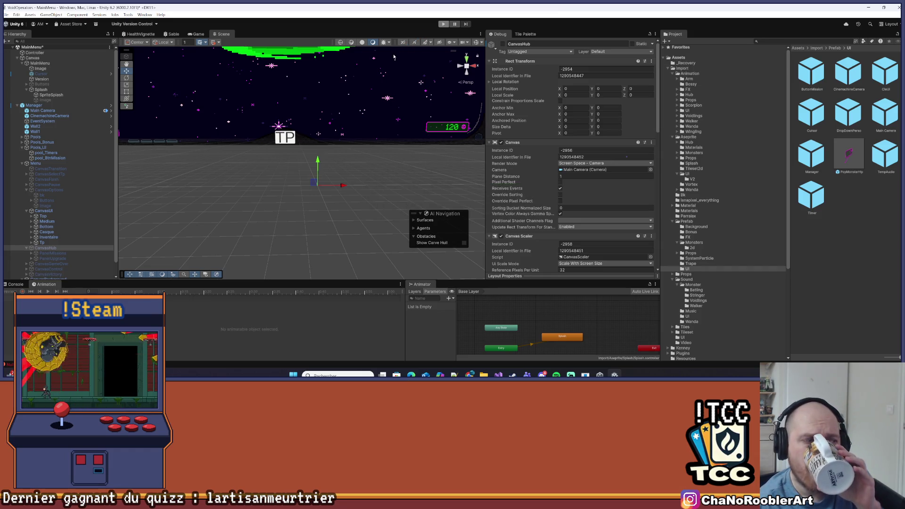
{"action": "key", "text": "ctrl+p"}
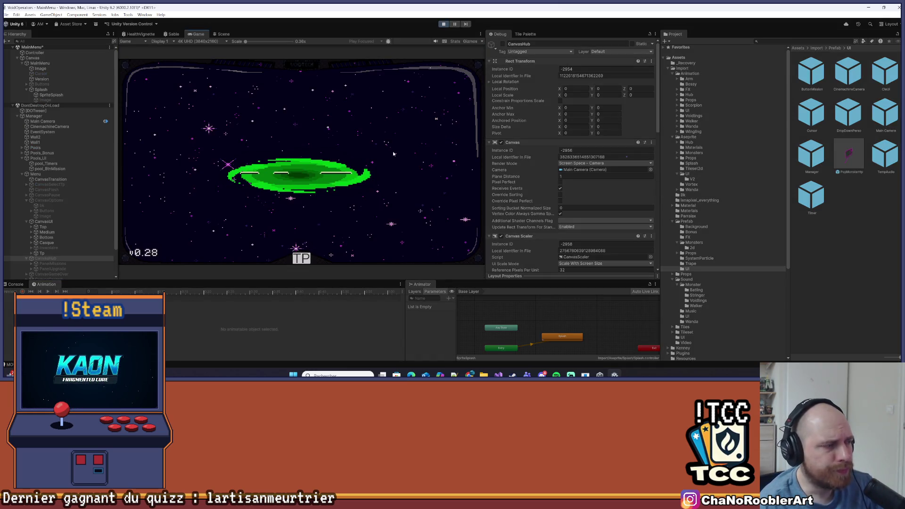
{"action": "left_click", "coordinate": [443, 26]}
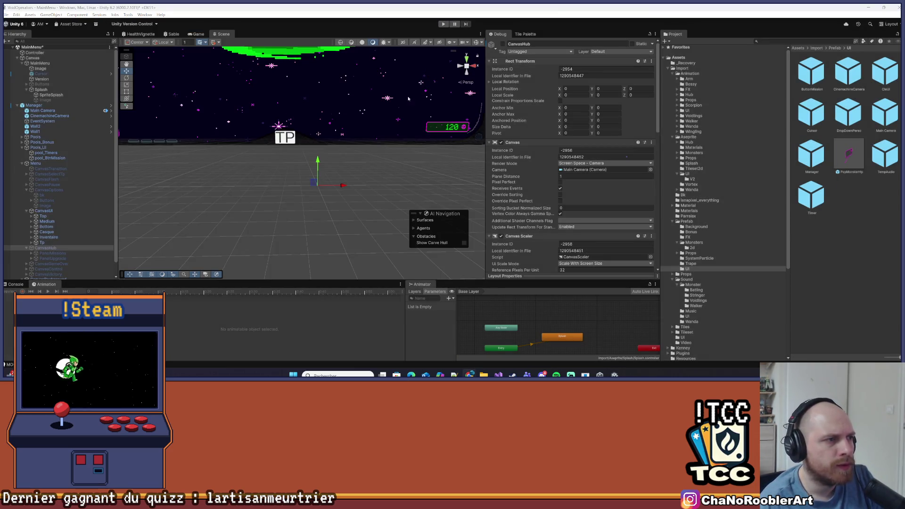
{"action": "key", "text": "alt+Tab"}
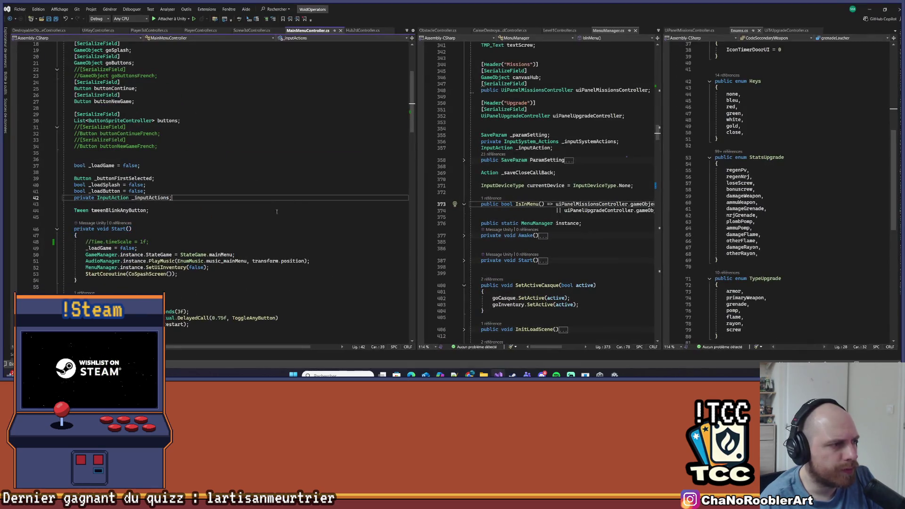
Uncomment the Time.timeScale = 1f line on line 48 and go back to Unity to reload scripts.
{"action": "left_click", "coordinate": [163, 247]}
{"action": "left_click", "coordinate": [143, 242]}
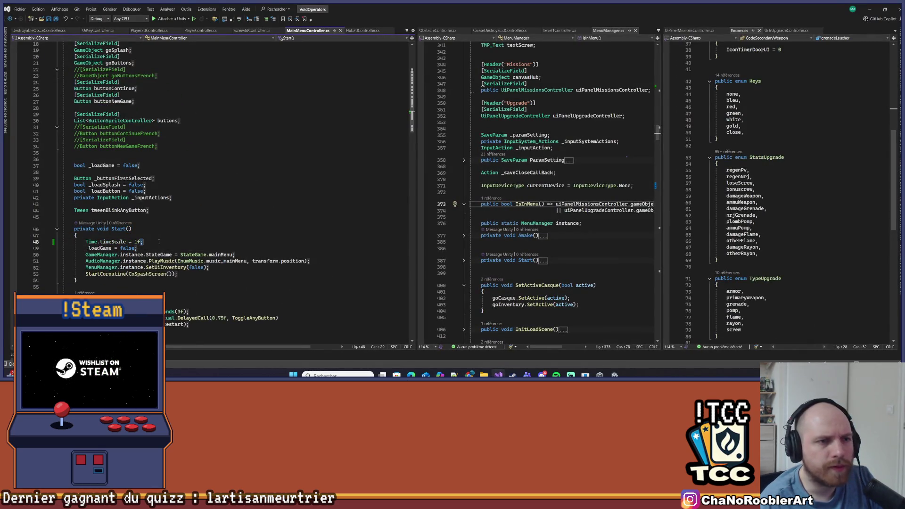
{"action": "left_click", "coordinate": [869, 9]}
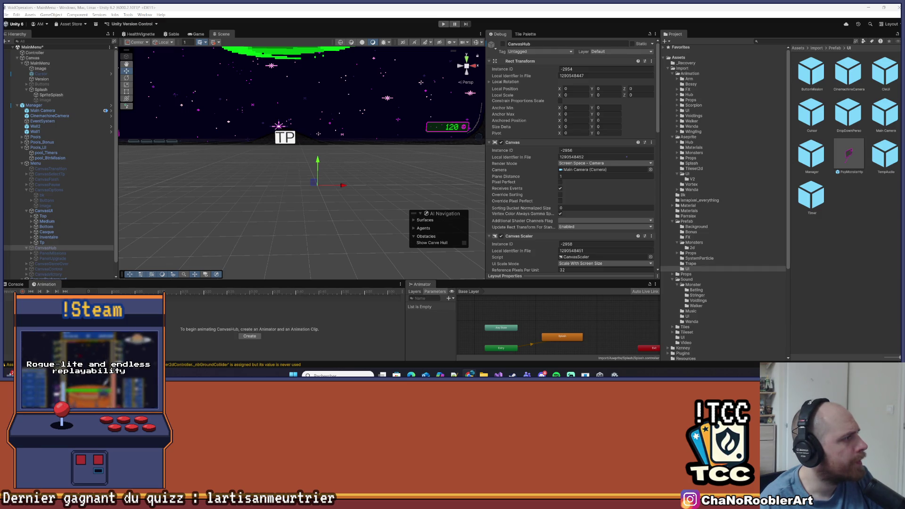
Inspect CanvasUI, collapse the MainMenu hierarchy, and browse the scene controller scripts.
{"action": "left_click", "coordinate": [56, 211]}
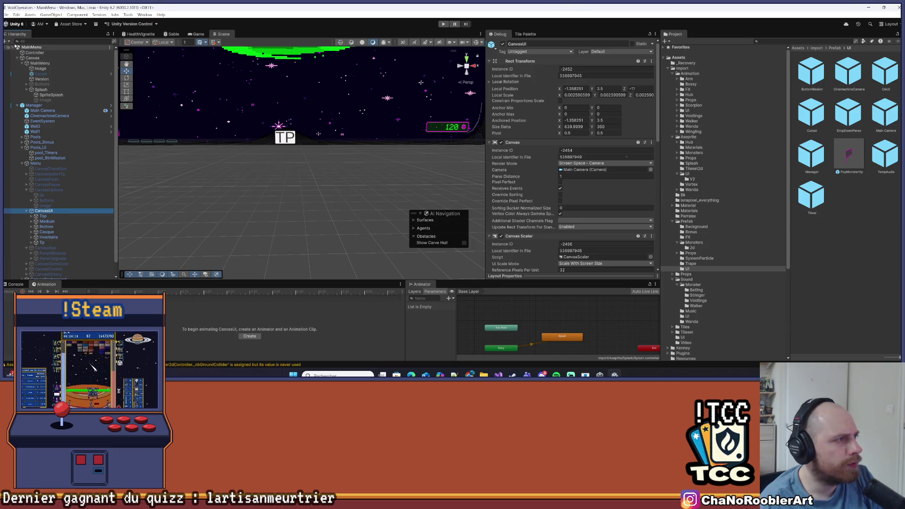
{"action": "left_click", "coordinate": [12, 48]}
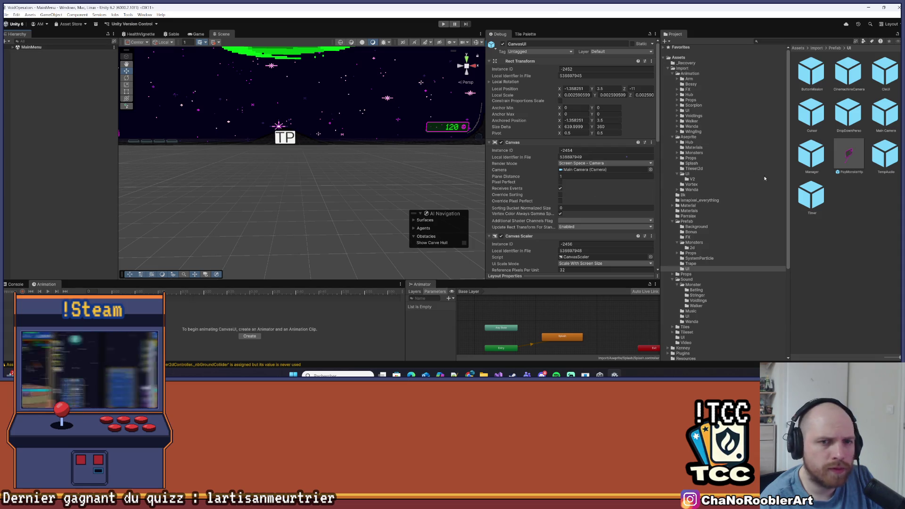
{"action": "scroll", "coordinate": [570, 179], "scroll_direction": "down", "scroll_amount": 5}
{"action": "scroll", "coordinate": [712, 306], "scroll_direction": "down", "scroll_amount": 5}
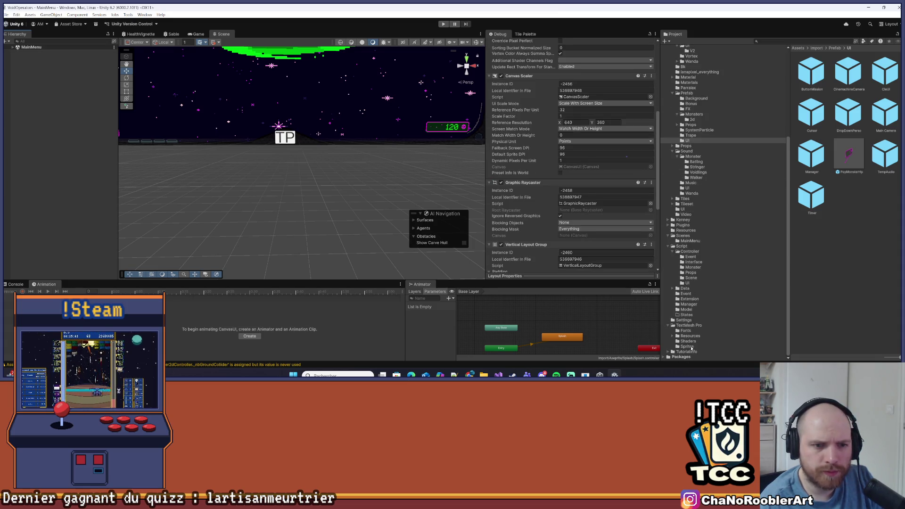
{"action": "left_click", "coordinate": [691, 278]}
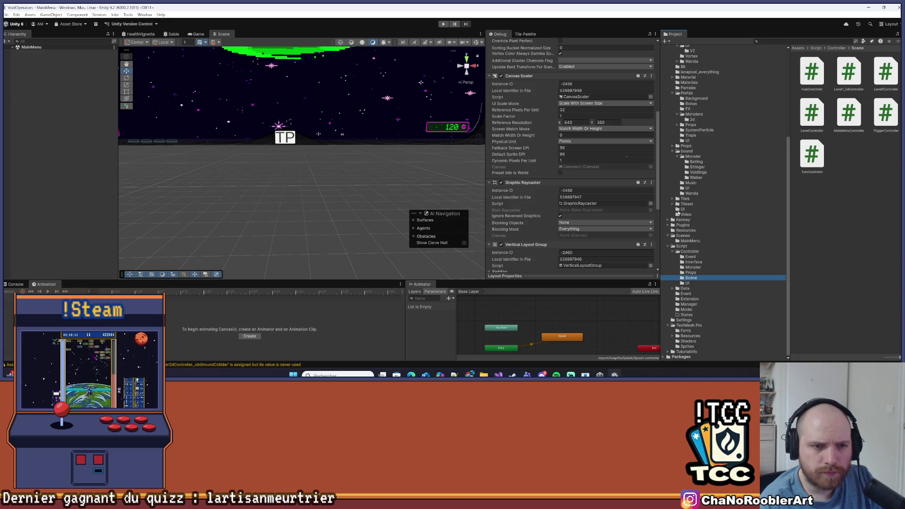
{"action": "scroll", "coordinate": [684, 176], "scroll_direction": "up", "scroll_amount": 8}
Navigate the Project tree to Assets > Scenes and open the Hub2d scene.
{"action": "left_click", "coordinate": [668, 70]}
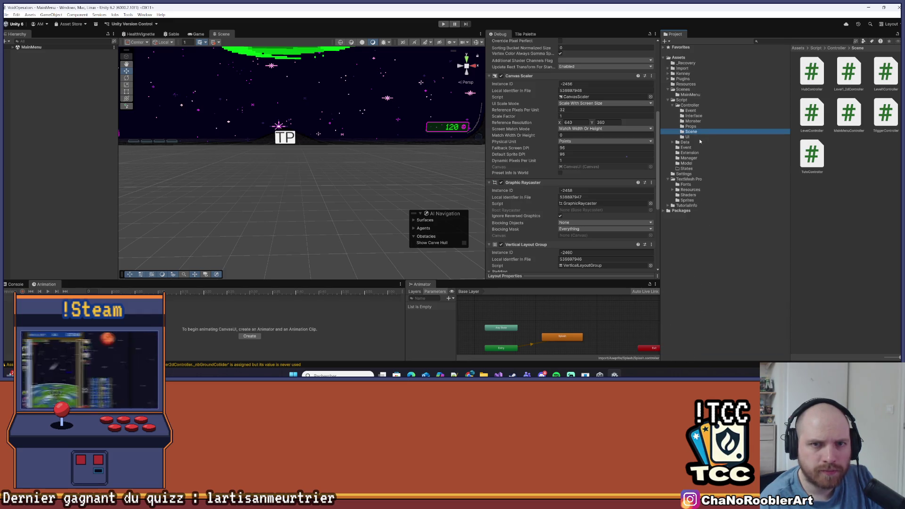
{"action": "left_click", "coordinate": [699, 141]}
{"action": "left_click", "coordinate": [681, 100]}
{"action": "left_click", "coordinate": [688, 94]}
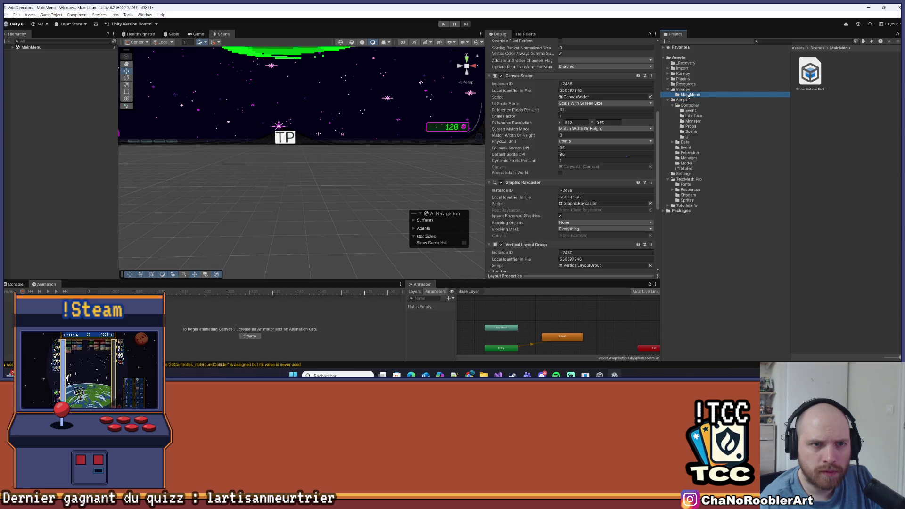
{"action": "left_click", "coordinate": [689, 89]}
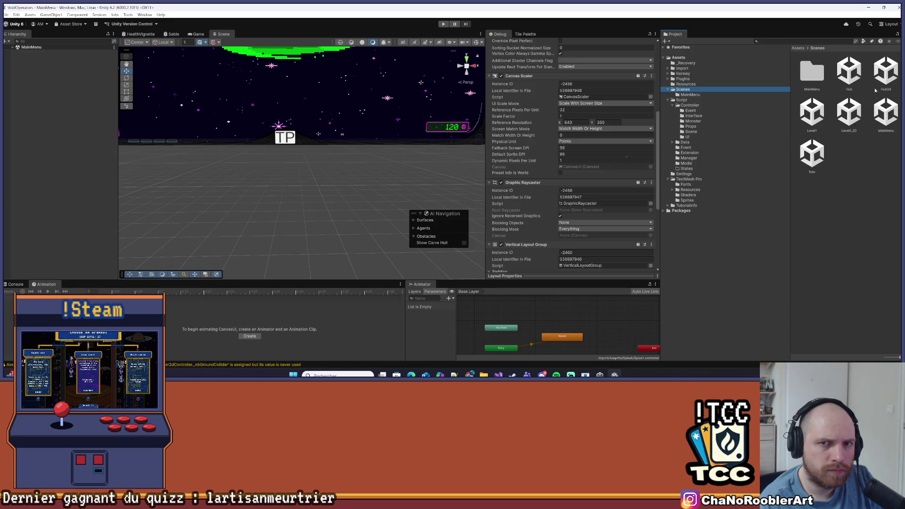
{"action": "double_click", "coordinate": [877, 71]}
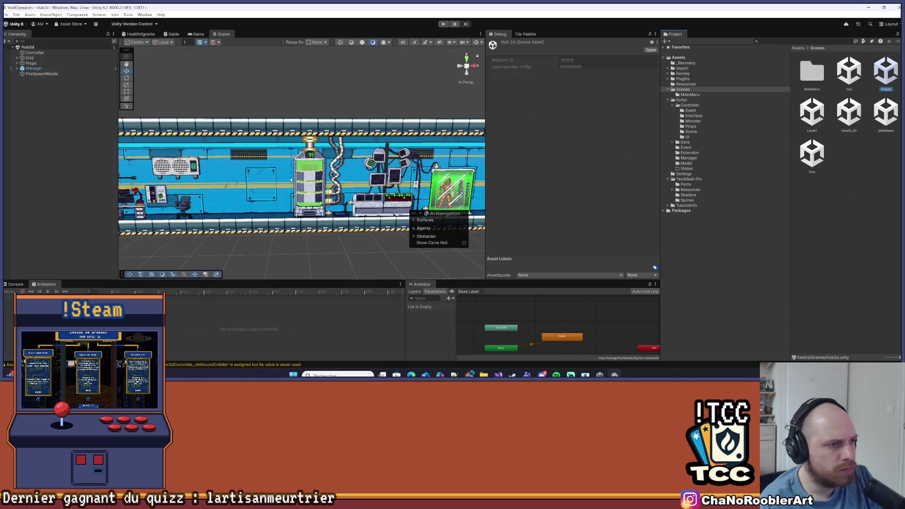
Select Manager in the Hub2d hierarchy and expand it to list its children, then close the image viewer.
{"action": "left_click", "coordinate": [33, 69]}
{"action": "left_click", "coordinate": [17, 68]}
{"action": "left_click", "coordinate": [39, 179]}
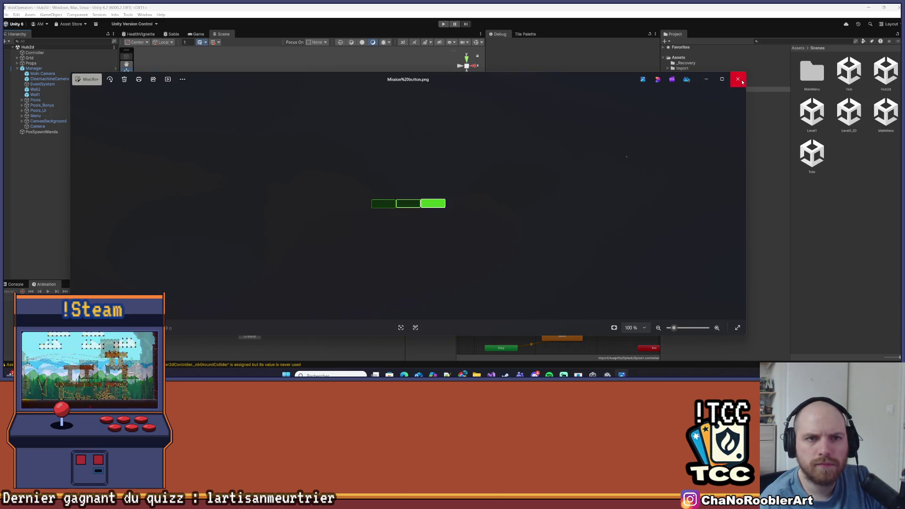
{"action": "left_click", "coordinate": [737, 79]}
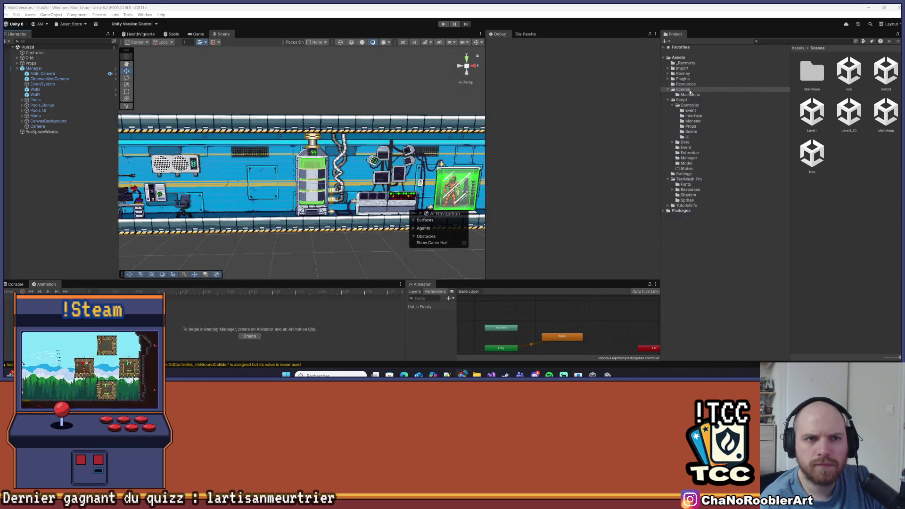
Open the Import > Aseprite UI > V2 folder and drag Mission%20button.png into it.
{"action": "left_click", "coordinate": [682, 68]}
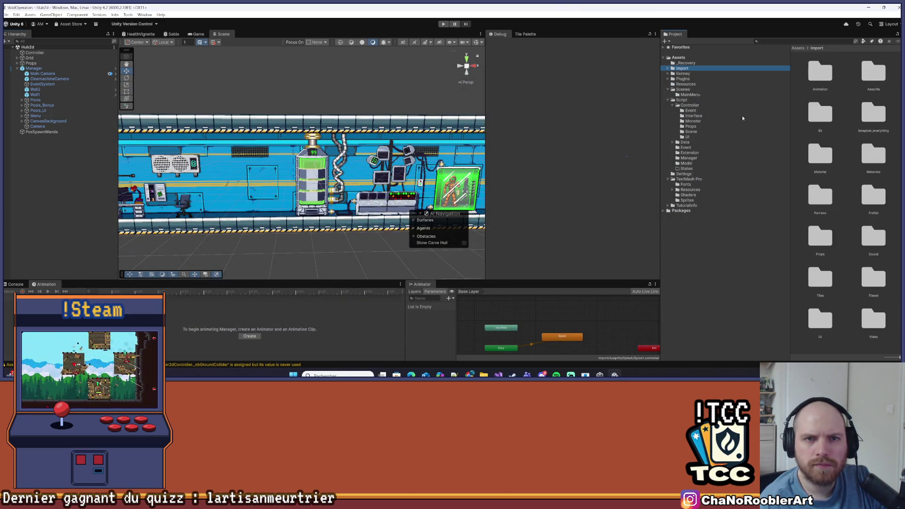
{"action": "left_click", "coordinate": [666, 69]}
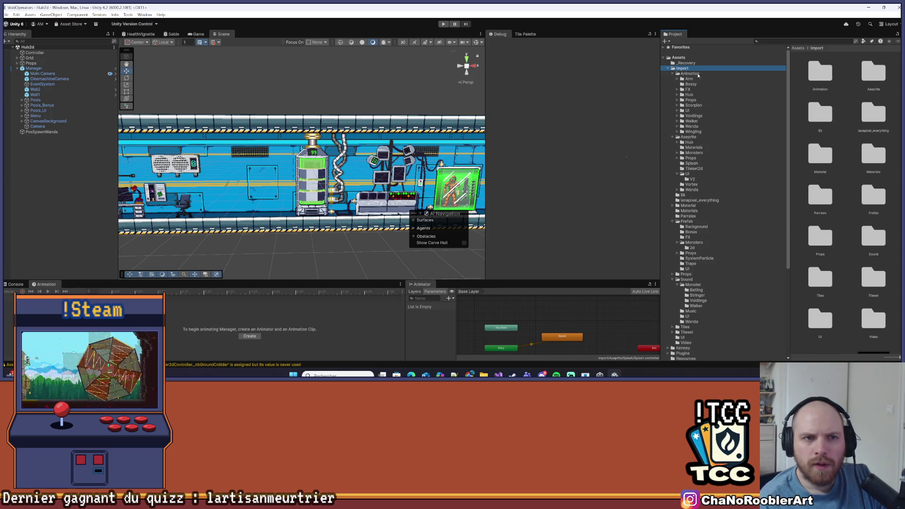
{"action": "left_click", "coordinate": [687, 175]}
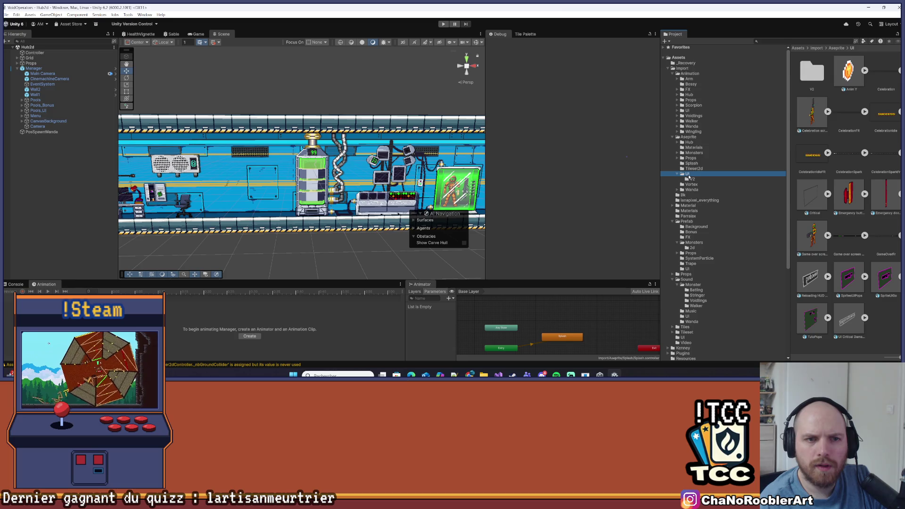
{"action": "double_click", "coordinate": [809, 70]}
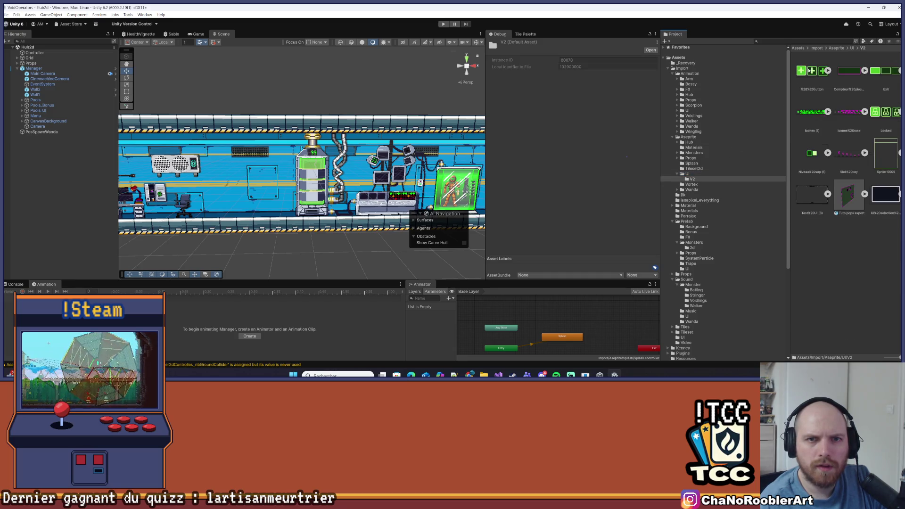
{"action": "left_click", "coordinate": [827, 237]}
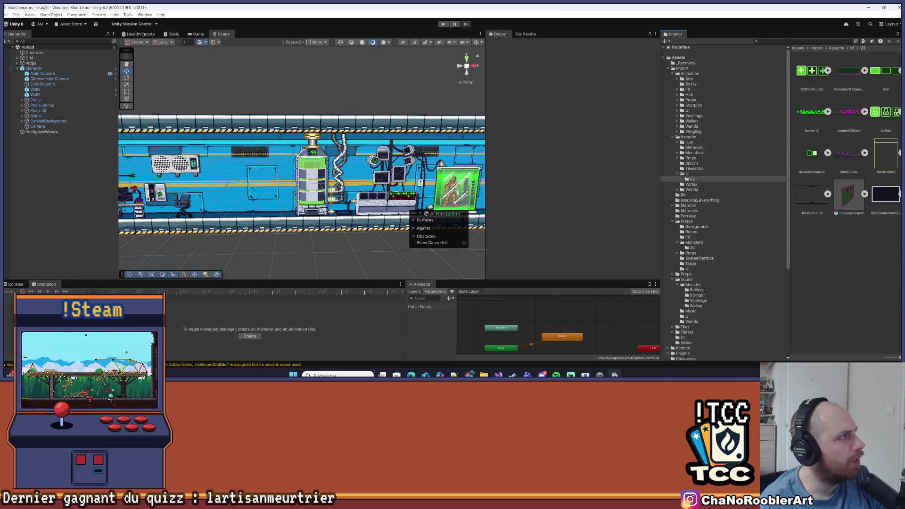
{"action": "left_click", "coordinate": [484, 374]}
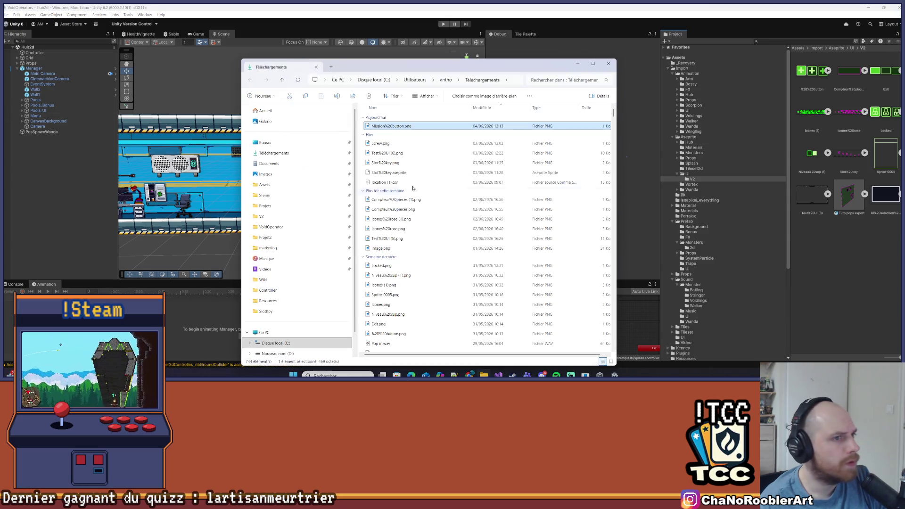
{"action": "mouse_move", "coordinate": [395, 128]}
{"action": "left_mouse_down"}
{"action": "mouse_move", "coordinate": [627, 142]}
{"action": "mouse_move", "coordinate": [804, 180]}
{"action": "left_mouse_up"}
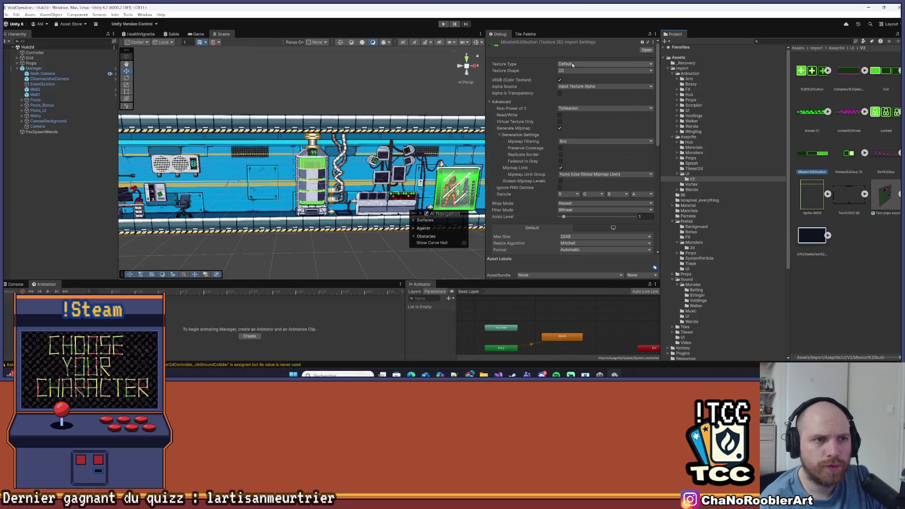
Set it to Sprite (2D and UI), Multiple, 32 PPU, Point filter, 16384 max size, no compression, and apply.
{"action": "left_click", "coordinate": [605, 63]}
{"action": "left_click", "coordinate": [588, 92]}
{"action": "left_click", "coordinate": [584, 80]}
{"action": "left_click", "coordinate": [576, 94]}
{"action": "left_click", "coordinate": [575, 87]}
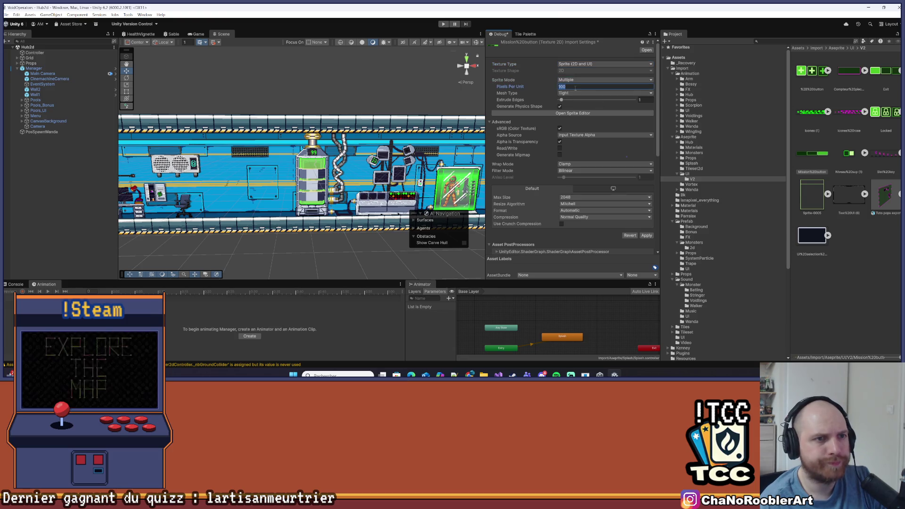
{"action": "left_click", "coordinate": [559, 171]}
{"action": "left_click", "coordinate": [573, 177]}
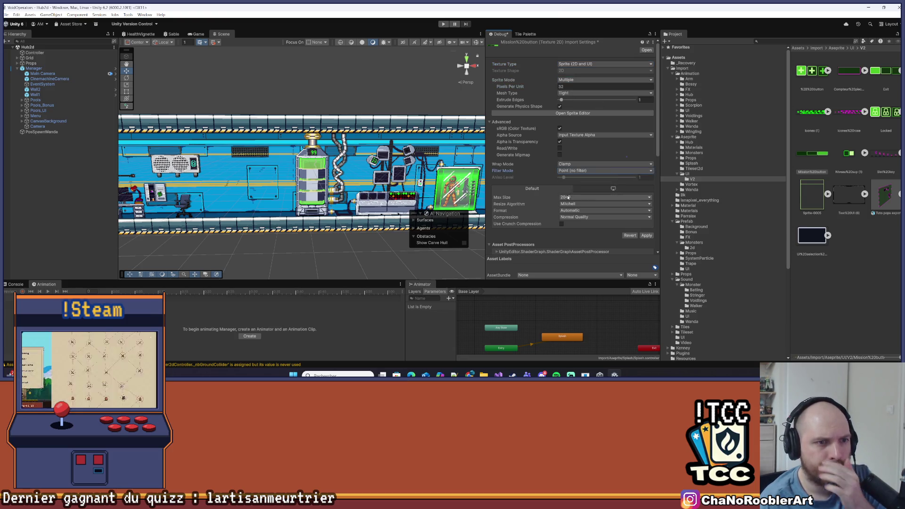
{"action": "left_click", "coordinate": [572, 197]}
{"action": "left_click", "coordinate": [576, 266]}
{"action": "left_click", "coordinate": [578, 218]}
{"action": "left_click", "coordinate": [573, 221]}
{"action": "left_click", "coordinate": [645, 229]}
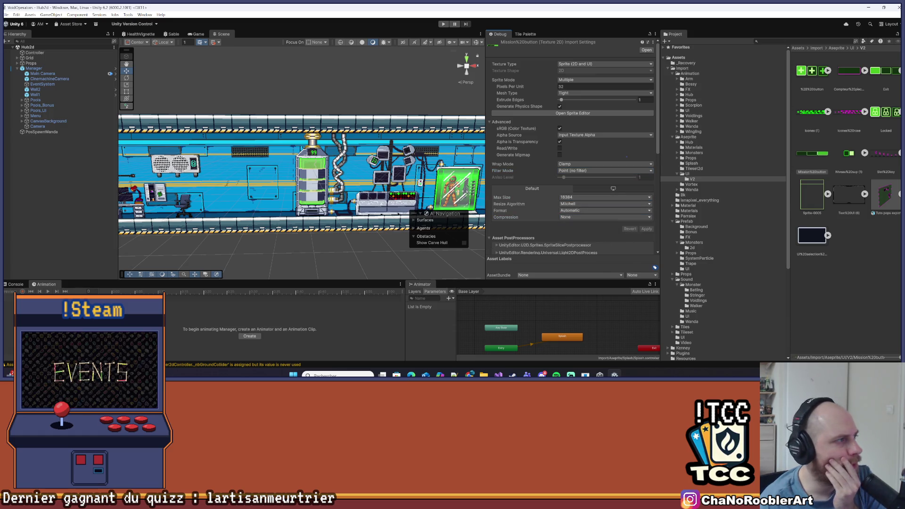
{"action": "key", "text": "alt+Tab"}
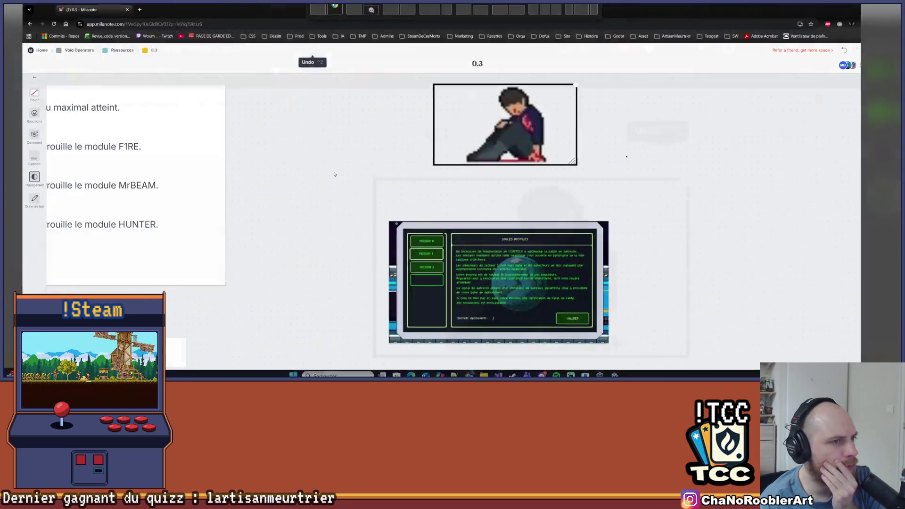
Scroll the Milanote board and enlarge the mission screen mockup to review it before returning to Unity.
{"action": "scroll", "coordinate": [524, 289], "scroll_direction": "down", "scroll_amount": 10}
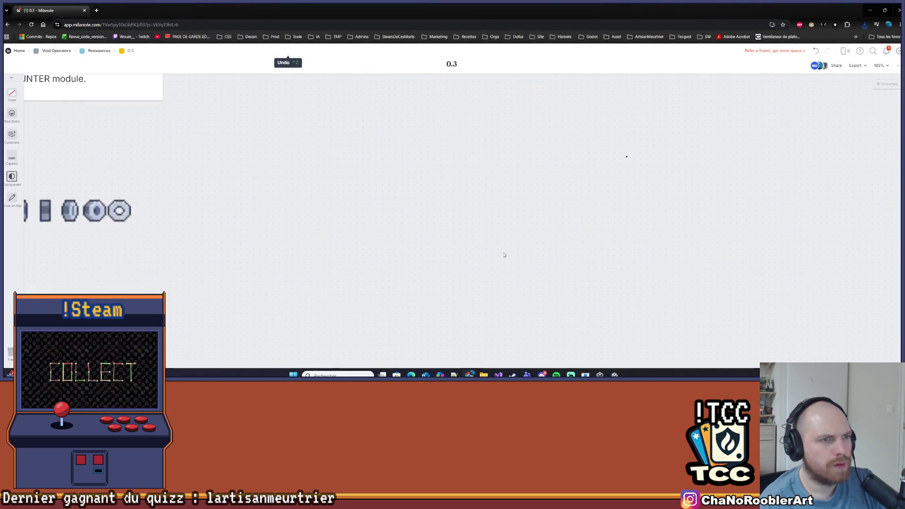
{"action": "scroll", "coordinate": [495, 214], "scroll_direction": "up", "scroll_amount": 6}
{"action": "double_click", "coordinate": [494, 214]}
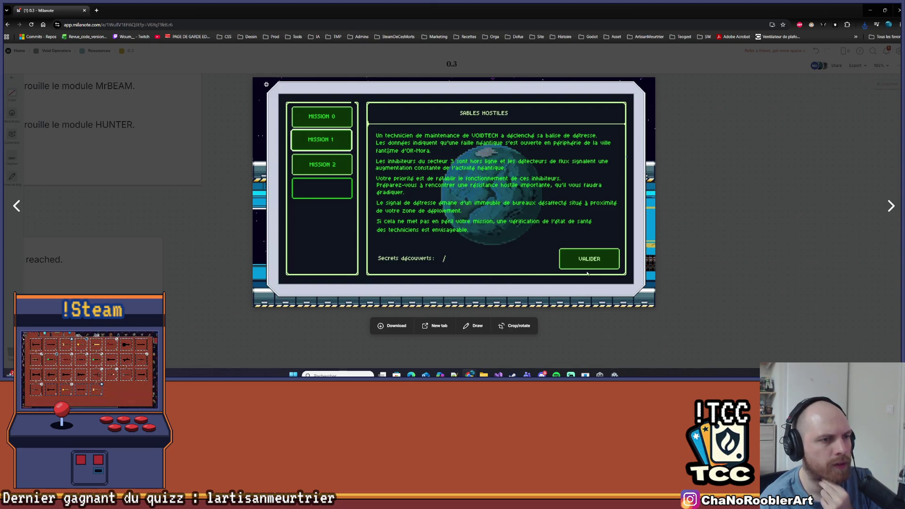
{"action": "key", "text": "alt+Tab"}
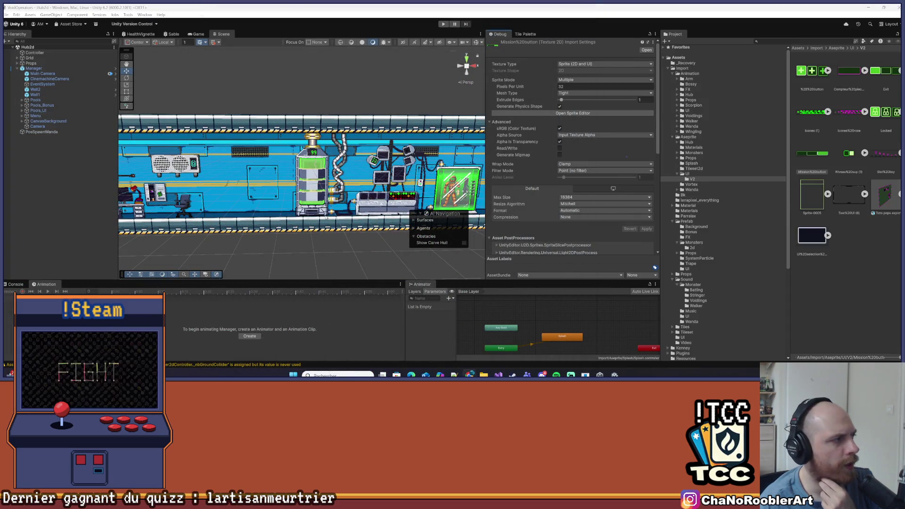
Dismiss a stray menu and expand Pools_UI, Menu and CanvasUI in the Hierarchy to inspect them.
{"action": "left_click", "coordinate": [6, 15]}
{"action": "key", "text": "Escape"}
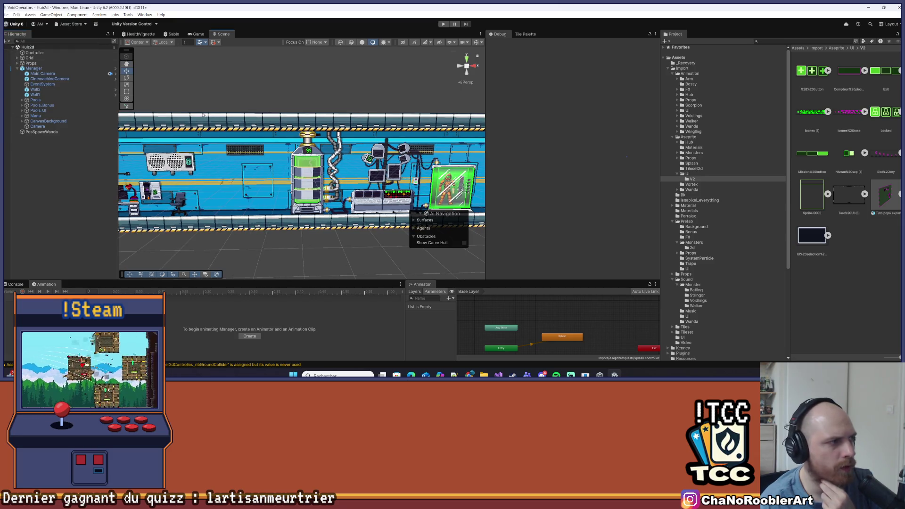
{"action": "left_click", "coordinate": [27, 110]}
{"action": "left_click", "coordinate": [23, 111]}
{"action": "left_click", "coordinate": [23, 110]}
{"action": "left_click", "coordinate": [22, 116]}
{"action": "left_click", "coordinate": [43, 147]}
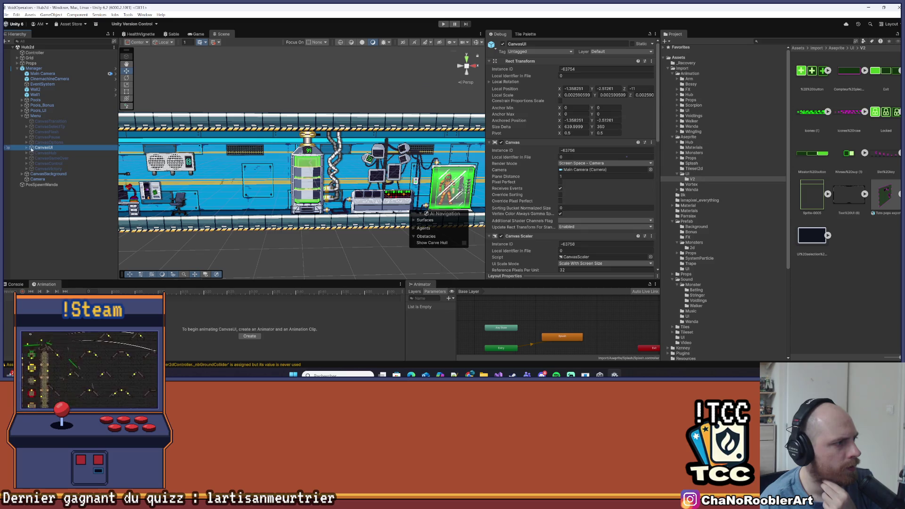
{"action": "left_click", "coordinate": [26, 147]}
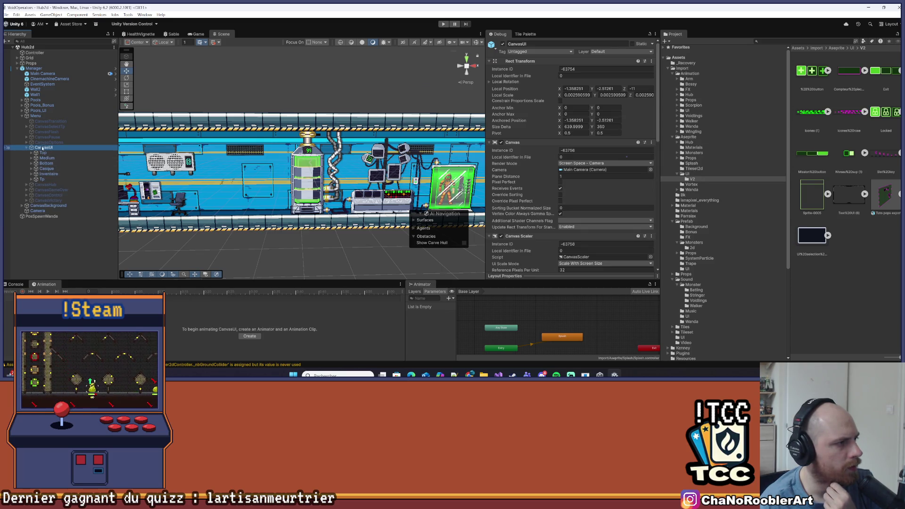
{"action": "left_click", "coordinate": [28, 148]}
Enable the CanvasHub canvas and disable the CanvasUI canvas.
{"action": "left_click", "coordinate": [45, 153]}
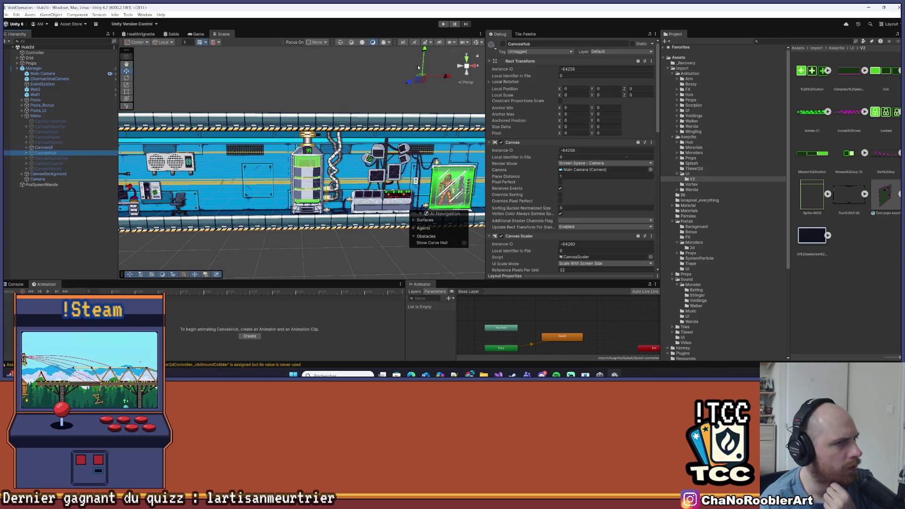
{"action": "left_click", "coordinate": [502, 44]}
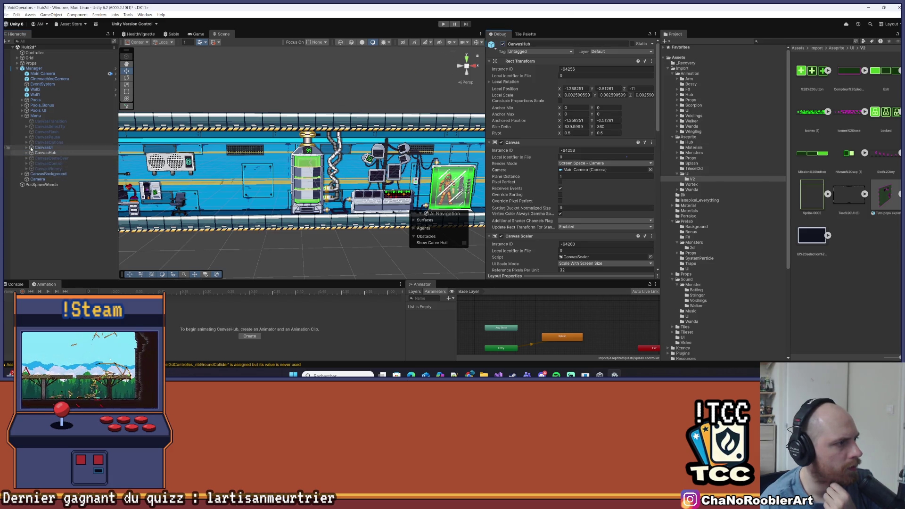
{"action": "left_click", "coordinate": [43, 148]}
{"action": "left_click", "coordinate": [502, 44]}
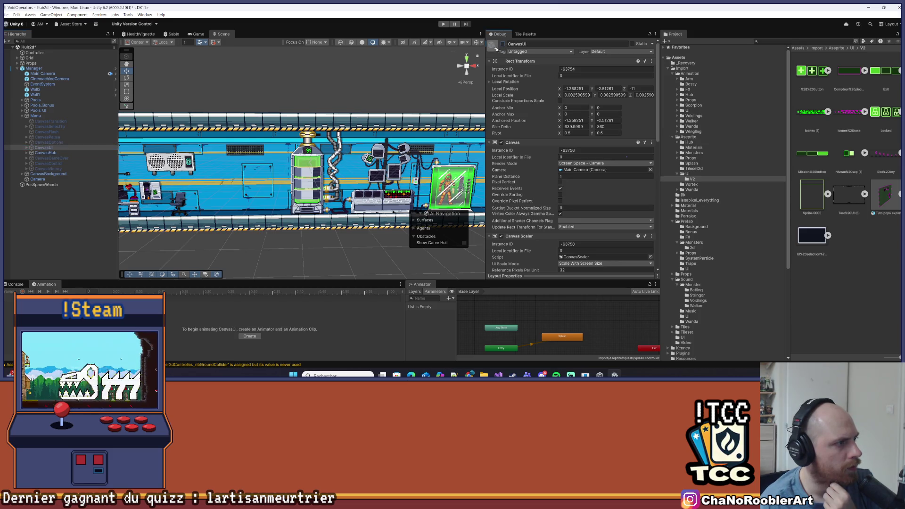
Expand CanvasHub, select PanelMissions, and frame the Mission 0 panel in the Scene view.
{"action": "left_click", "coordinate": [26, 152]}
{"action": "left_click", "coordinate": [44, 163]}
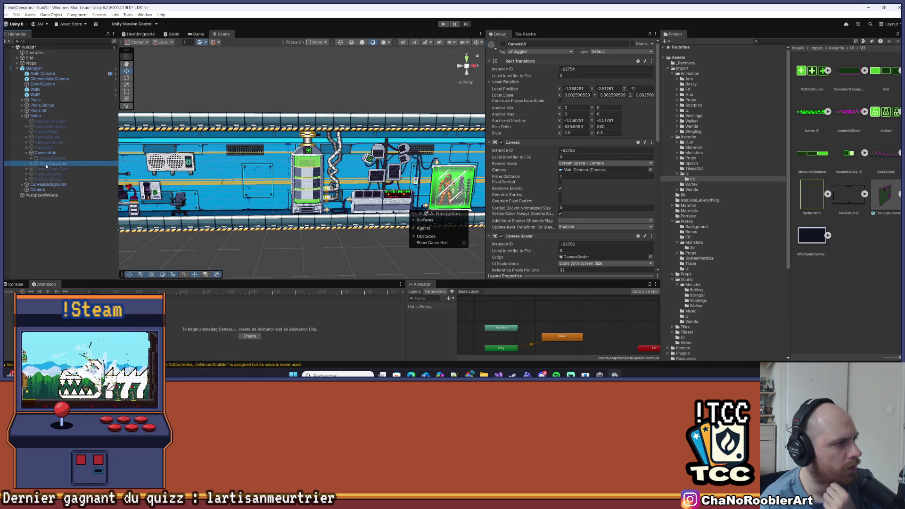
{"action": "left_click", "coordinate": [68, 158]}
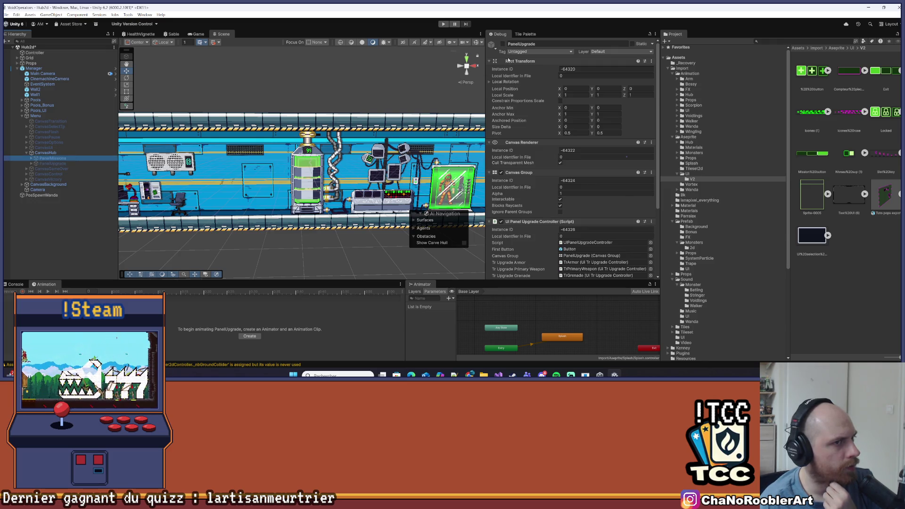
{"action": "key", "text": "alt+shift+a"}
{"action": "double_click", "coordinate": [52, 157]}
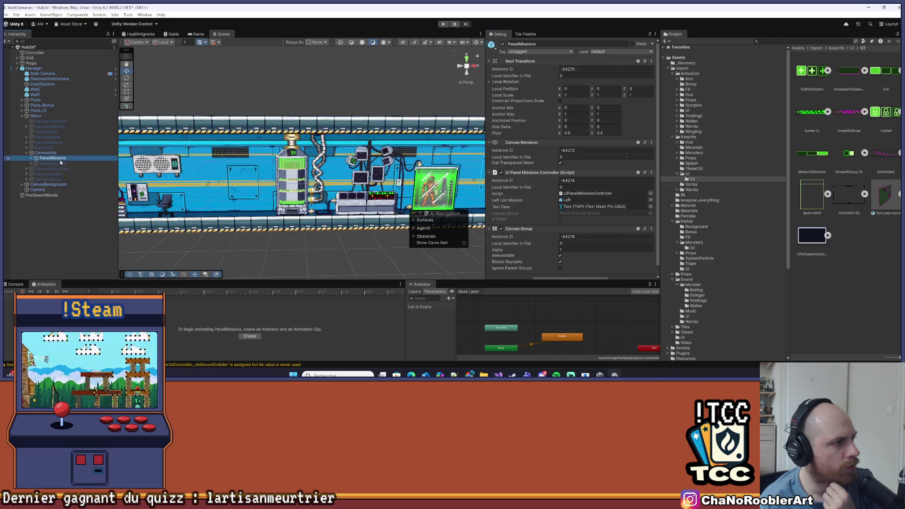
Switch the Scene view to 2D, expand PanelMissions > Layout, and frame the Left column.
{"action": "scroll", "coordinate": [281, 107], "scroll_direction": "up", "scroll_amount": 2}
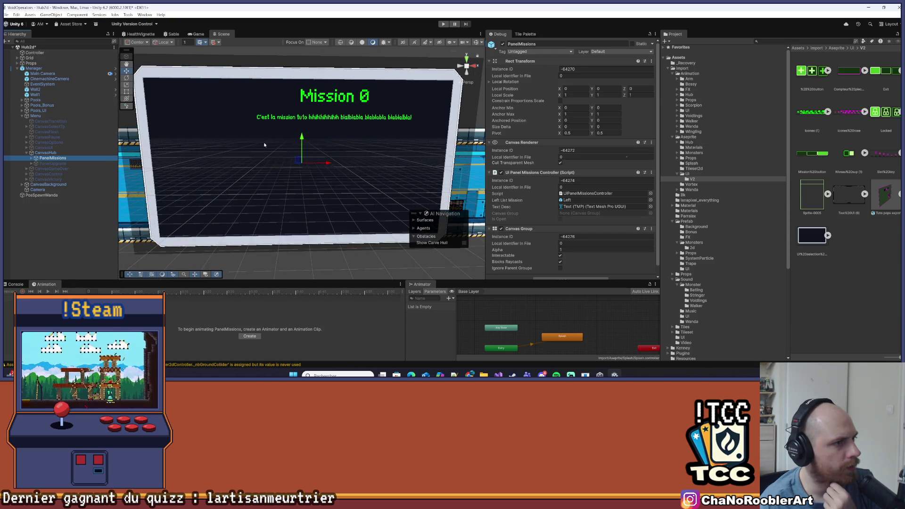
{"action": "left_click", "coordinate": [401, 43]}
{"action": "left_click_drag", "start_coordinate": [281, 157], "coordinate": [249, 146]}
{"action": "left_click", "coordinate": [52, 158]}
{"action": "left_click", "coordinate": [31, 158]}
{"action": "left_click", "coordinate": [37, 169]}
{"action": "left_click", "coordinate": [52, 174]}
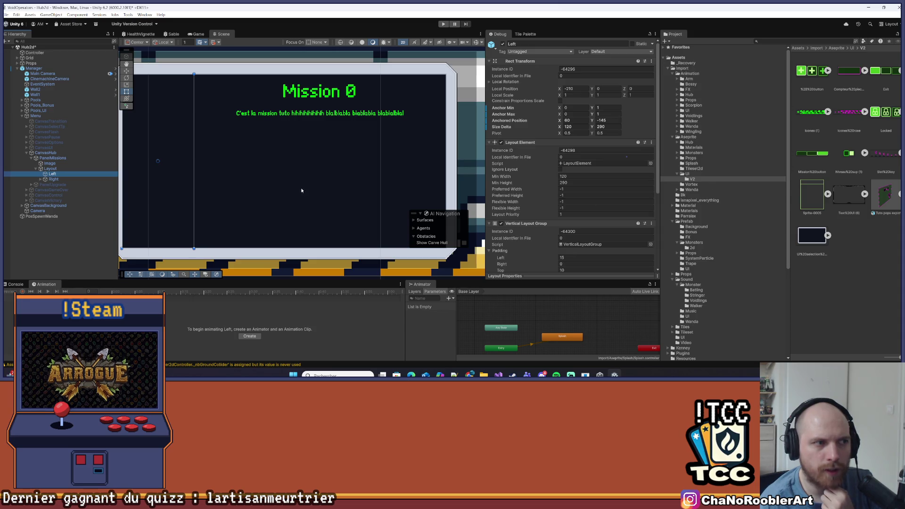
{"action": "key", "text": "f"}
Set the Inspector back to Normal mode.
{"action": "scroll", "coordinate": [511, 182], "scroll_direction": "down", "scroll_amount": 3}
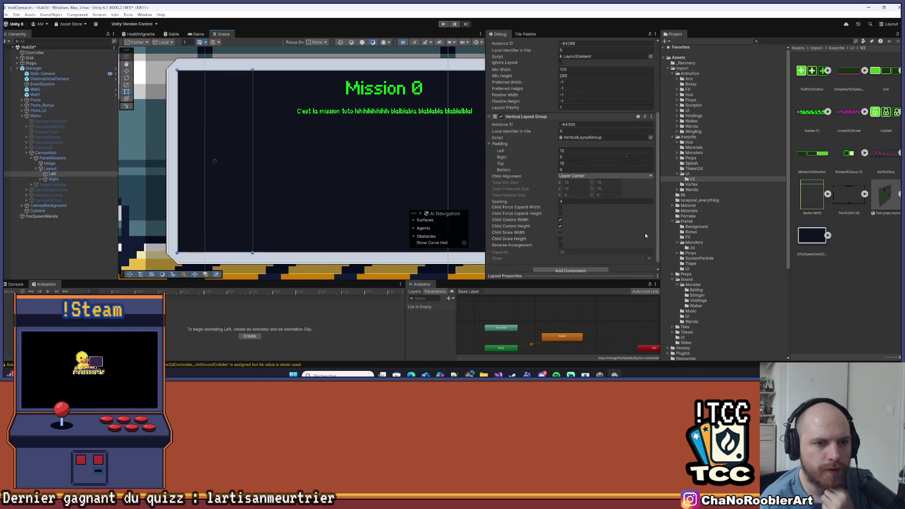
{"action": "scroll", "coordinate": [721, 188], "scroll_direction": "down", "scroll_amount": 2}
{"action": "scroll", "coordinate": [590, 223], "scroll_direction": "up", "scroll_amount": 3}
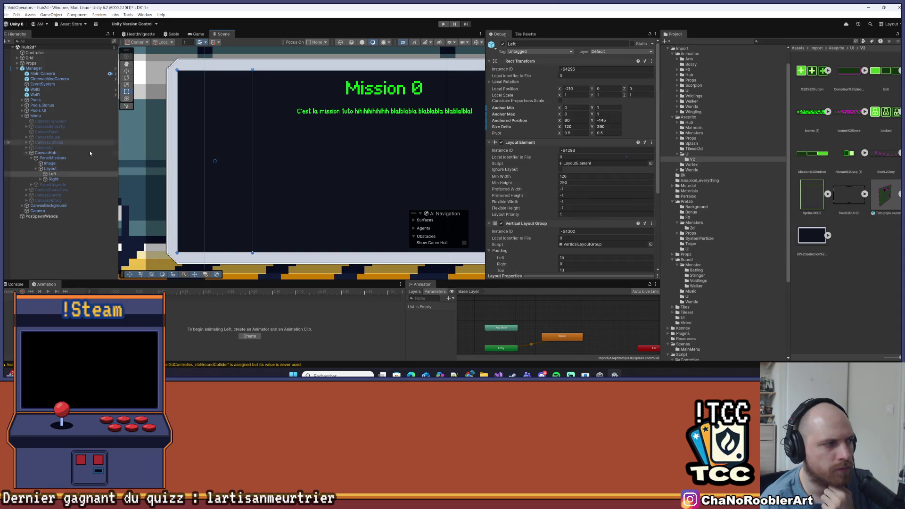
{"action": "left_click", "coordinate": [655, 34]}
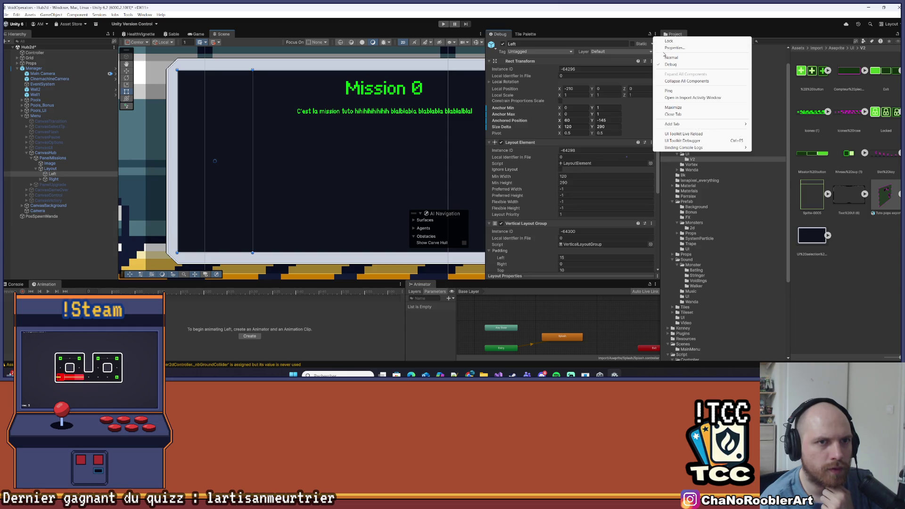
{"action": "left_click", "coordinate": [683, 57]}
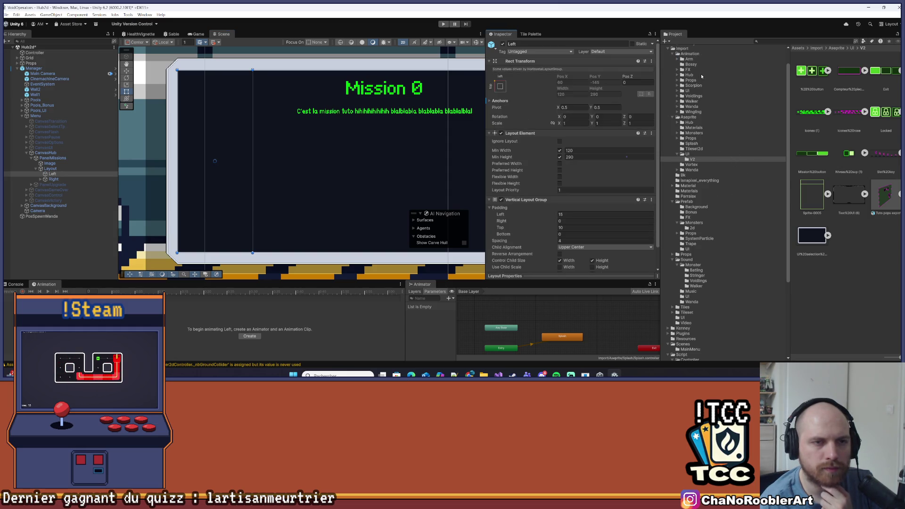
Open the Prefab/UI folder and drag a ButtonMission prefab under the Left column.
{"action": "scroll", "coordinate": [683, 100], "scroll_direction": "up", "scroll_amount": 2}
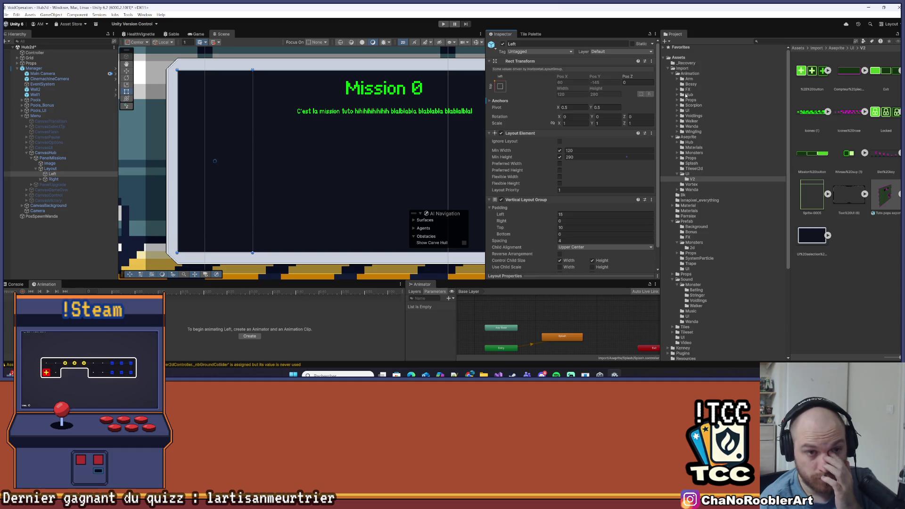
{"action": "left_click", "coordinate": [688, 221]}
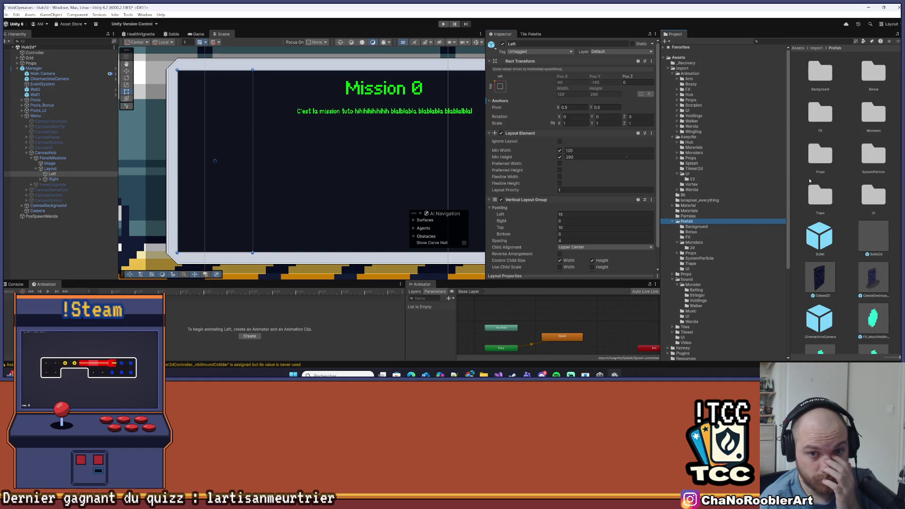
{"action": "double_click", "coordinate": [872, 194]}
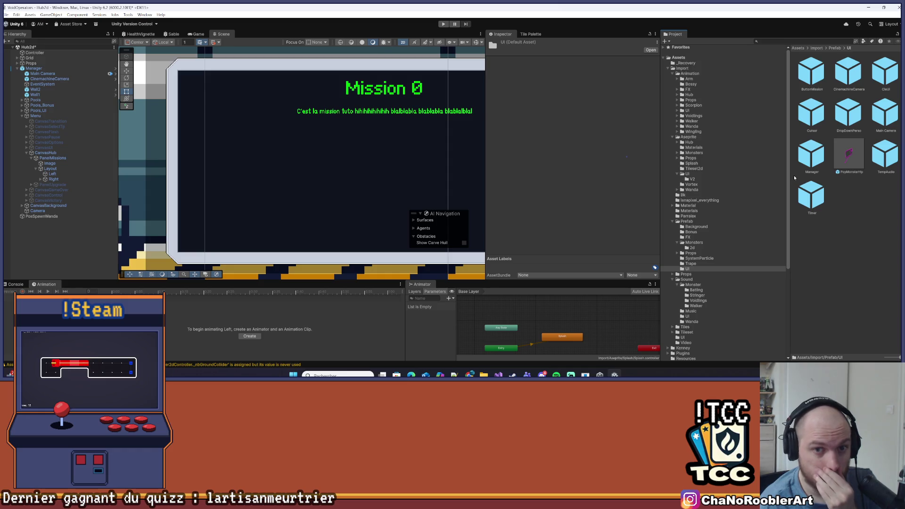
{"action": "left_click", "coordinate": [52, 174]}
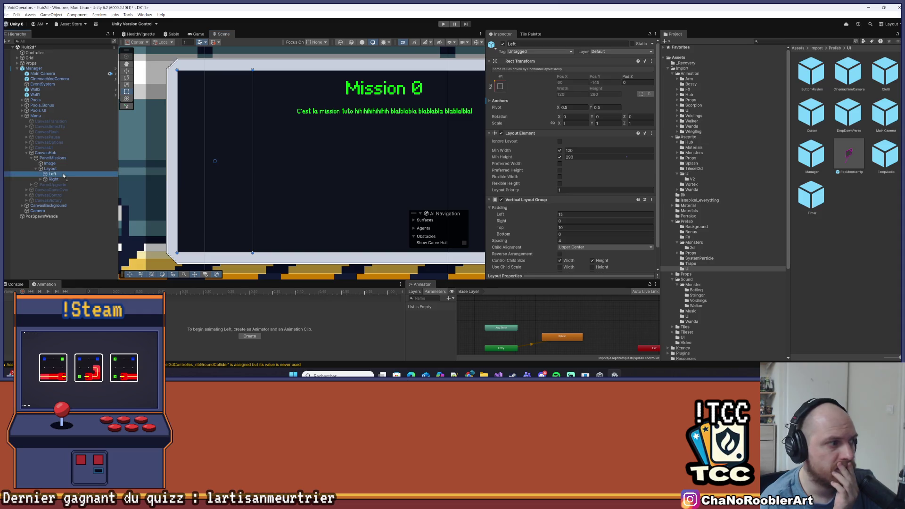
{"action": "left_click_drag", "start_coordinate": [56, 175], "coordinate": [54, 174]}
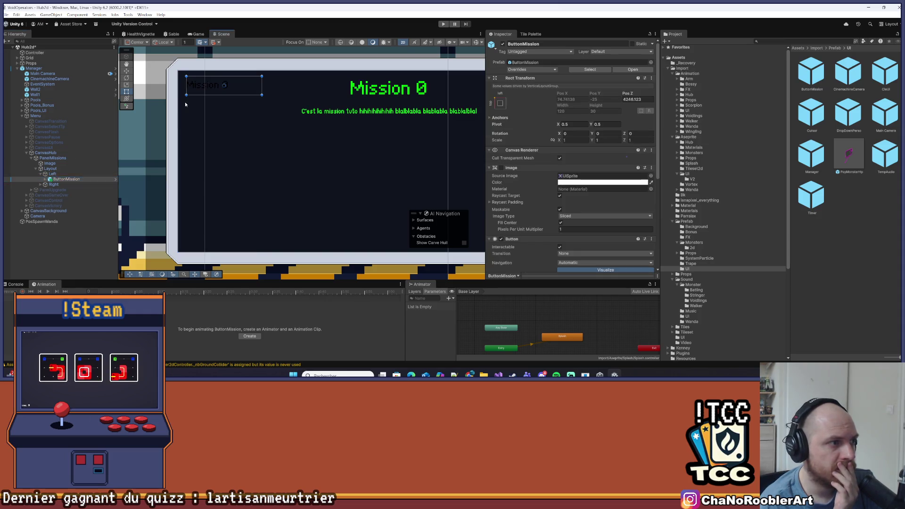
{"action": "left_click", "coordinate": [271, 117]}
{"action": "scroll", "coordinate": [283, 109], "scroll_direction": "up", "scroll_amount": 3}
{"action": "left_click", "coordinate": [288, 104]}
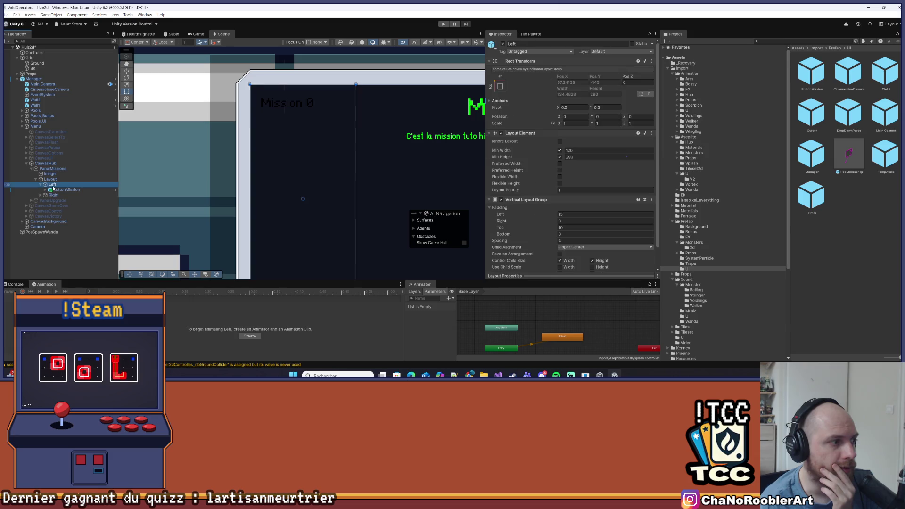
{"action": "left_click", "coordinate": [43, 190]}
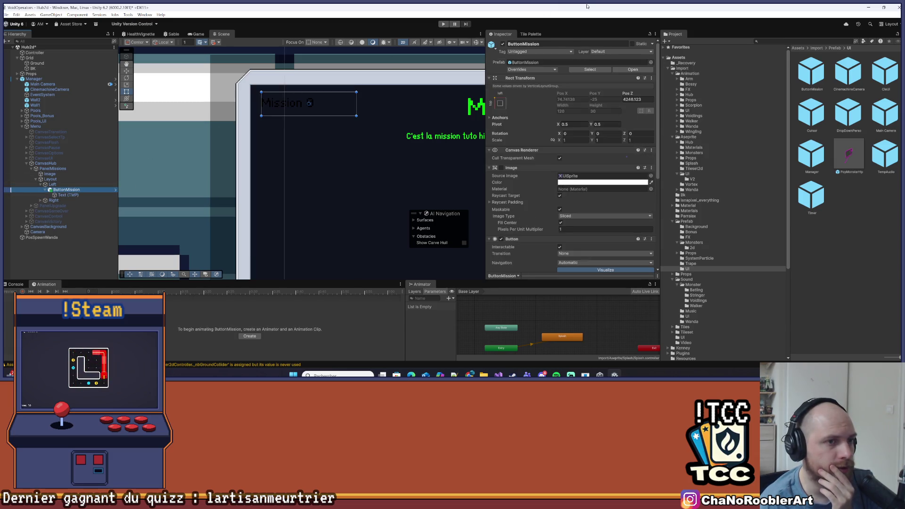
{"action": "scroll", "coordinate": [299, 74], "scroll_direction": "up", "scroll_amount": 3}
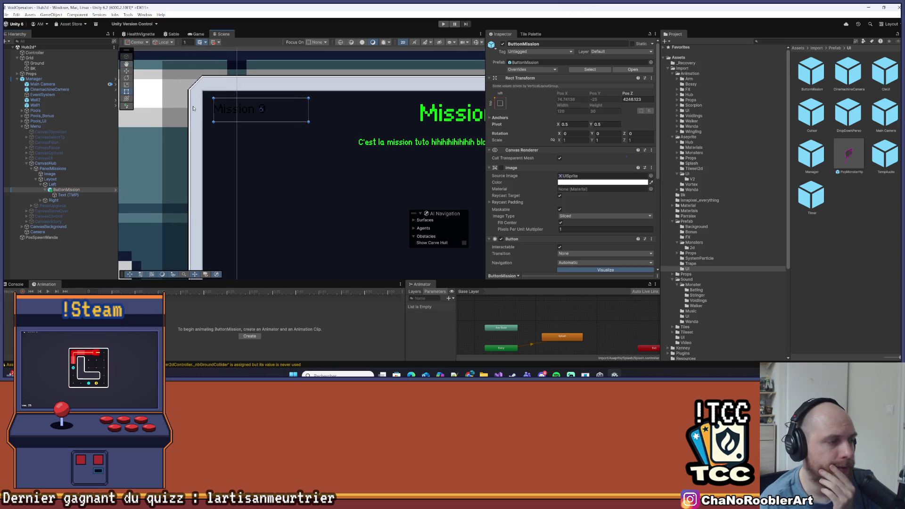
{"action": "scroll", "coordinate": [210, 88], "scroll_direction": "up", "scroll_amount": 1}
{"action": "scroll", "coordinate": [313, 108], "scroll_direction": "right", "scroll_amount": 1}
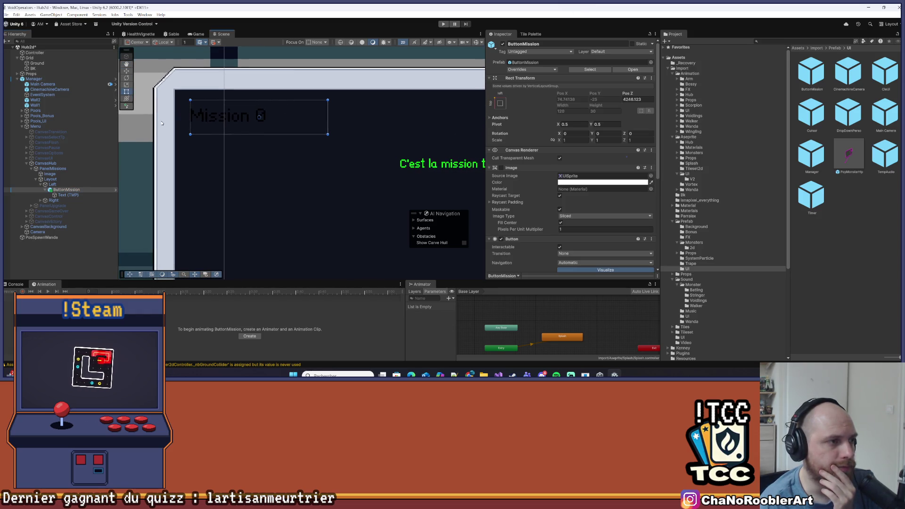
{"action": "scroll", "coordinate": [622, 163], "scroll_direction": "down", "scroll_amount": 5}
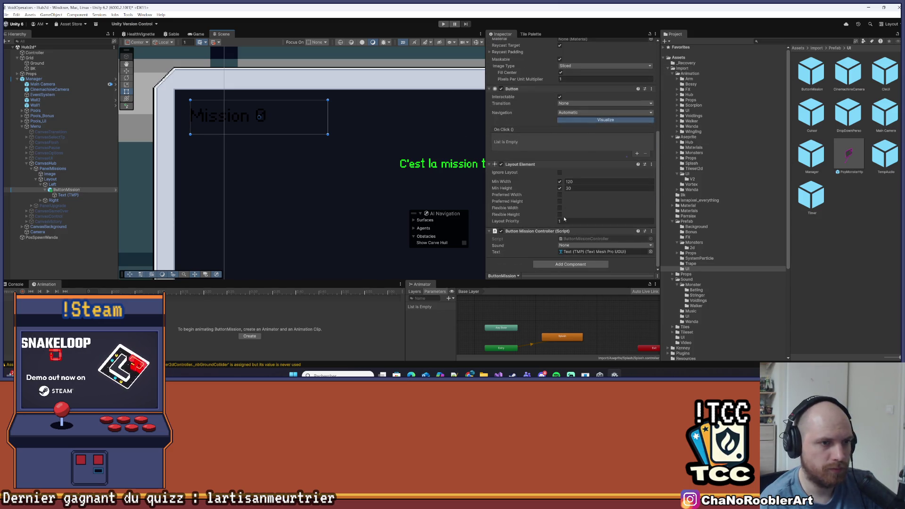
{"action": "key", "text": "alt+Tab"}
{"action": "left_click_drag", "start_coordinate": [121, 147], "coordinate": [160, 147]}
{"action": "left_click", "coordinate": [215, 83]}
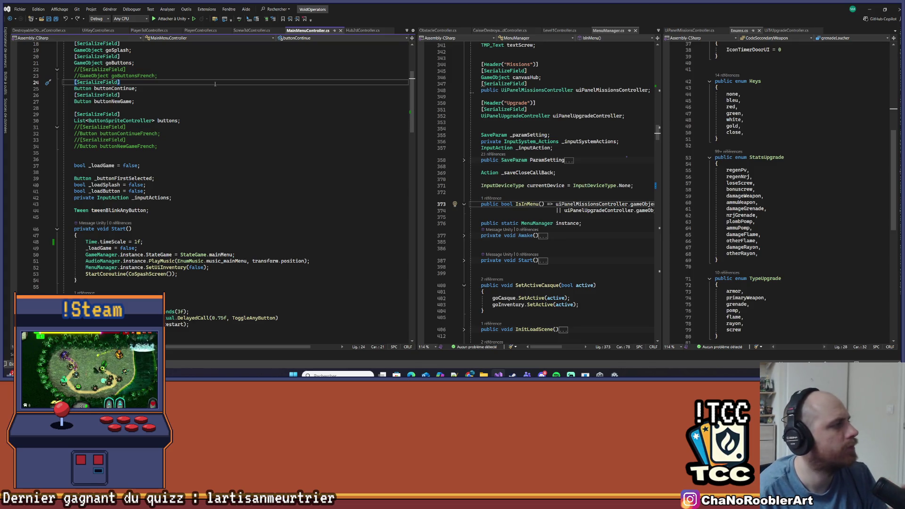
{"action": "key", "text": "alt+Tab"}
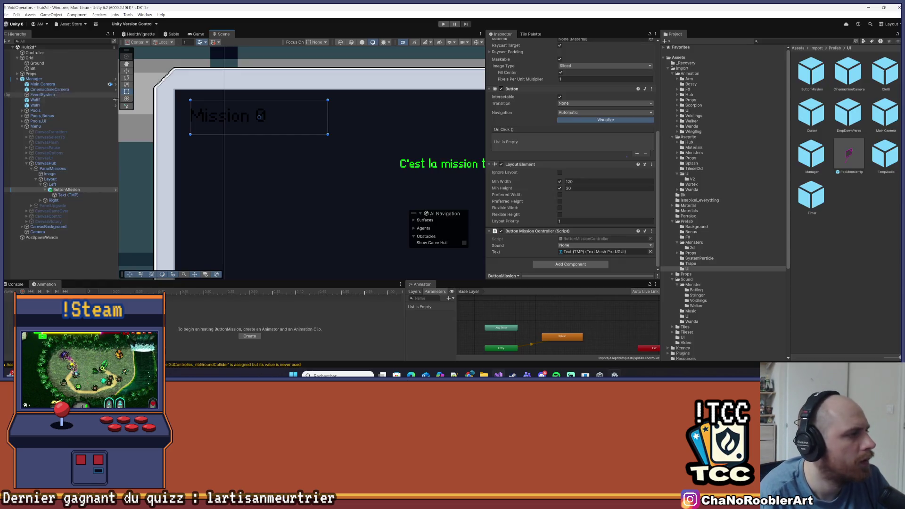
{"action": "left_click", "coordinate": [44, 200]}
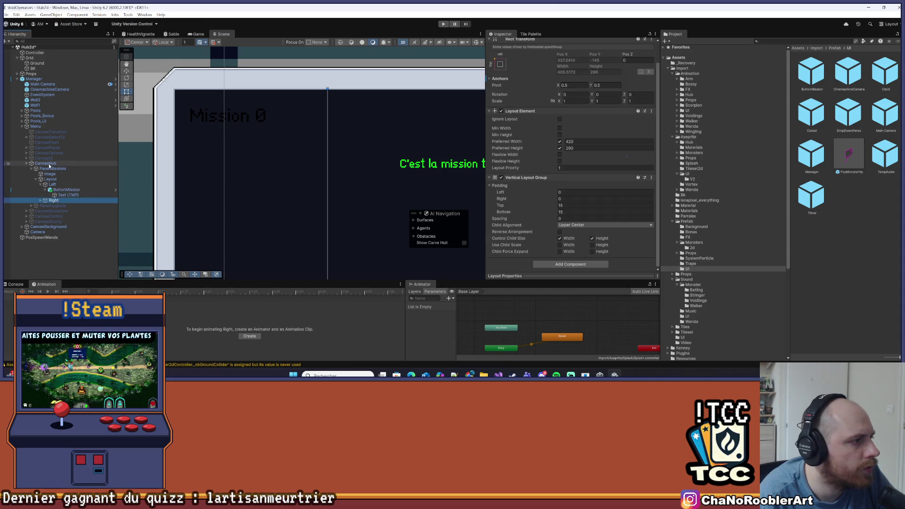
Re-enable the PanelUpgrade object.
{"action": "left_click", "coordinate": [53, 205]}
{"action": "scroll", "coordinate": [504, 51], "scroll_direction": "up", "scroll_amount": 2}
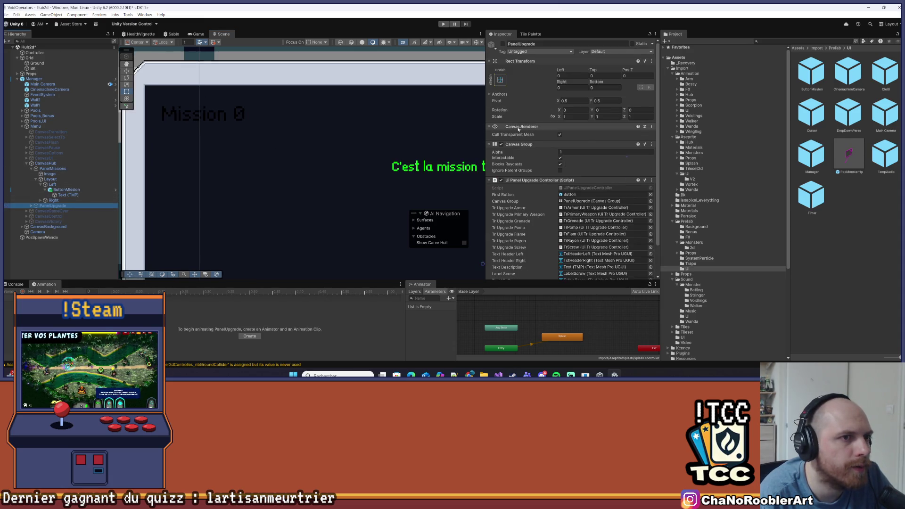
{"action": "left_click", "coordinate": [502, 44]}
Expand PanelUpgrade > Body > DivUpgrade > Left > TrArmor > Btn and select its Button.
{"action": "left_click", "coordinate": [32, 205]}
{"action": "left_click", "coordinate": [36, 211]}
{"action": "left_click", "coordinate": [41, 215]}
{"action": "left_click", "coordinate": [45, 221]}
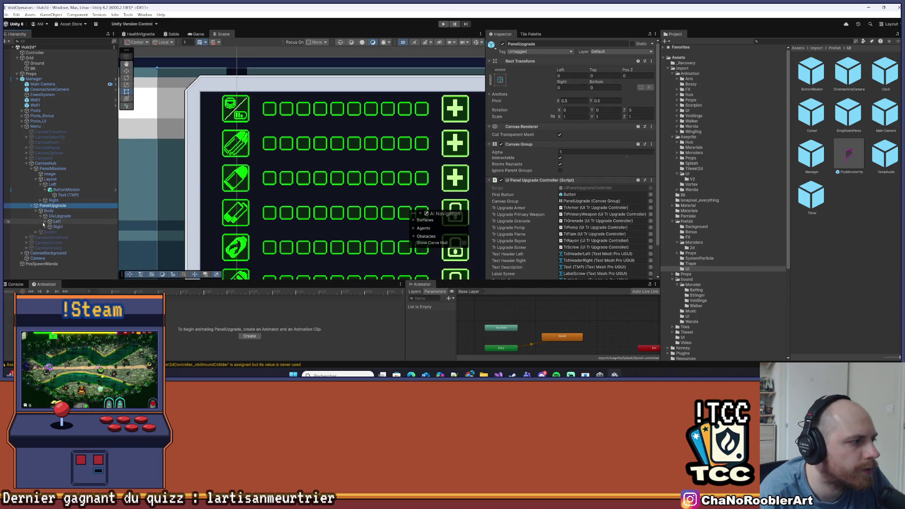
{"action": "scroll", "coordinate": [77, 233], "scroll_direction": "down", "scroll_amount": 1}
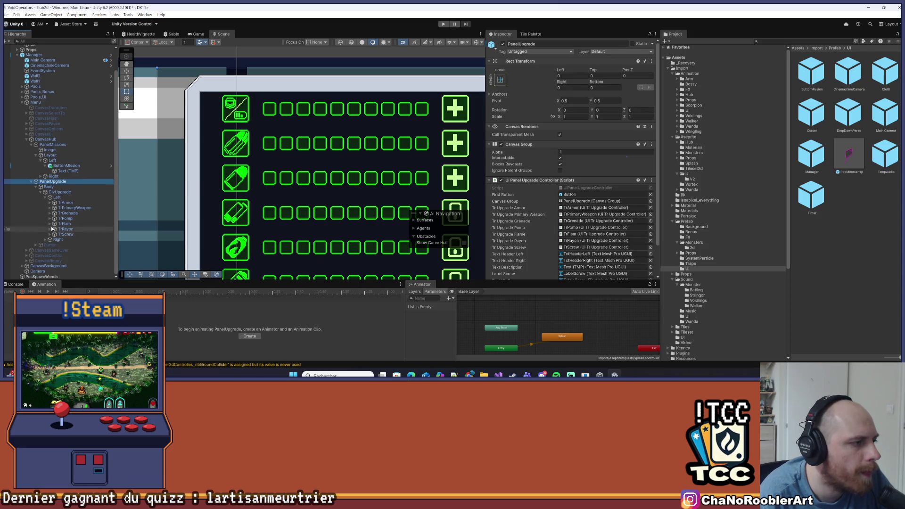
{"action": "left_click", "coordinate": [50, 203]}
{"action": "left_click", "coordinate": [73, 218]}
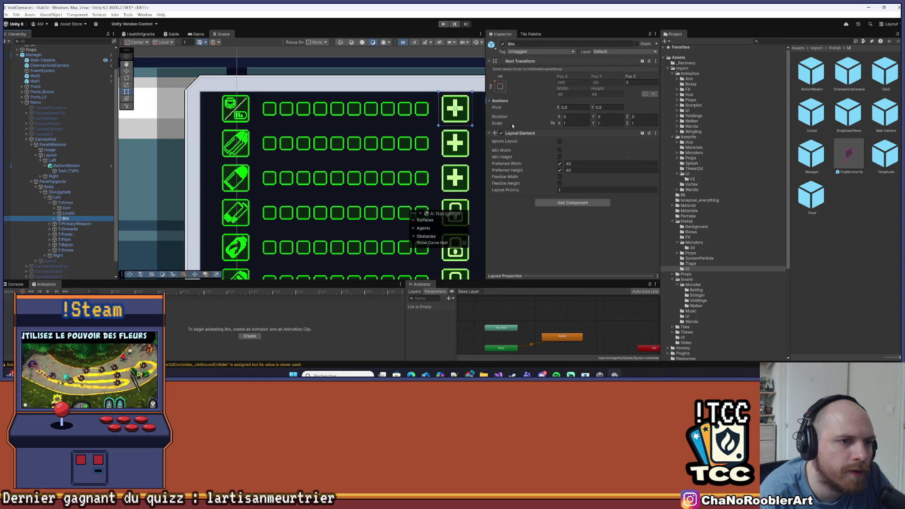
{"action": "left_click", "coordinate": [55, 218]}
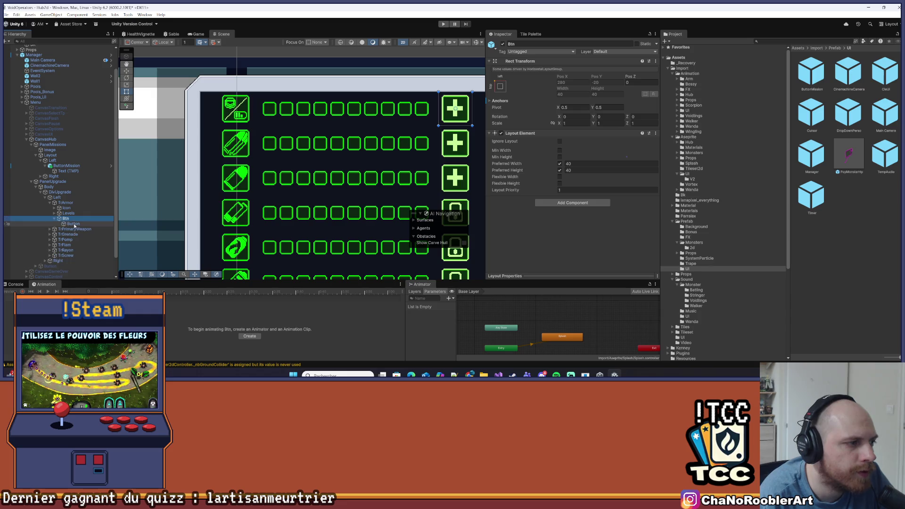
{"action": "left_click", "coordinate": [73, 224]}
Check the ARMURE T-03 panel and Btn layout, then open the Button's UiButtonUpgradeController script.
{"action": "left_click_drag", "start_coordinate": [355, 169], "coordinate": [271, 173]}
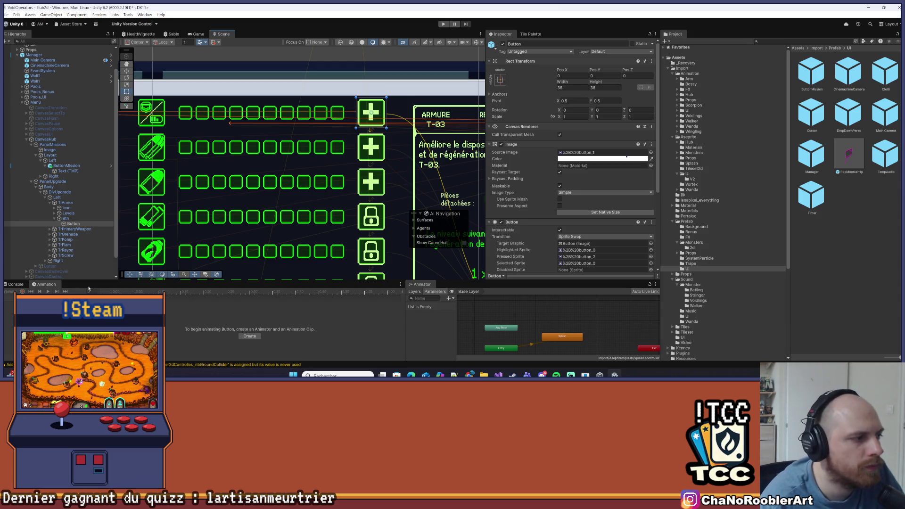
{"action": "left_click", "coordinate": [64, 218]}
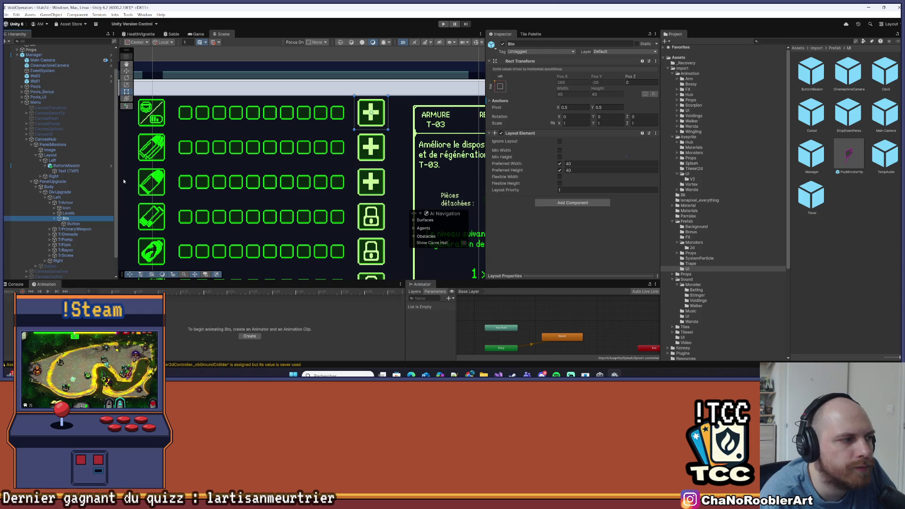
{"action": "left_click", "coordinate": [73, 224]}
{"action": "scroll", "coordinate": [535, 193], "scroll_direction": "down", "scroll_amount": 5}
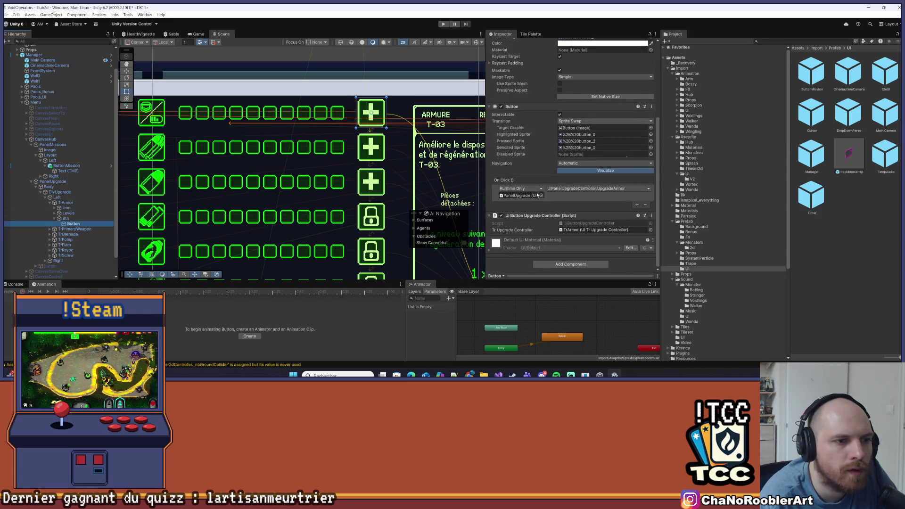
{"action": "left_click", "coordinate": [575, 223]}
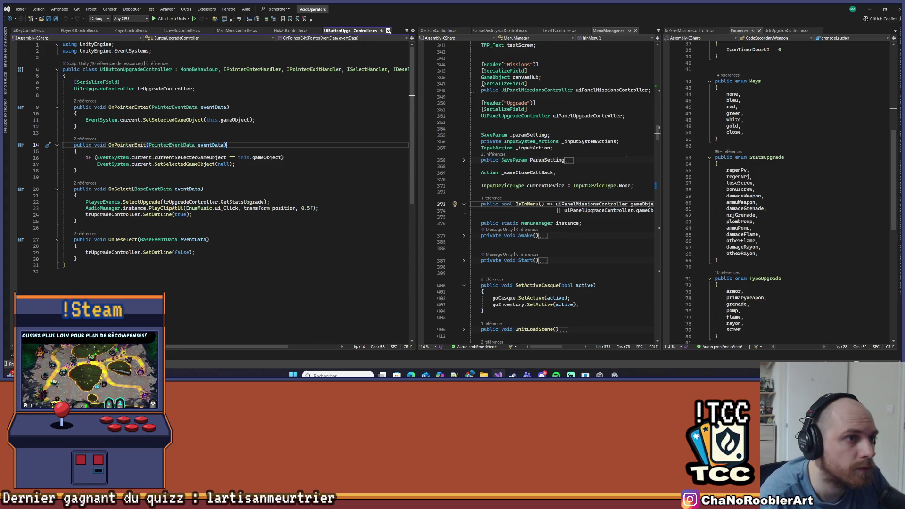
Review UiButtonUpgradeController.cs to the end of its class, then minimize Visual Studio.
{"action": "left_click", "coordinate": [388, 31]}
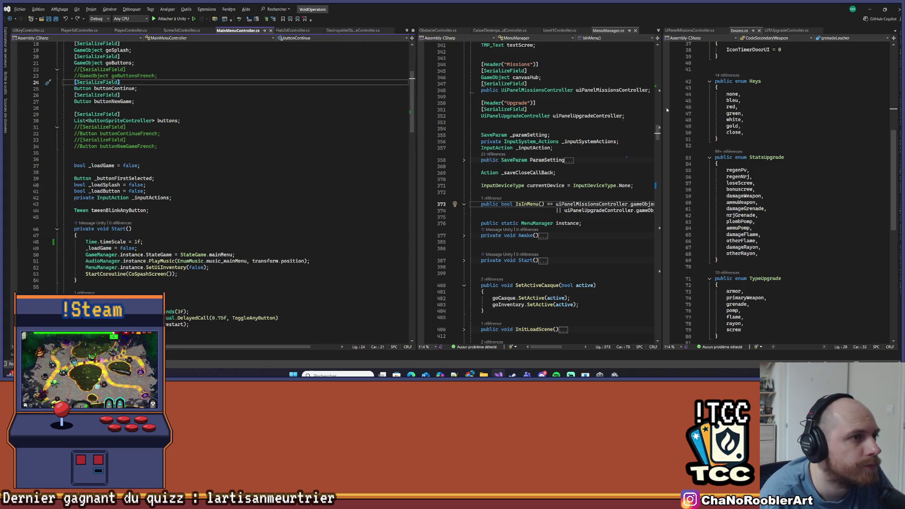
{"action": "left_click", "coordinate": [869, 9]}
{"action": "left_click", "coordinate": [582, 223]}
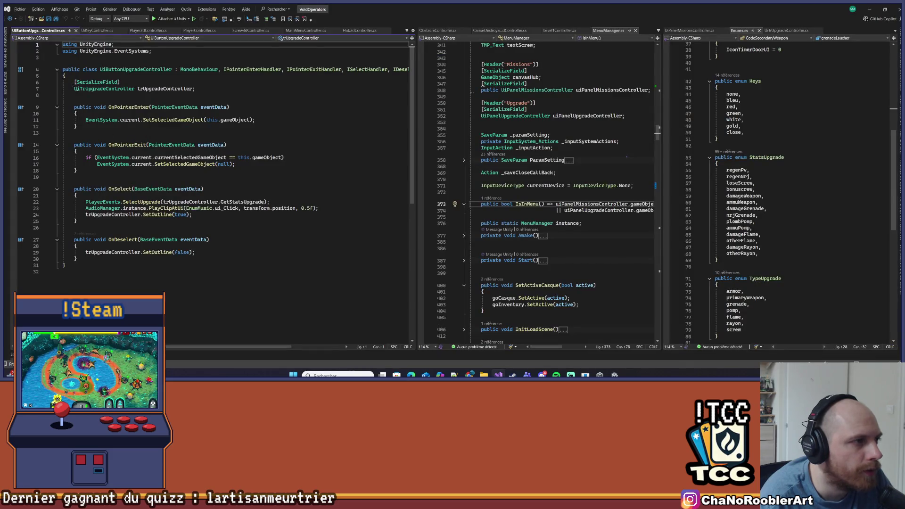
{"action": "left_click_drag", "start_coordinate": [75, 89], "coordinate": [228, 266]}
{"action": "left_click", "coordinate": [228, 265]}
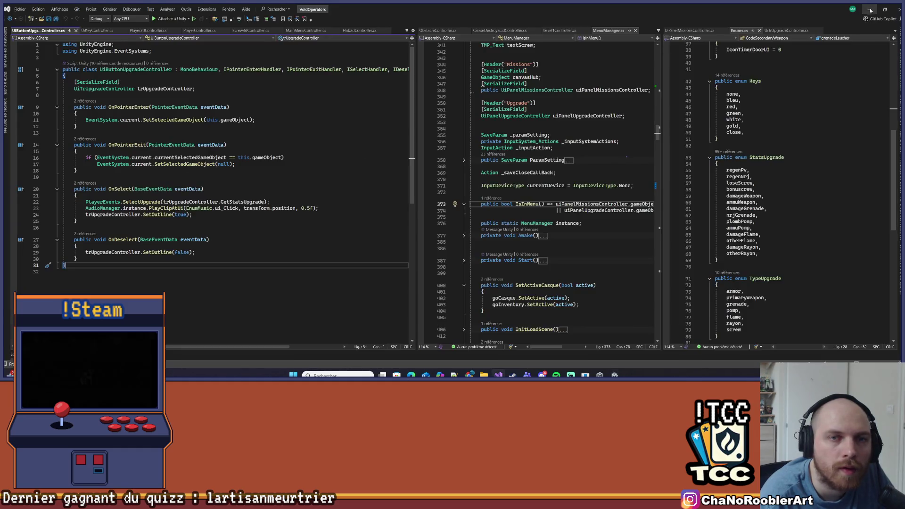
{"action": "left_click", "coordinate": [870, 10]}
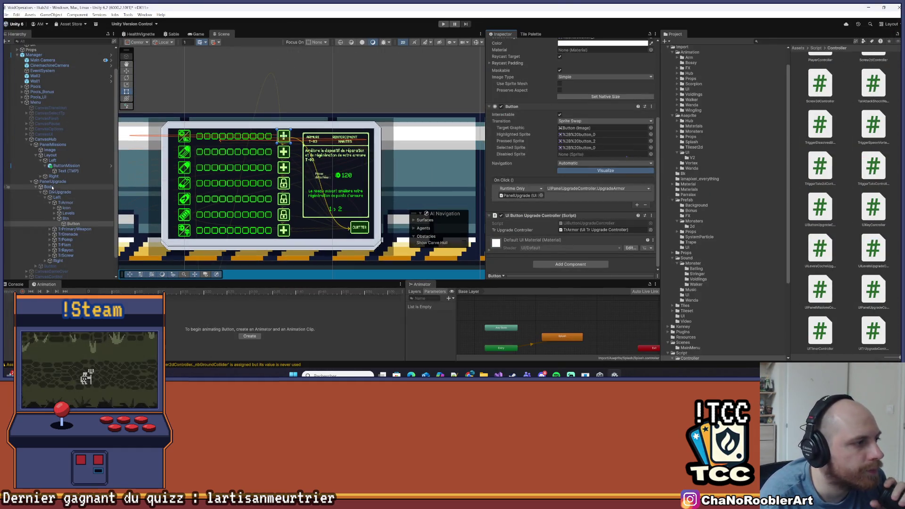
Select PanelUpgrade and deactivate it to hide the upgrade panel.
{"action": "left_click", "coordinate": [53, 182]}
{"action": "scroll", "coordinate": [509, 88], "scroll_direction": "up", "scroll_amount": 2}
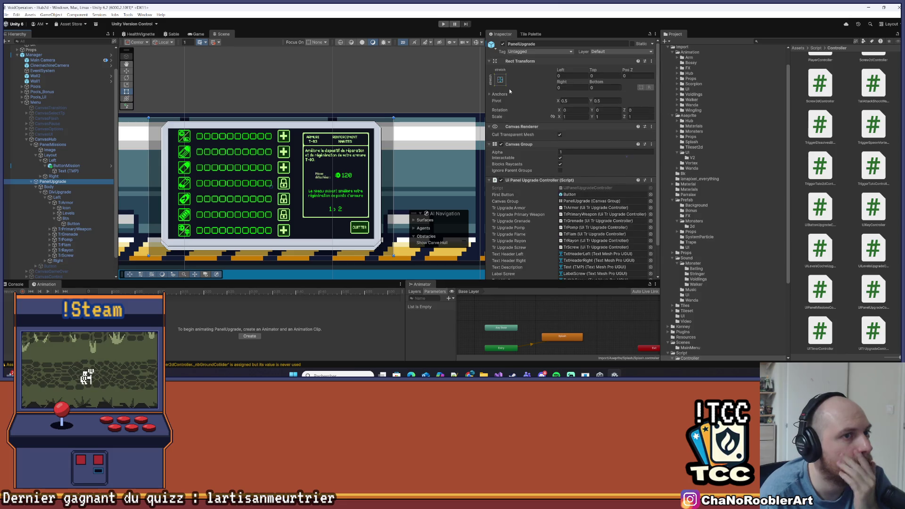
{"action": "left_click", "coordinate": [503, 43]}
Select ButtonMission and open its ButtonMissionController script in Visual Studio.
{"action": "left_click", "coordinate": [78, 166]}
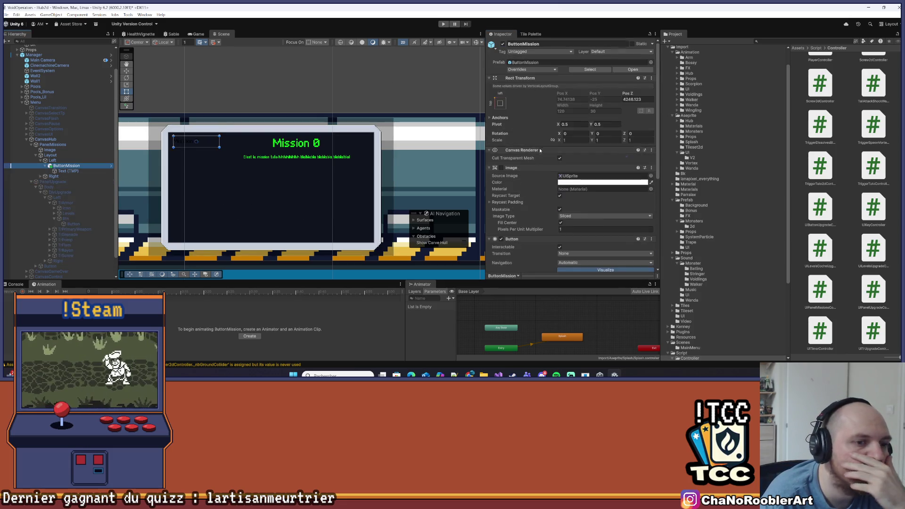
{"action": "scroll", "coordinate": [551, 168], "scroll_direction": "down", "scroll_amount": 5}
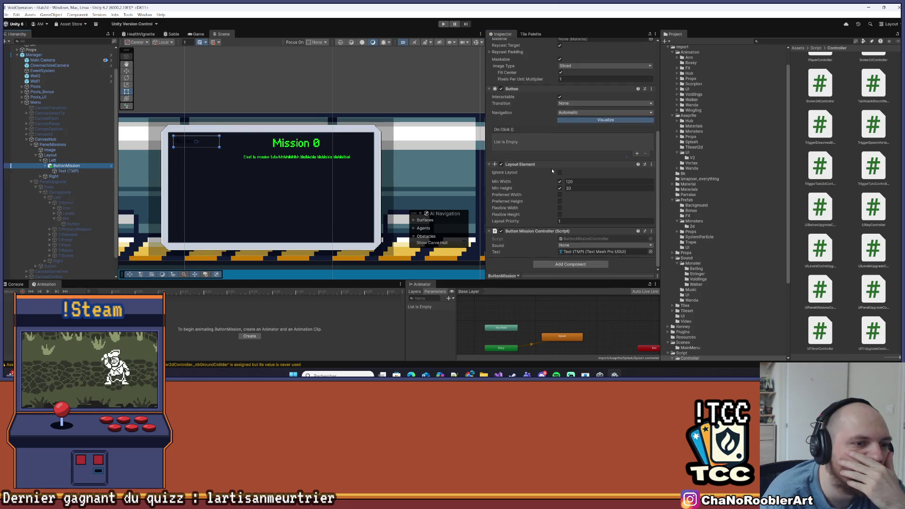
{"action": "left_click", "coordinate": [578, 245]}
{"action": "left_click", "coordinate": [583, 238]}
{"action": "left_click", "coordinate": [586, 238]}
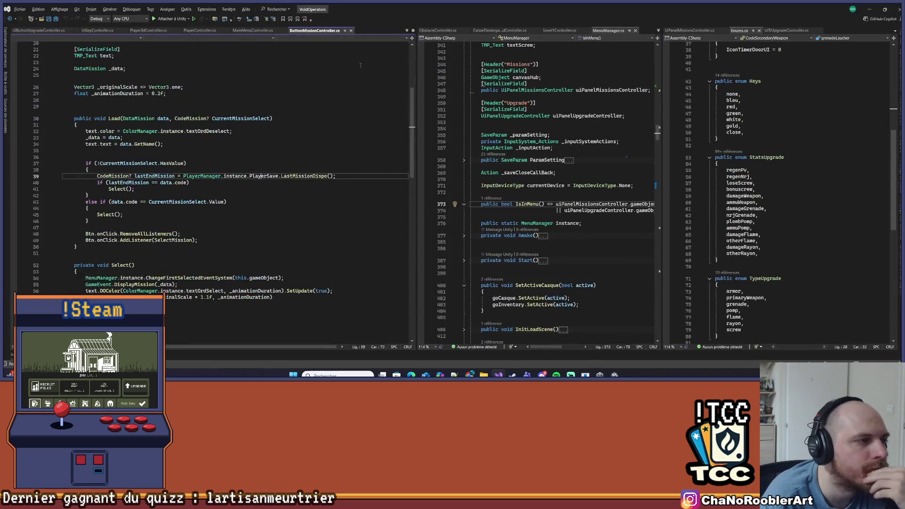
{"action": "scroll", "coordinate": [265, 231], "scroll_direction": "up", "scroll_amount": 5}
{"action": "left_click", "coordinate": [193, 94]}
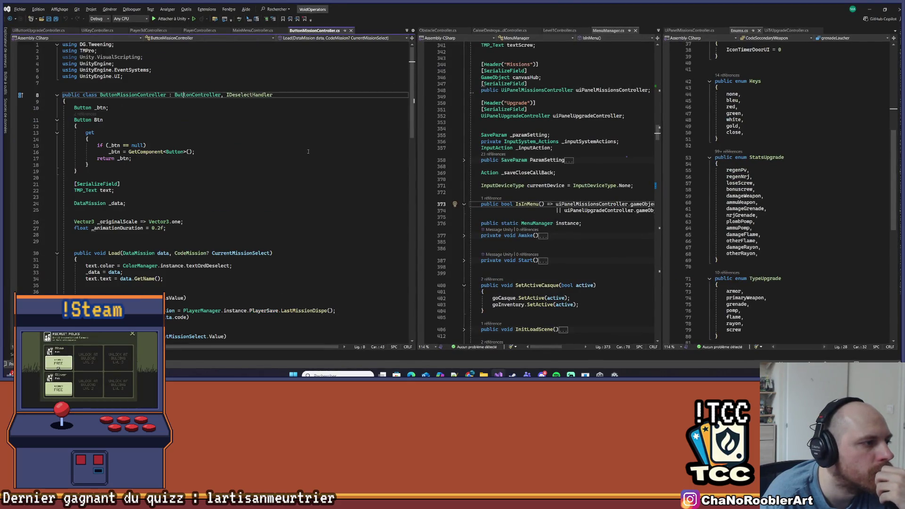
Go to the ButtonController base class definition, check its PlayClipAtUi call, then close it.
{"action": "scroll", "coordinate": [222, 245], "scroll_direction": "down", "scroll_amount": 15}
{"action": "scroll", "coordinate": [222, 246], "scroll_direction": "up", "scroll_amount": 15}
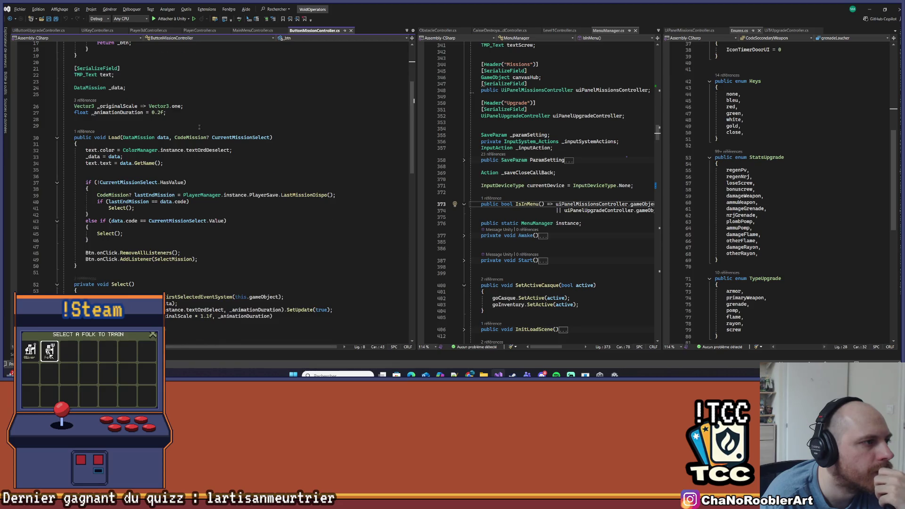
{"action": "right_click", "coordinate": [193, 96]}
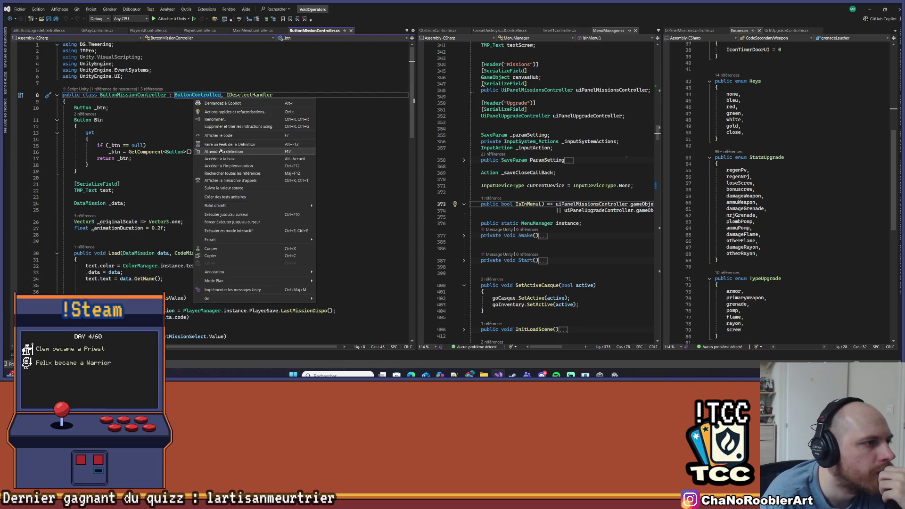
{"action": "left_click", "coordinate": [220, 146]}
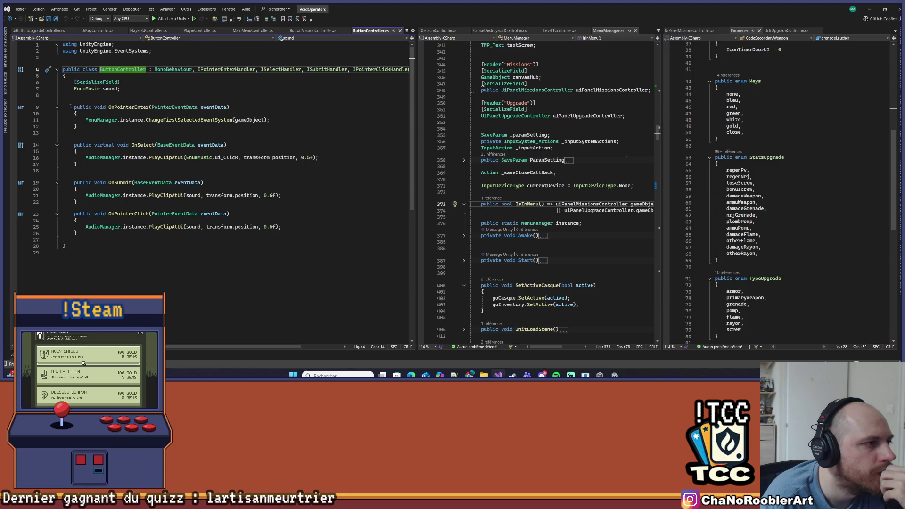
{"action": "left_click", "coordinate": [125, 246]}
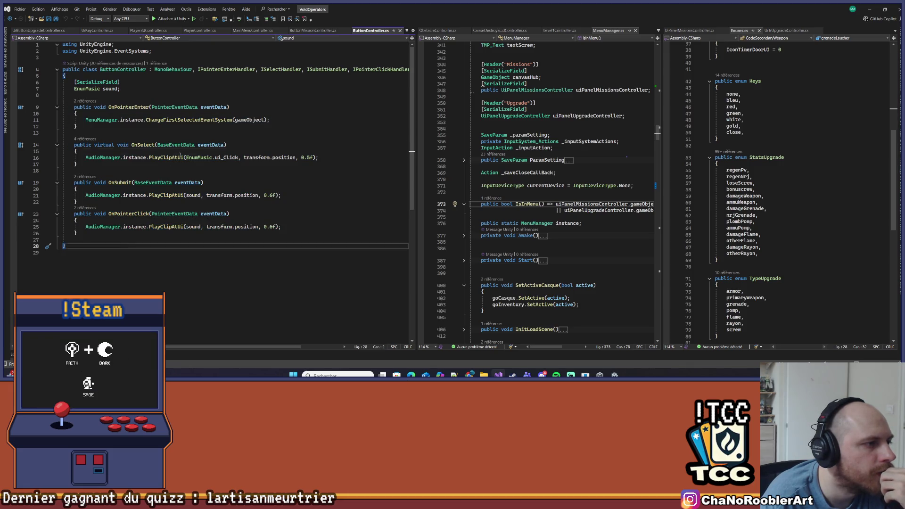
{"action": "left_click", "coordinate": [149, 227]}
{"action": "key", "text": "Down"}
{"action": "key", "text": "Down"}
{"action": "key", "text": "Down"}
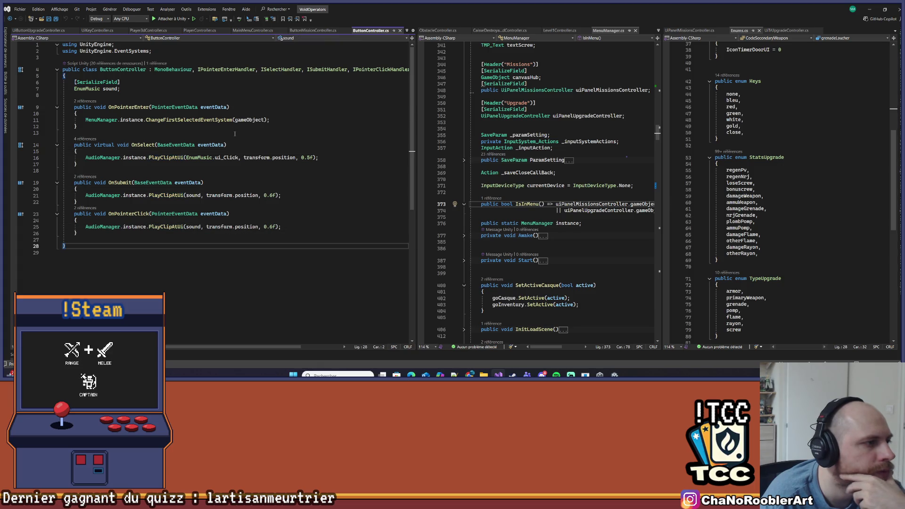
{"action": "key", "text": "ctrl+F4"}
Read through the Load method, its SelectMission click listener and the SelectMission method.
{"action": "scroll", "coordinate": [130, 100], "scroll_direction": "down", "scroll_amount": 3}
{"action": "scroll", "coordinate": [130, 100], "scroll_direction": "down", "scroll_amount": 4}
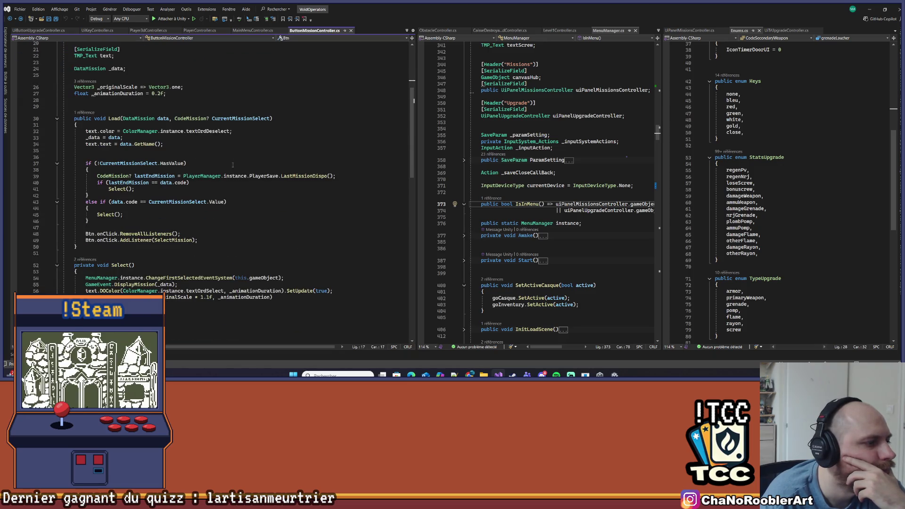
{"action": "left_click_drag", "start_coordinate": [68, 118], "coordinate": [86, 227]}
{"action": "key", "text": "shift+Down"}
{"action": "key", "text": "shift+Down"}
{"action": "key", "text": "shift+Down"}
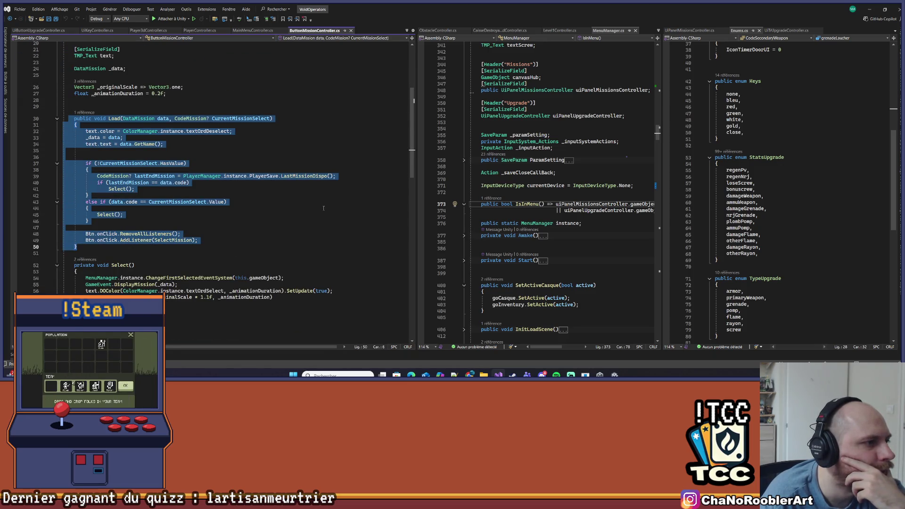
{"action": "scroll", "coordinate": [314, 206], "scroll_direction": "down", "scroll_amount": 4}
{"action": "left_click", "coordinate": [221, 149]}
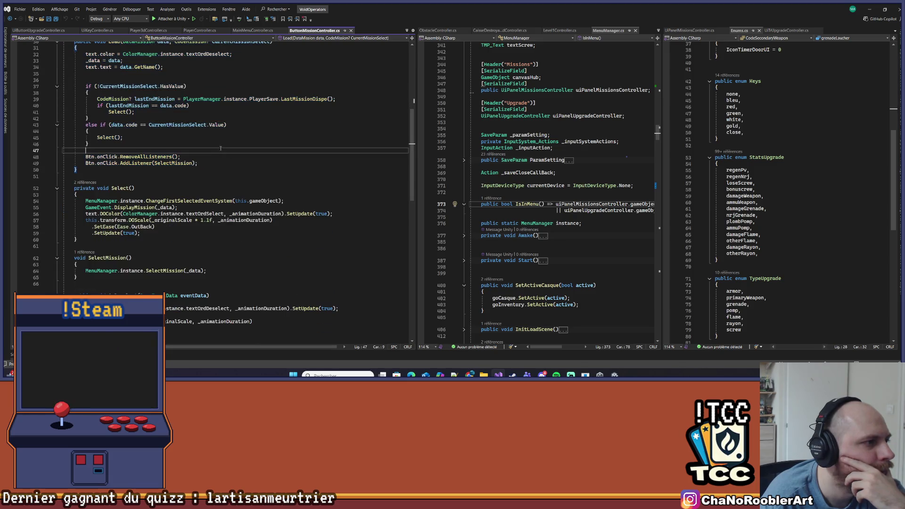
{"action": "left_click", "coordinate": [122, 112]}
{"action": "left_click", "coordinate": [282, 99]}
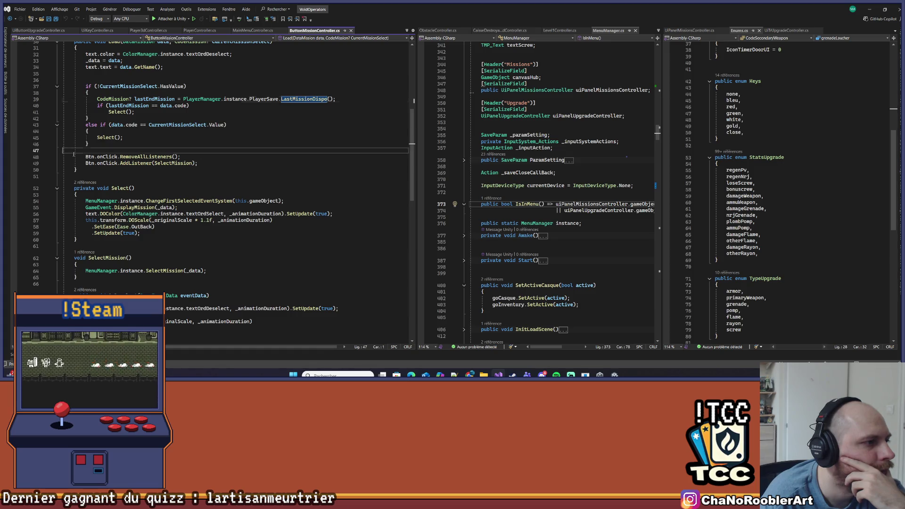
{"action": "left_click_drag", "start_coordinate": [73, 154], "coordinate": [198, 163]}
{"action": "left_click", "coordinate": [171, 163]}
{"action": "scroll", "coordinate": [221, 233], "scroll_direction": "down", "scroll_amount": 3}
{"action": "left_click_drag", "start_coordinate": [74, 196], "coordinate": [207, 220]}
{"action": "left_click", "coordinate": [176, 209]}
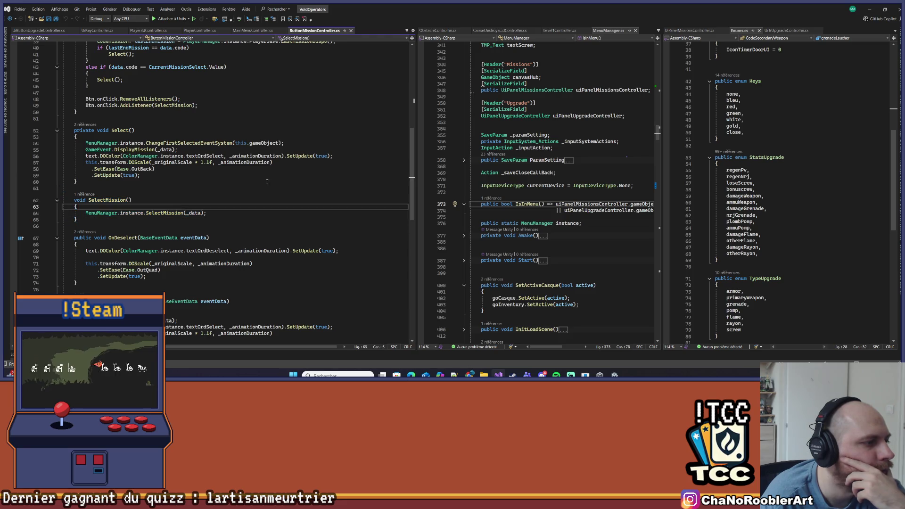
Inspect OnDeselect and fold then unfold OnSelect, then minimize Visual Studio.
{"action": "scroll", "coordinate": [267, 181], "scroll_direction": "down", "scroll_amount": 2}
{"action": "scroll", "coordinate": [162, 133], "scroll_direction": "down", "scroll_amount": 3}
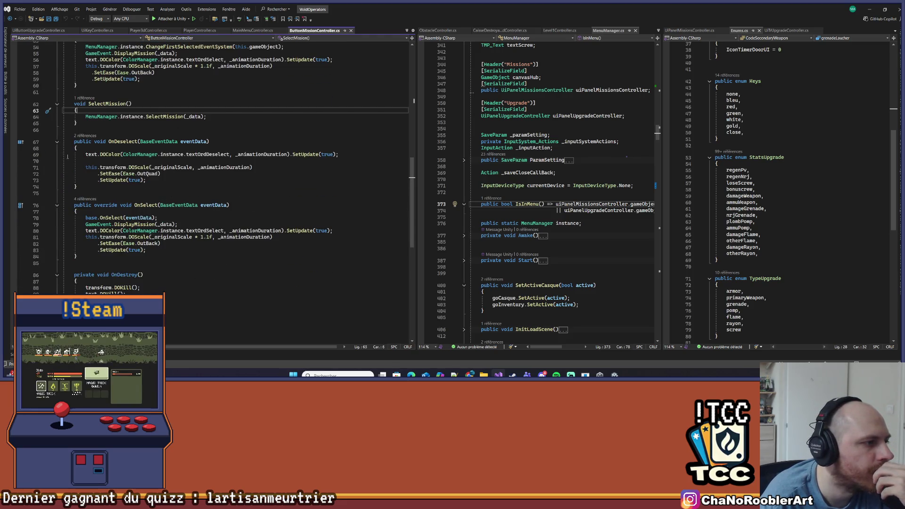
{"action": "left_click_drag", "start_coordinate": [66, 154], "coordinate": [147, 180]}
{"action": "left_click", "coordinate": [147, 180]}
{"action": "left_click", "coordinate": [56, 205]}
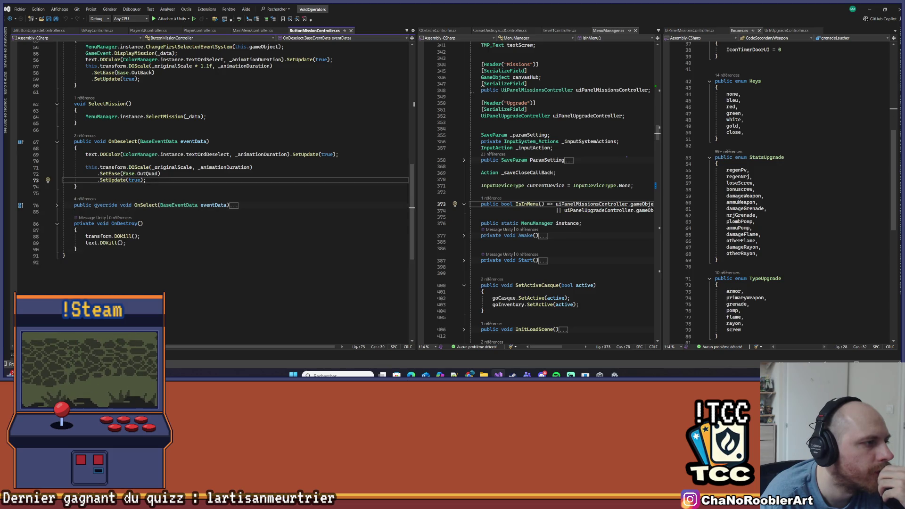
{"action": "left_click", "coordinate": [57, 205]}
{"action": "left_click", "coordinate": [159, 174]}
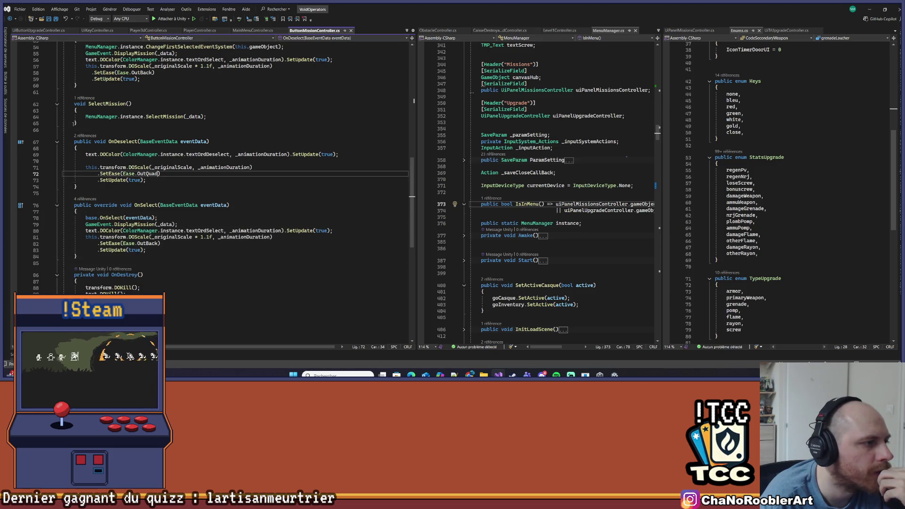
{"action": "left_click", "coordinate": [207, 188]}
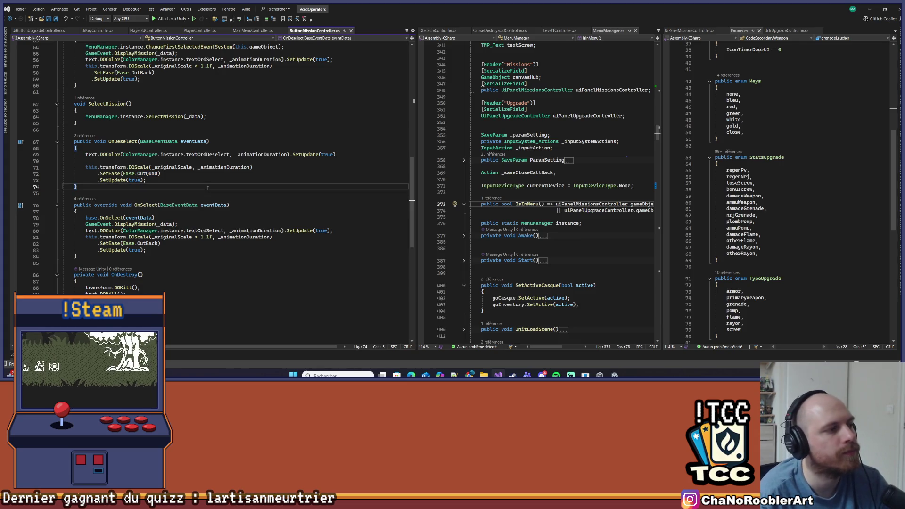
{"action": "left_click", "coordinate": [868, 9]}
{"action": "scroll", "coordinate": [139, 160], "scroll_direction": "up", "scroll_amount": 5}
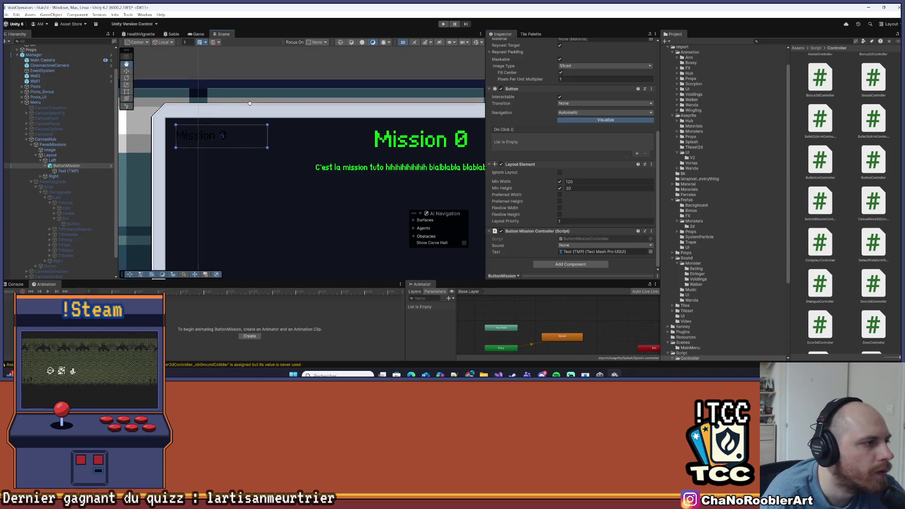
Select ButtonMission and re-enable its Image component to restore the white background.
{"action": "left_click", "coordinate": [66, 171]}
{"action": "left_click", "coordinate": [67, 166]}
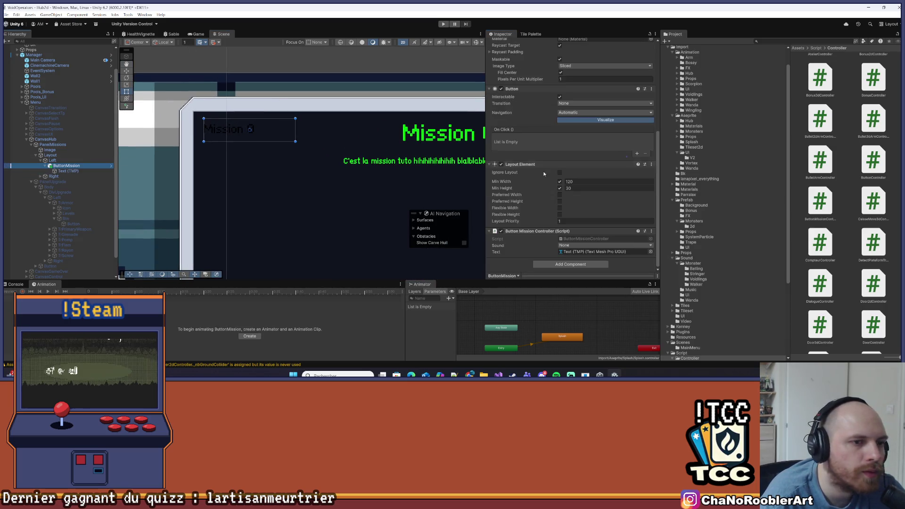
{"action": "scroll", "coordinate": [551, 168], "scroll_direction": "up", "scroll_amount": 4}
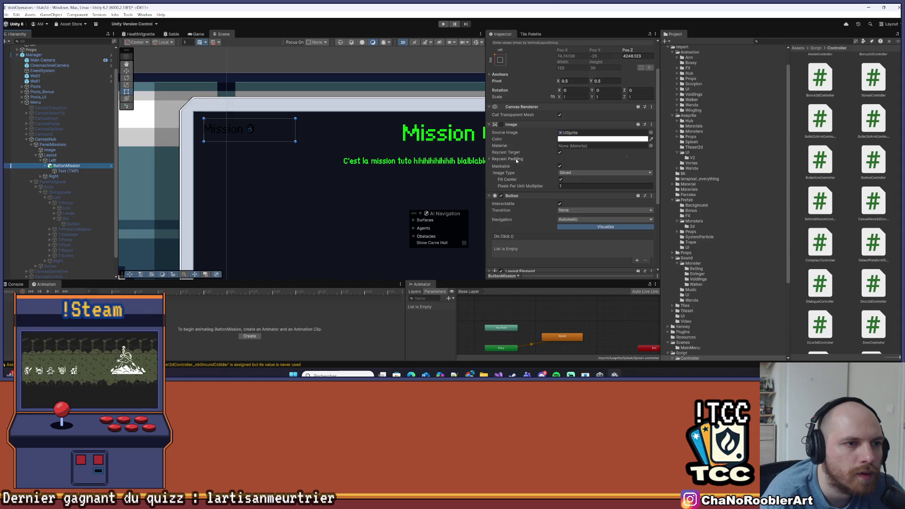
{"action": "left_click", "coordinate": [501, 124]}
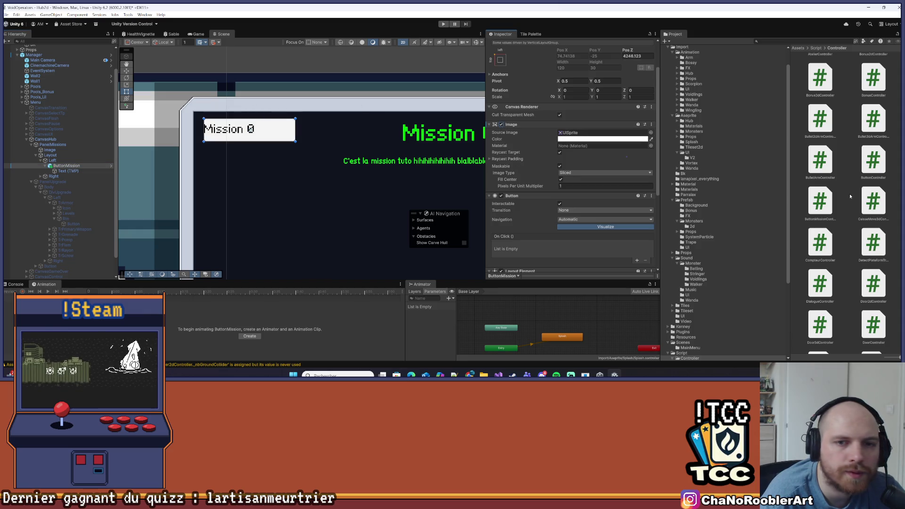
Open the Mission%20button texture from Import/Aseprite/UI/V2 in the Sprite Editor.
{"action": "scroll", "coordinate": [738, 155], "scroll_direction": "up", "scroll_amount": 2}
{"action": "left_click", "coordinate": [688, 68]}
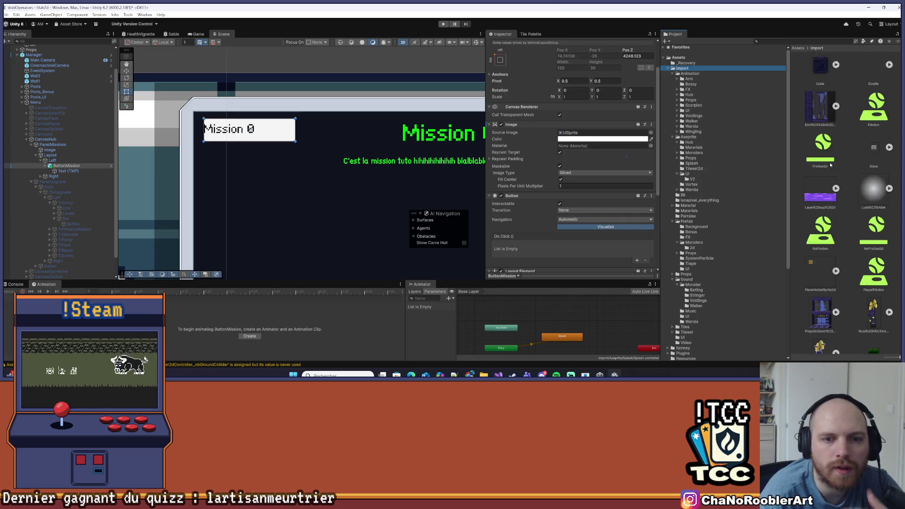
{"action": "left_click", "coordinate": [696, 174]}
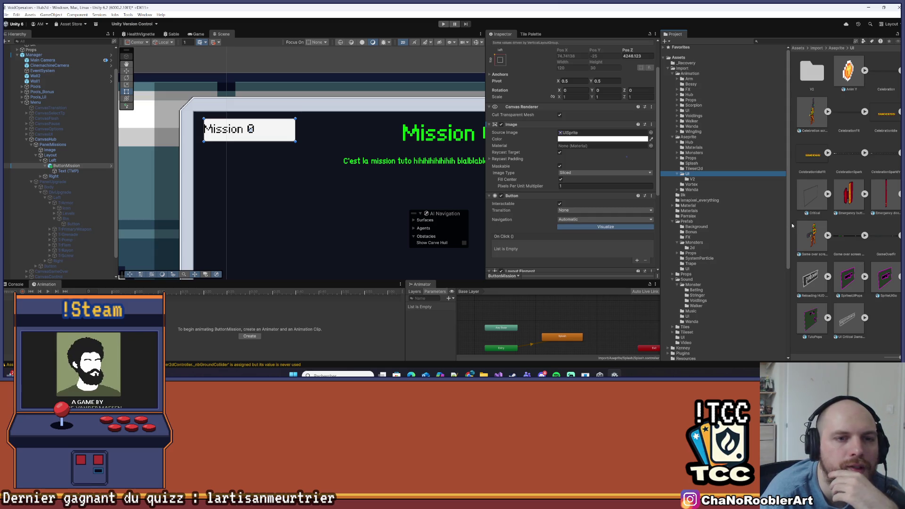
{"action": "left_click", "coordinate": [714, 179]}
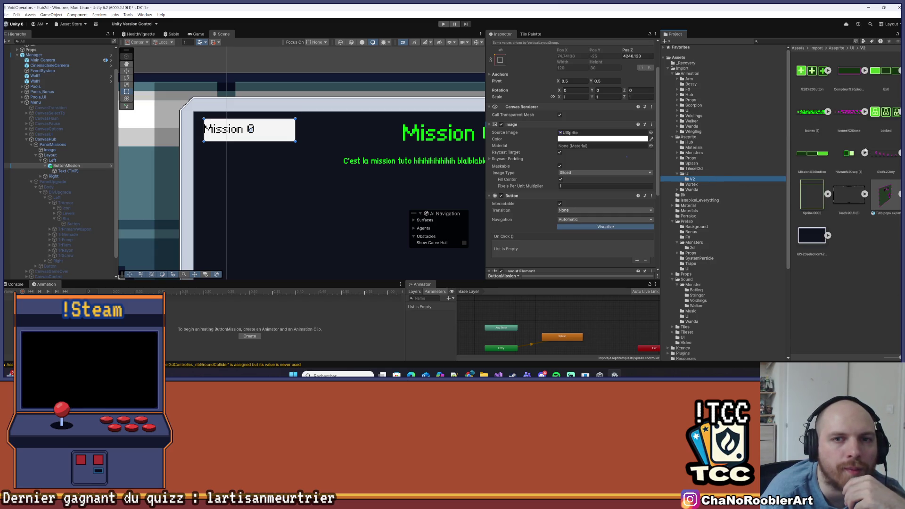
{"action": "left_click", "coordinate": [813, 151]}
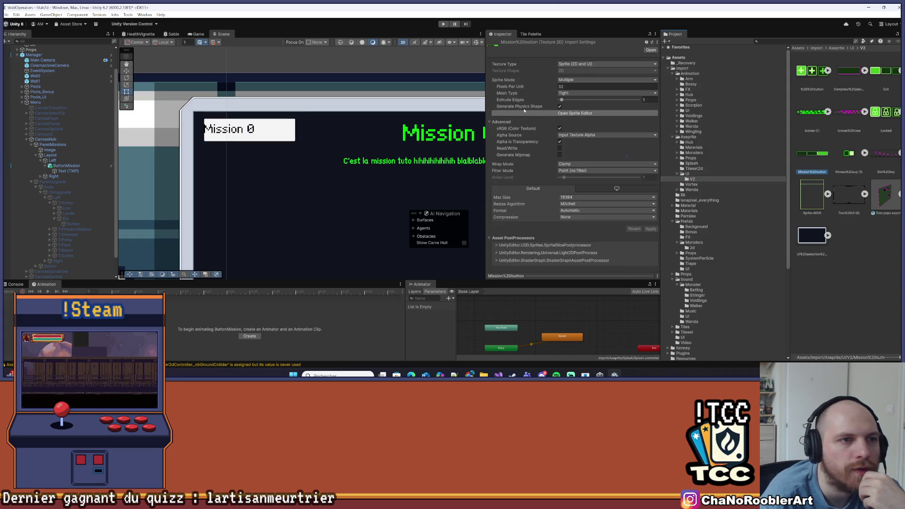
{"action": "left_click", "coordinate": [579, 113]}
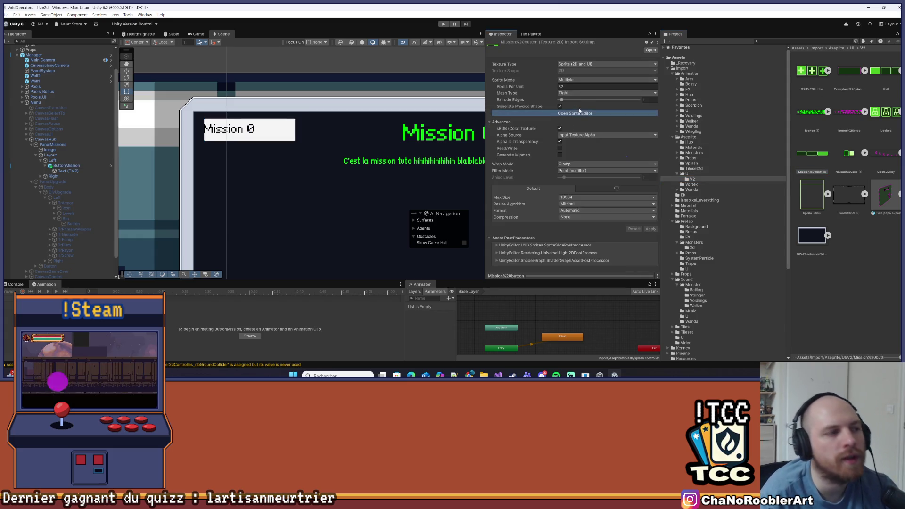
{"action": "left_click", "coordinate": [175, 49]}
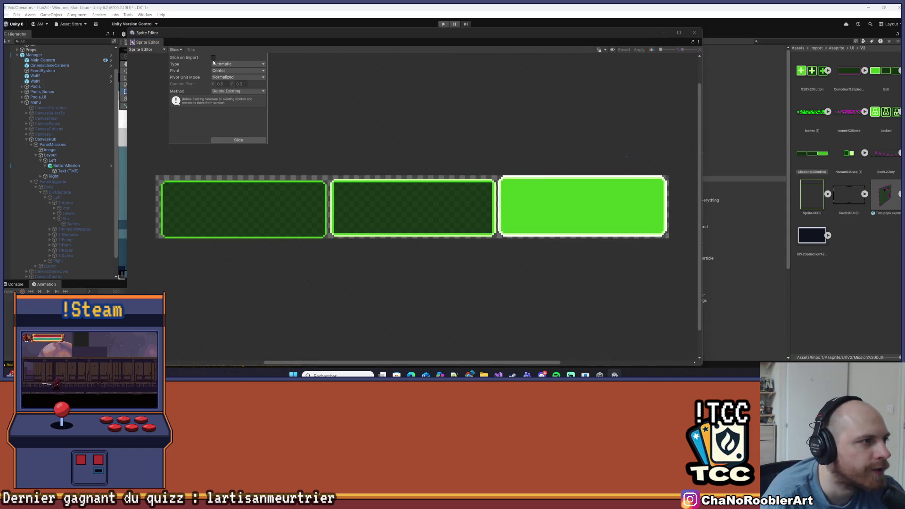
Slice the Mission%20button sheet with Grid By Cell Count into 3 columns.
{"action": "left_click", "coordinate": [146, 50]}
{"action": "left_click", "coordinate": [141, 57]}
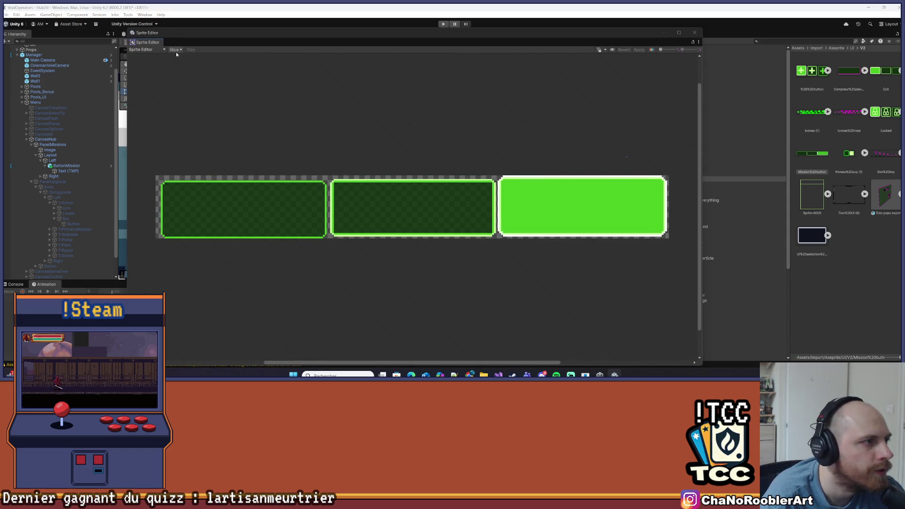
{"action": "left_click", "coordinate": [175, 50]}
{"action": "left_click", "coordinate": [241, 64]}
{"action": "left_click", "coordinate": [238, 85]}
{"action": "left_click", "coordinate": [229, 70]}
{"action": "type", "text": "3"}
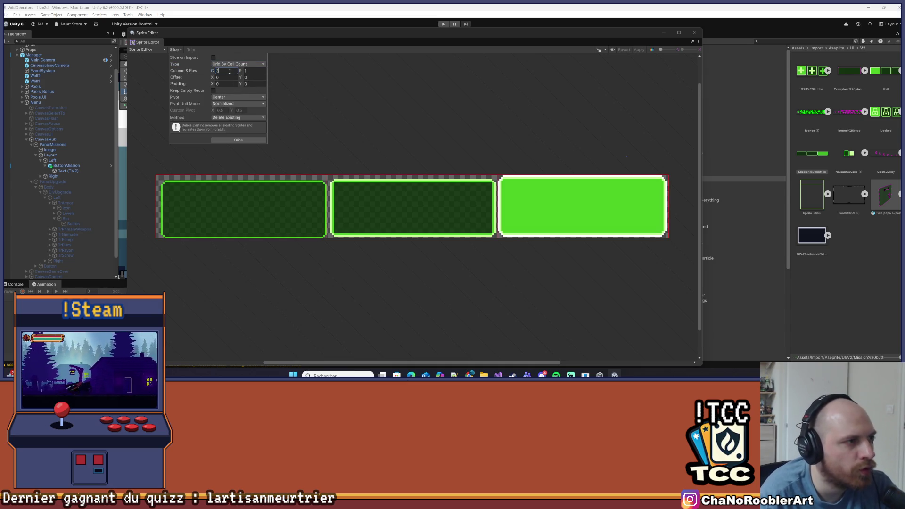
{"action": "left_click", "coordinate": [228, 139]}
{"action": "left_click", "coordinate": [455, 140]}
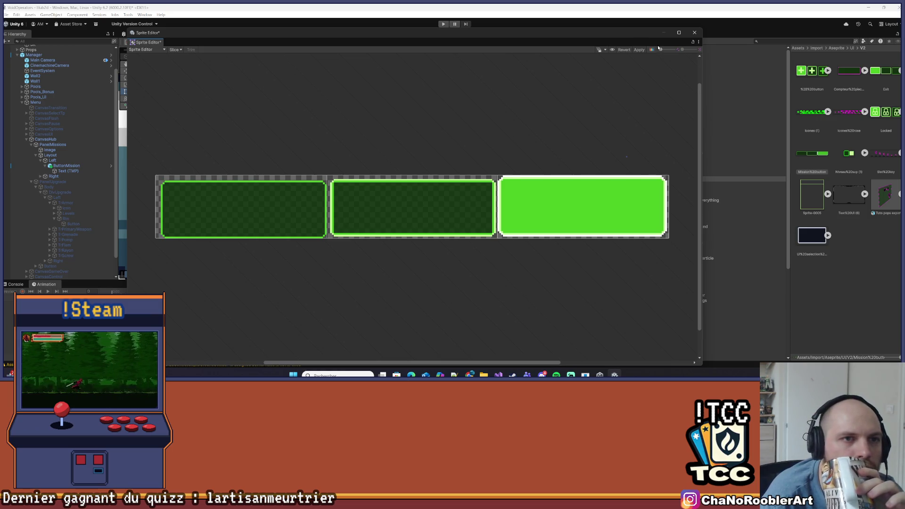
Close the Sprite Editor, saving the slicing, and reselect ButtonMission.
{"action": "left_click", "coordinate": [176, 49]}
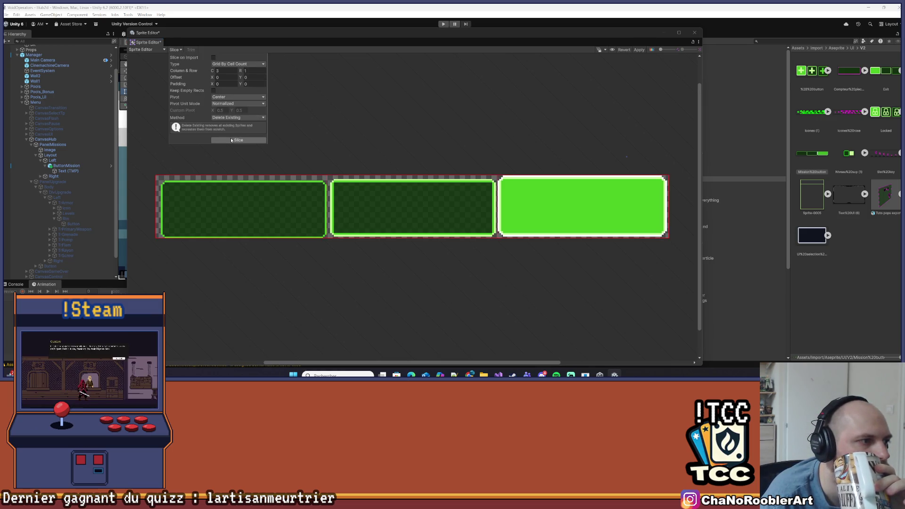
{"action": "left_click", "coordinate": [146, 50]}
{"action": "left_click", "coordinate": [146, 50]}
{"action": "left_click", "coordinate": [270, 93]}
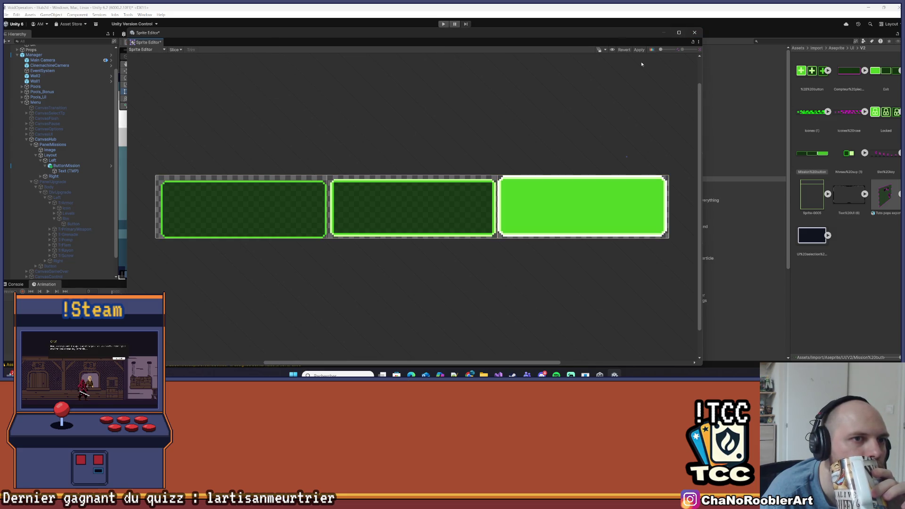
{"action": "left_click", "coordinate": [694, 32]}
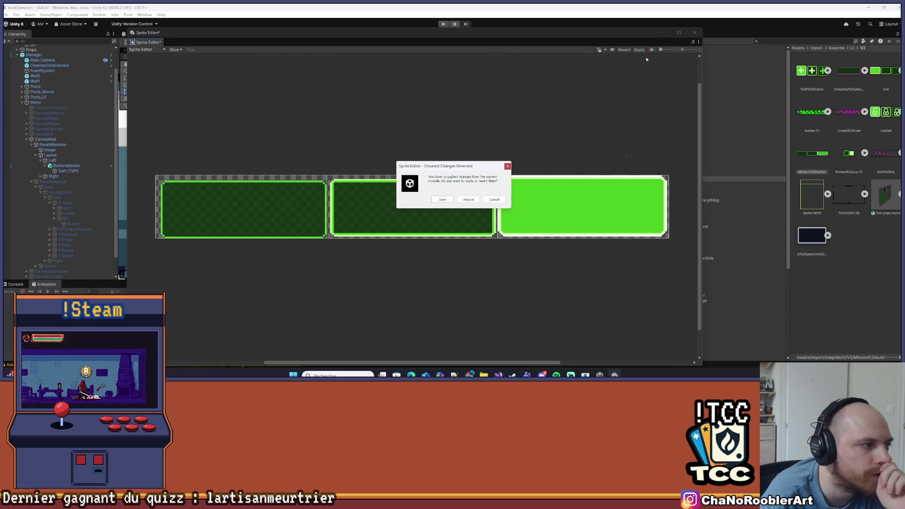
{"action": "left_click", "coordinate": [443, 199]}
{"action": "left_click", "coordinate": [60, 170]}
{"action": "left_click", "coordinate": [66, 166]}
Assign the sliced Mission%20button_1 sprite as ButtonMission's background image.
{"action": "scroll", "coordinate": [569, 126], "scroll_direction": "down", "scroll_amount": 5}
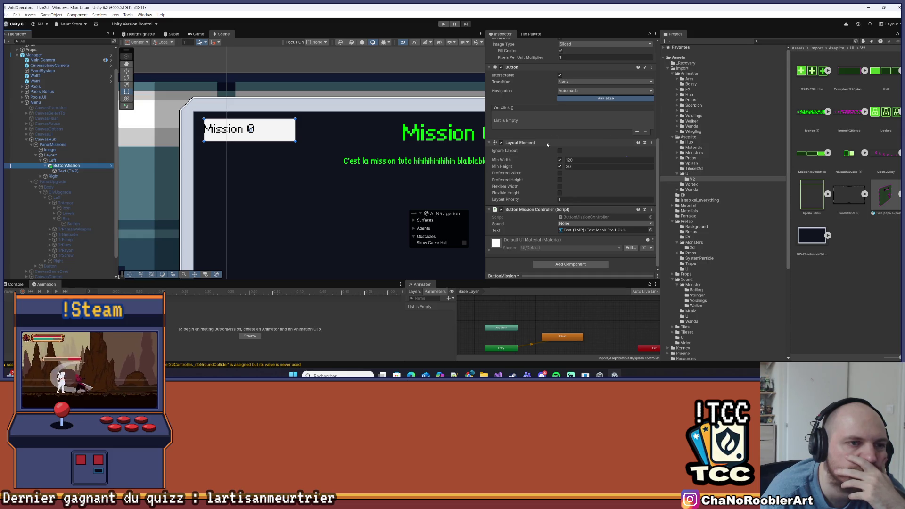
{"action": "scroll", "coordinate": [545, 160], "scroll_direction": "up", "scroll_amount": 5}
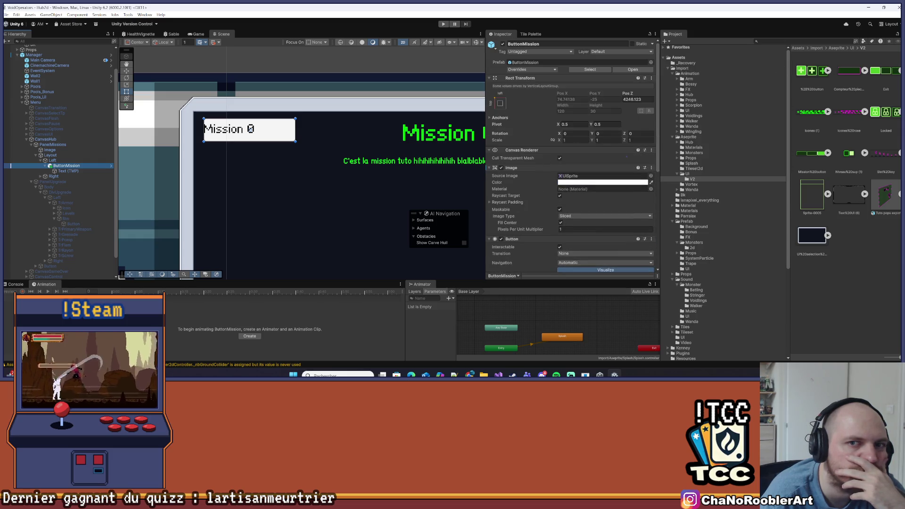
{"action": "left_click", "coordinate": [827, 153]}
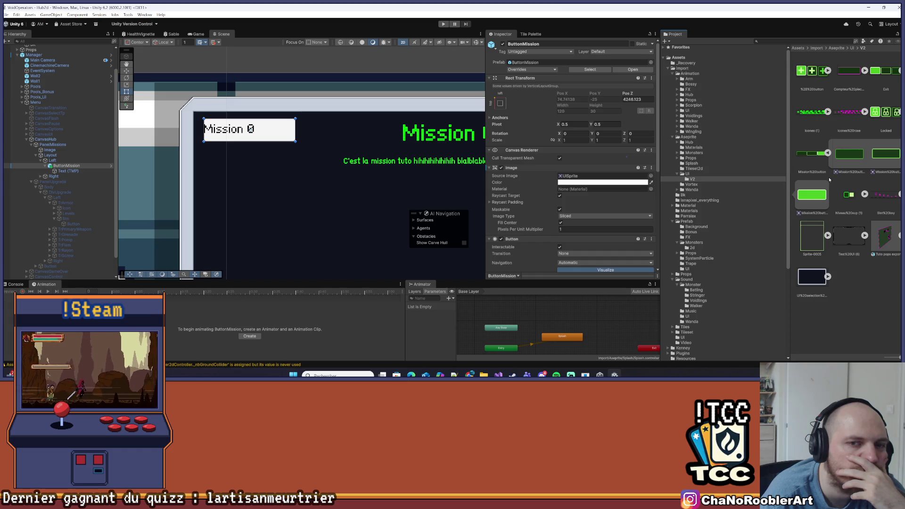
{"action": "left_click_drag", "start_coordinate": [845, 172], "coordinate": [576, 178]}
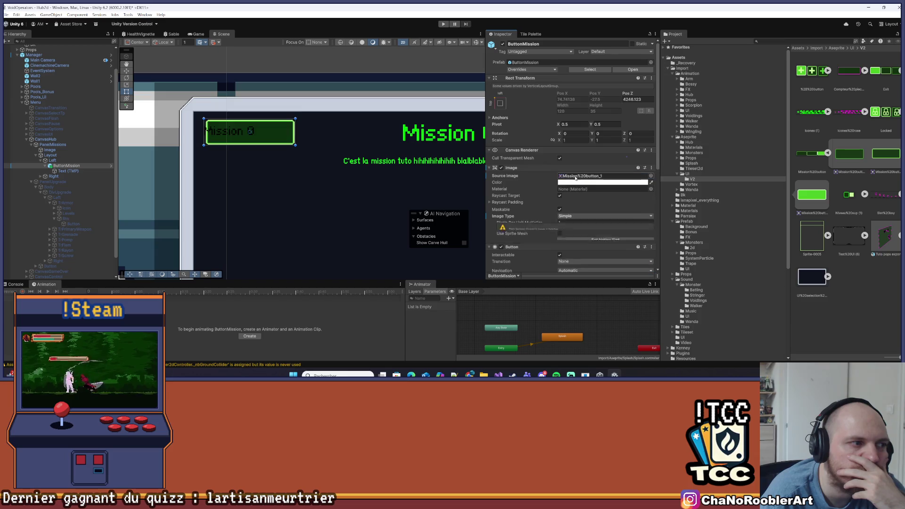
Inspect the Mission 0 label's text settings, then ButtonMission's layout properties.
{"action": "left_click", "coordinate": [301, 118]}
{"action": "scroll", "coordinate": [300, 118], "scroll_direction": "up", "scroll_amount": 2}
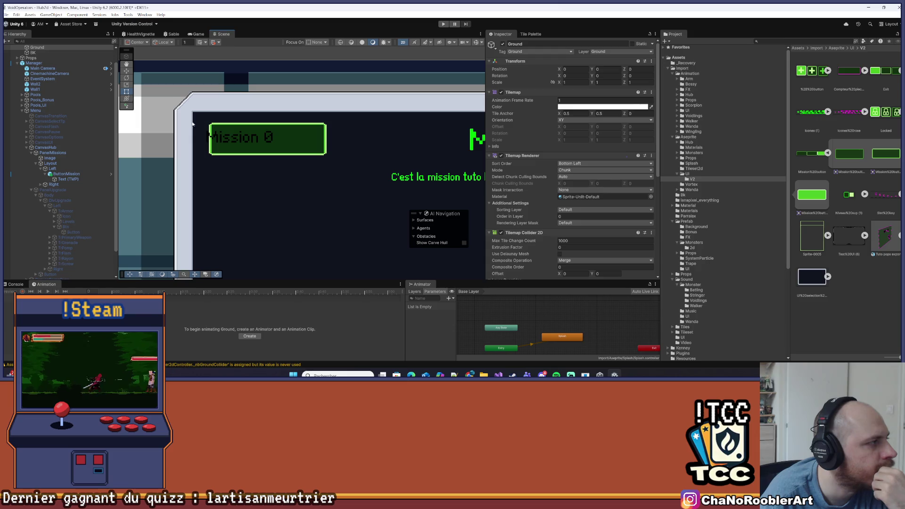
{"action": "left_click", "coordinate": [68, 179]}
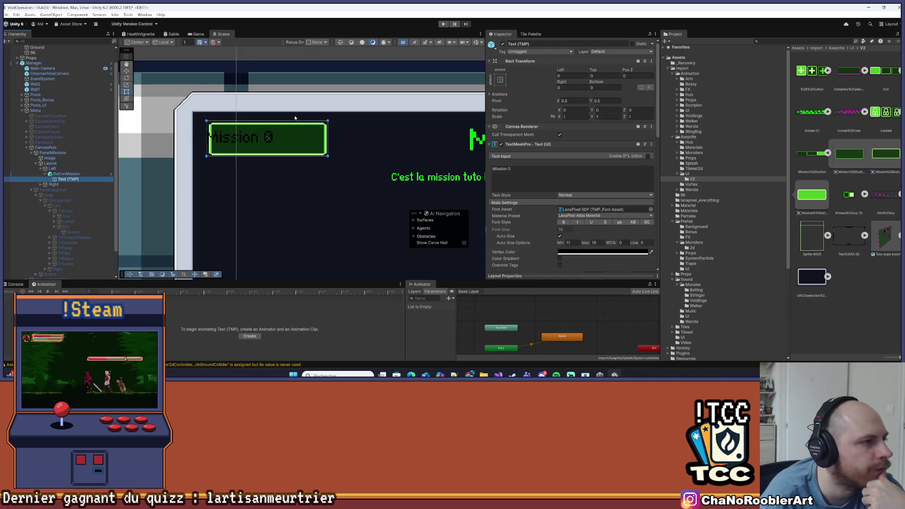
{"action": "scroll", "coordinate": [295, 118], "scroll_direction": "down", "scroll_amount": 3}
{"action": "scroll", "coordinate": [240, 108], "scroll_direction": "up", "scroll_amount": 3}
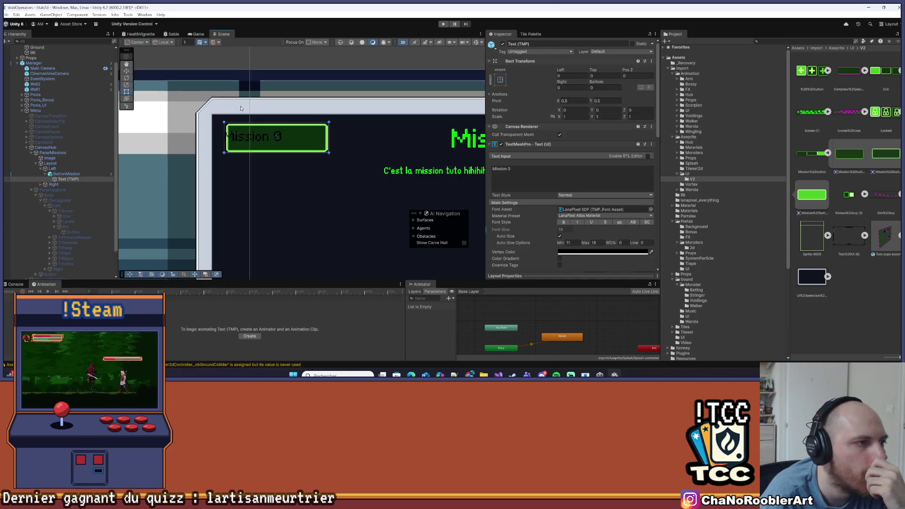
{"action": "scroll", "coordinate": [240, 108], "scroll_direction": "up", "scroll_amount": 1}
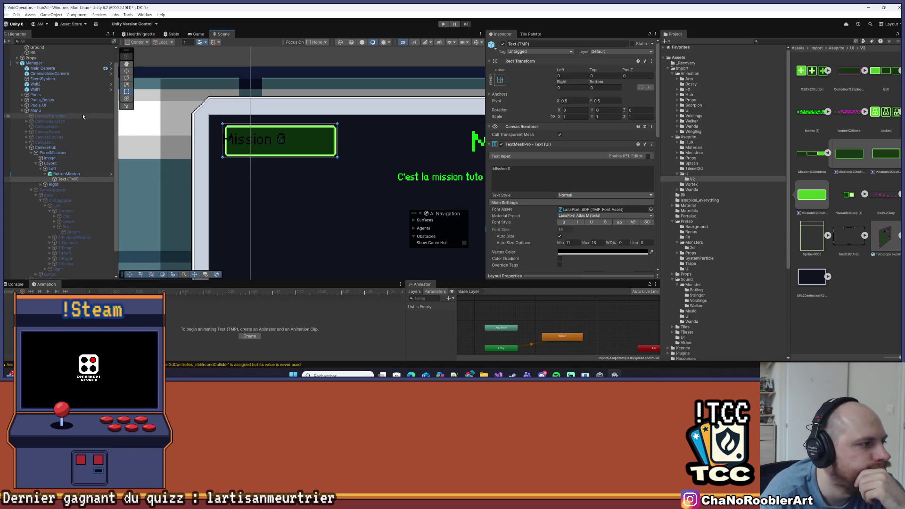
{"action": "left_click", "coordinate": [70, 174]}
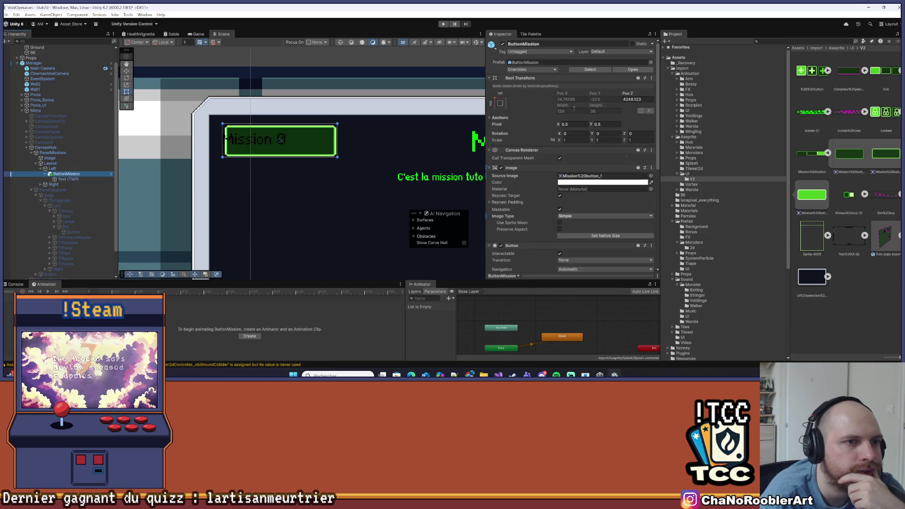
{"action": "scroll", "coordinate": [589, 141], "scroll_direction": "down", "scroll_amount": 5}
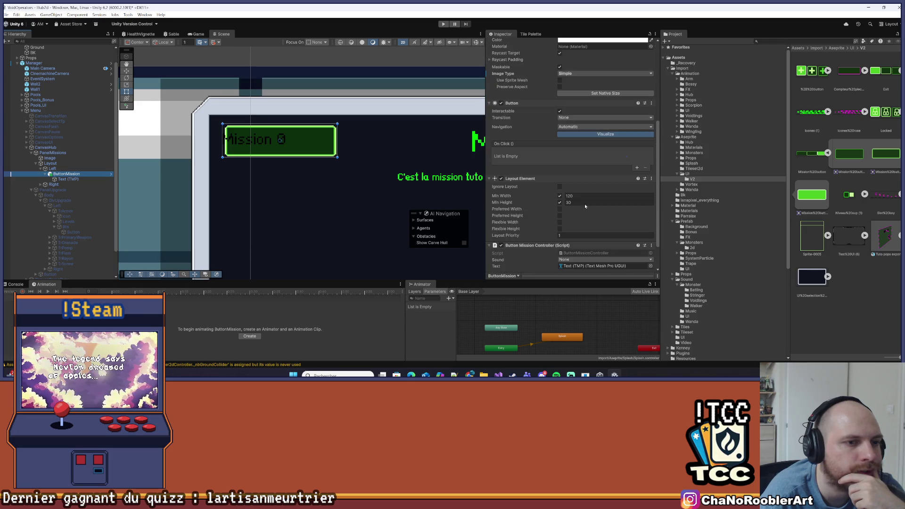
{"action": "right_click", "coordinate": [51, 163]}
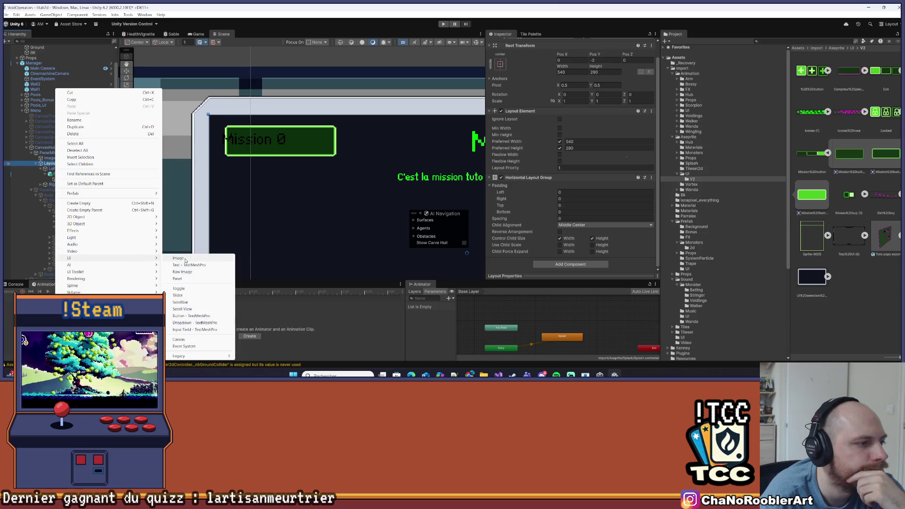
{"action": "left_click", "coordinate": [174, 258]}
{"action": "key", "text": "Return"}
{"action": "scroll", "coordinate": [470, 191], "scroll_direction": "down", "scroll_amount": 6}
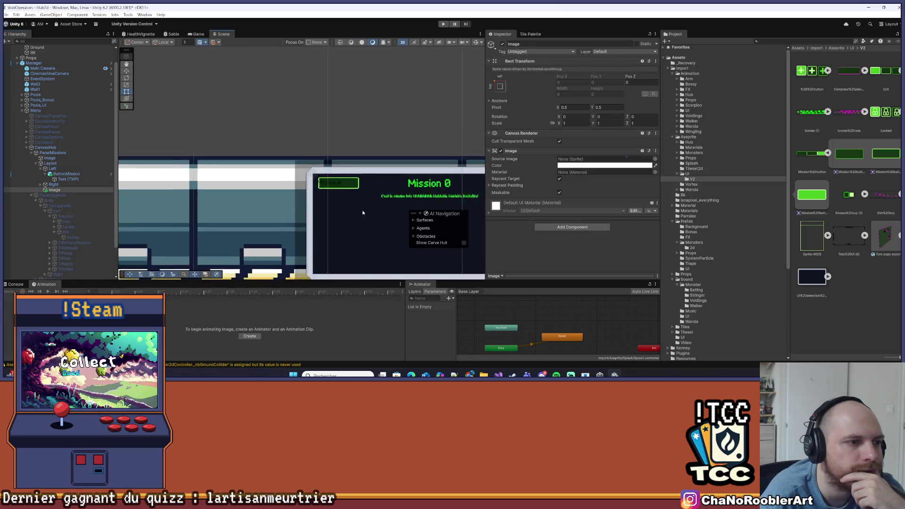
{"action": "left_click", "coordinate": [41, 189]}
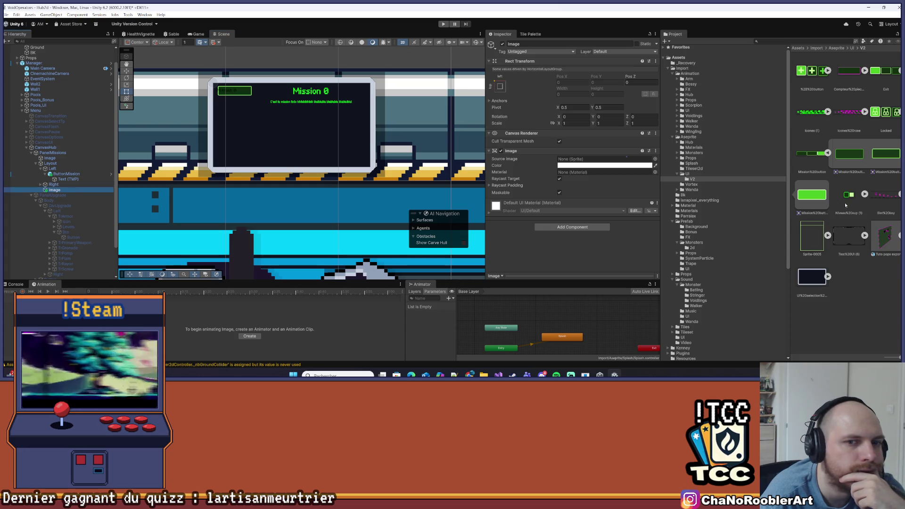
{"action": "left_click_drag", "start_coordinate": [883, 156], "coordinate": [603, 160]}
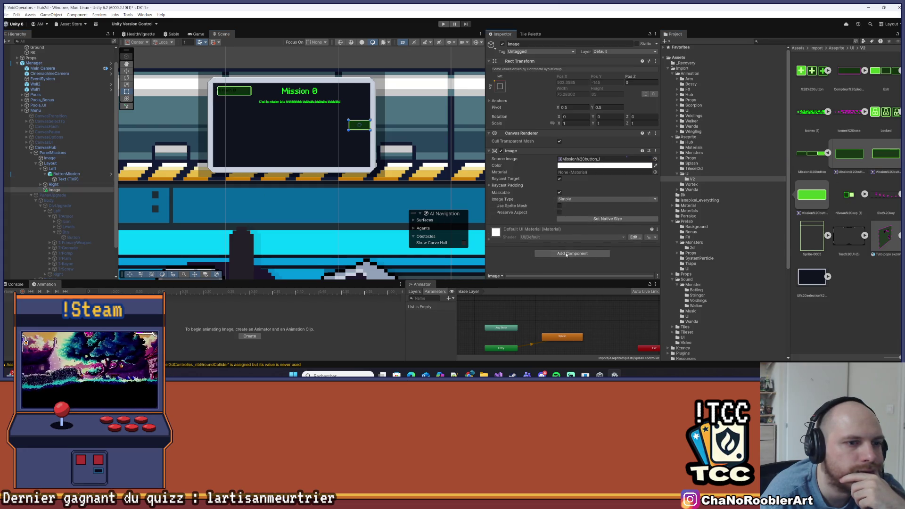
{"action": "left_click", "coordinate": [60, 191]}
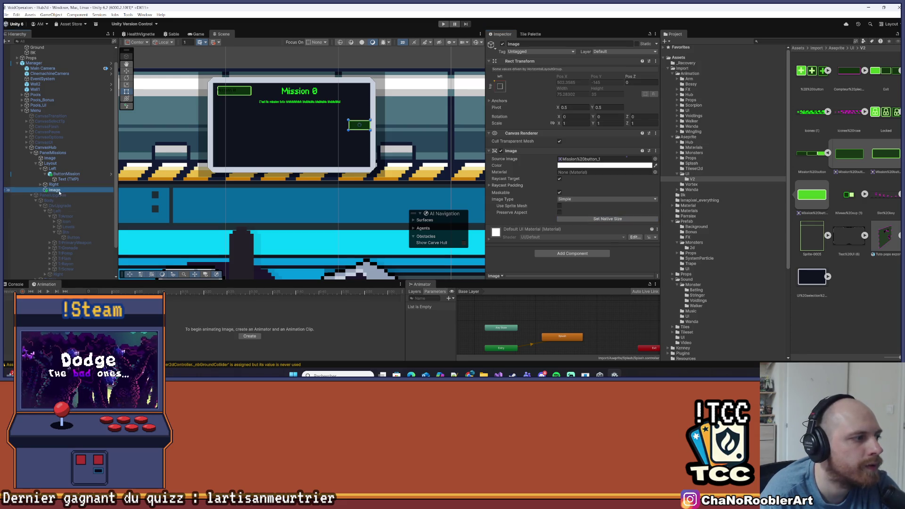
{"action": "left_click_drag", "start_coordinate": [56, 190], "coordinate": [66, 159]}
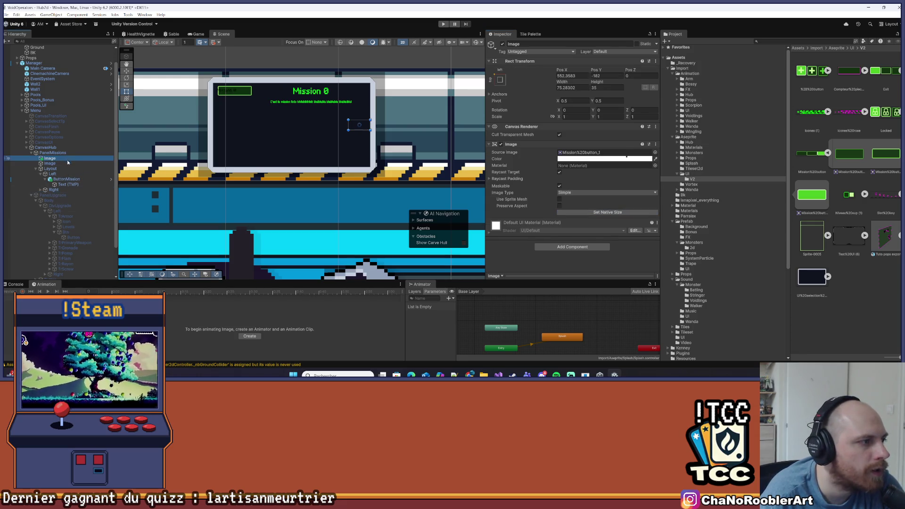
{"action": "left_click", "coordinate": [607, 212]}
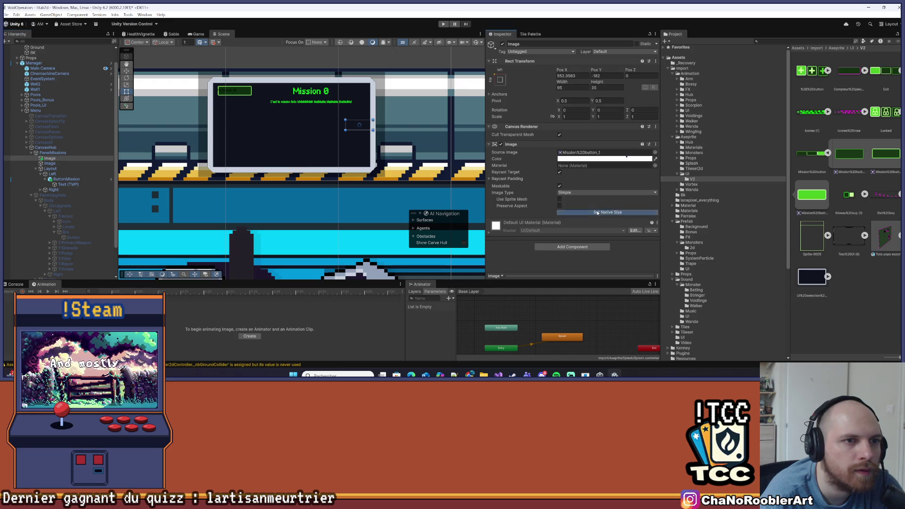
{"action": "key", "text": "Delete"}
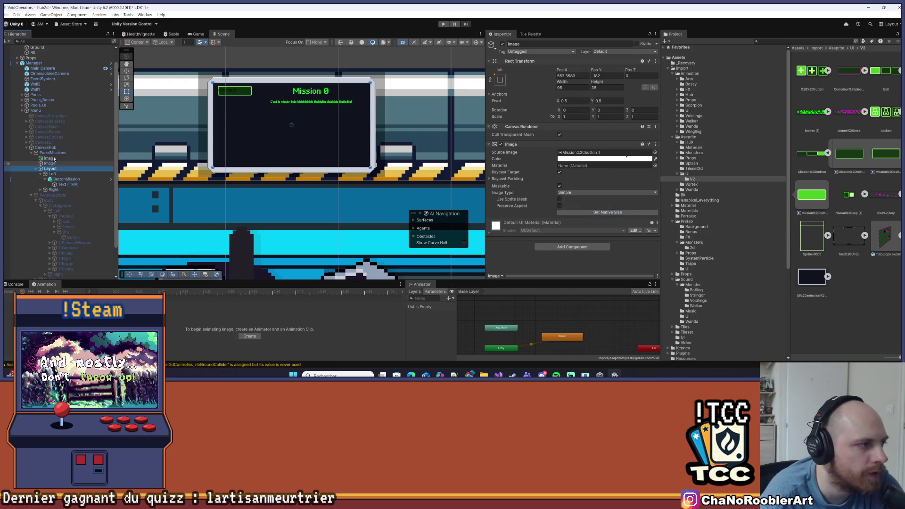
{"action": "scroll", "coordinate": [215, 83], "scroll_direction": "up", "scroll_amount": 2}
{"action": "left_click", "coordinate": [226, 90]}
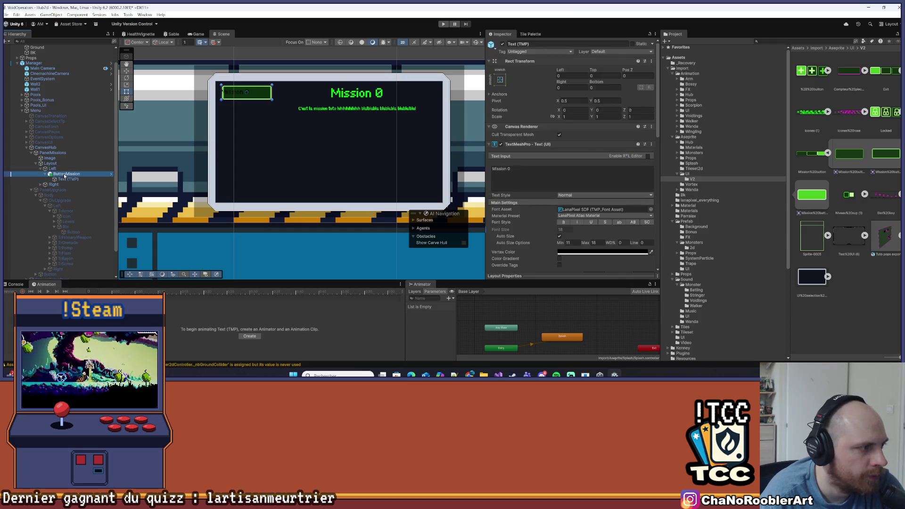
Uncheck Min Width and Min Height on ButtonMission's Layout Element.
{"action": "scroll", "coordinate": [229, 63], "scroll_direction": "up", "scroll_amount": 3}
{"action": "scroll", "coordinate": [303, 140], "scroll_direction": "down", "scroll_amount": 2}
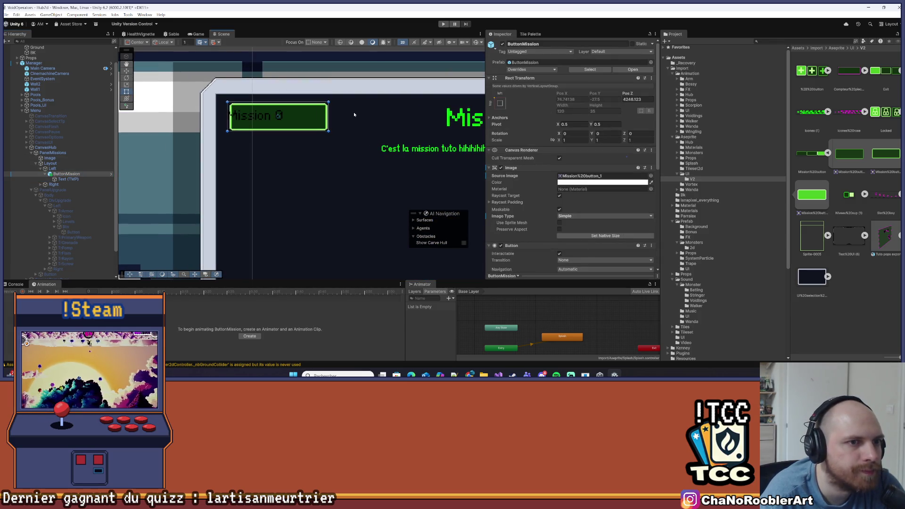
{"action": "scroll", "coordinate": [283, 165], "scroll_direction": "up", "scroll_amount": 2}
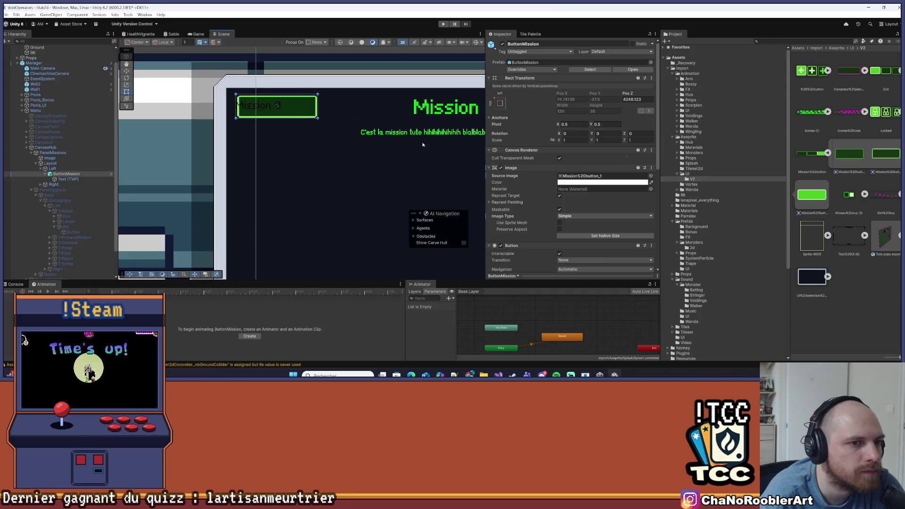
{"action": "scroll", "coordinate": [551, 173], "scroll_direction": "down", "scroll_amount": 6}
{"action": "left_click_drag", "start_coordinate": [407, 152], "coordinate": [311, 150]}
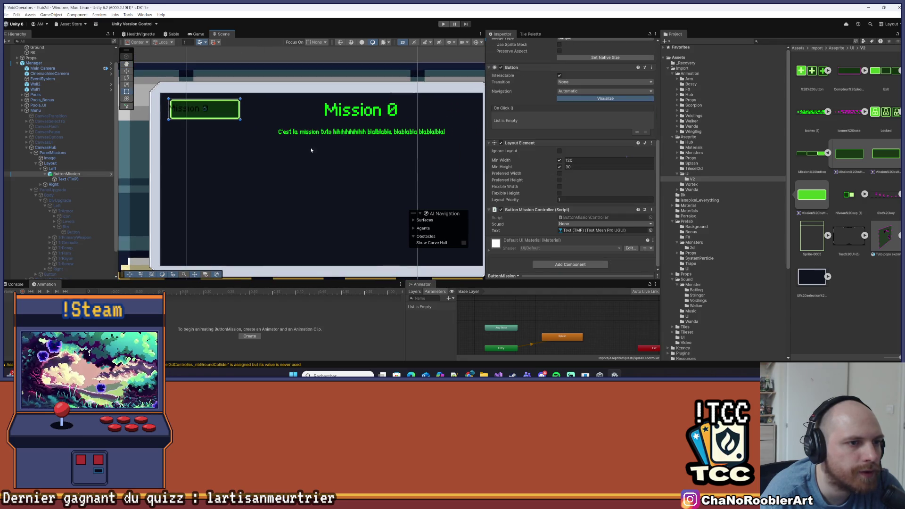
{"action": "left_click", "coordinate": [558, 160]}
{"action": "left_click", "coordinate": [559, 167]}
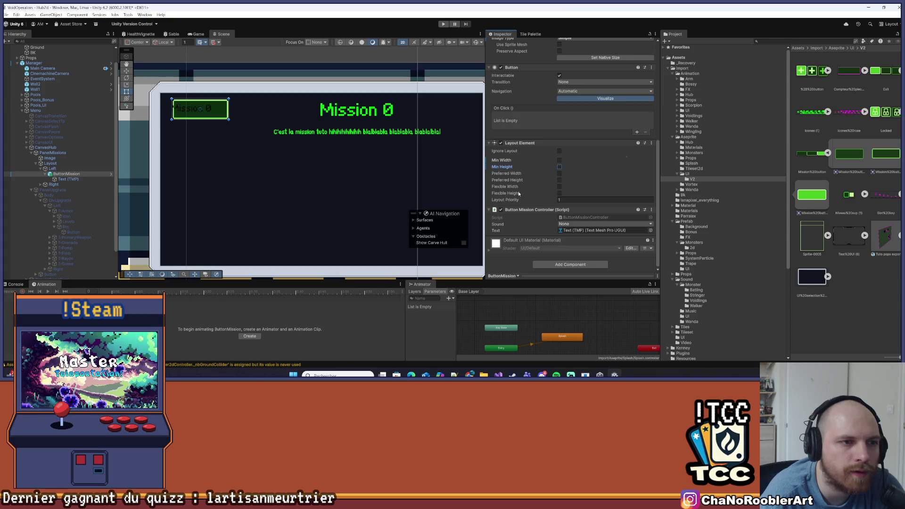
Enable Preferred Width 95 and Preferred Height 35, undoing an accidental Min Width toggle.
{"action": "scroll", "coordinate": [600, 225], "scroll_direction": "up", "scroll_amount": 5}
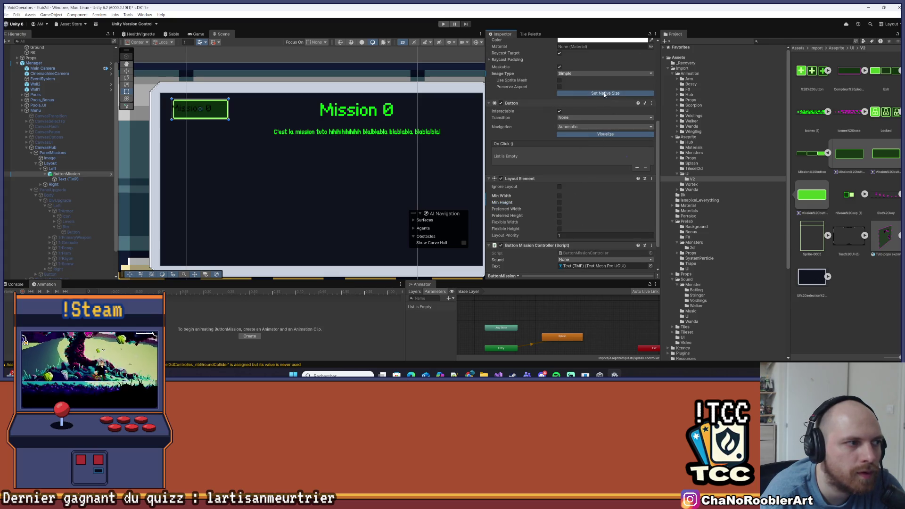
{"action": "scroll", "coordinate": [592, 177], "scroll_direction": "up", "scroll_amount": 4}
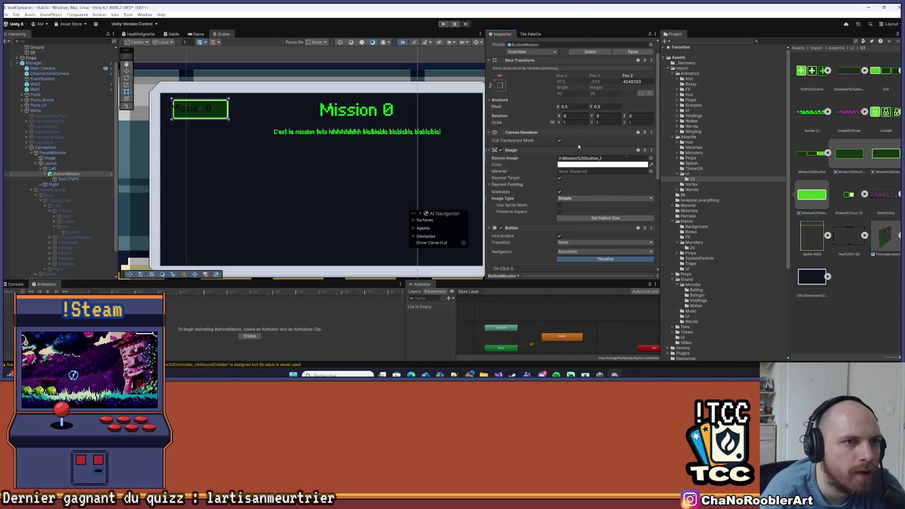
{"action": "scroll", "coordinate": [587, 130], "scroll_direction": "down", "scroll_amount": 8}
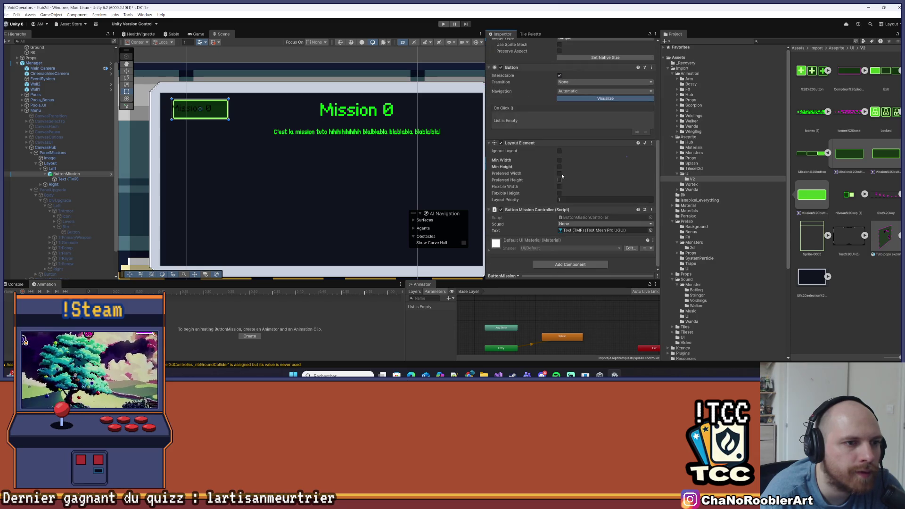
{"action": "left_click", "coordinate": [559, 160]}
{"action": "left_click", "coordinate": [560, 160]}
{"action": "left_click", "coordinate": [559, 173]}
{"action": "left_click", "coordinate": [560, 180]}
{"action": "scroll", "coordinate": [273, 163], "scroll_direction": "up", "scroll_amount": 5}
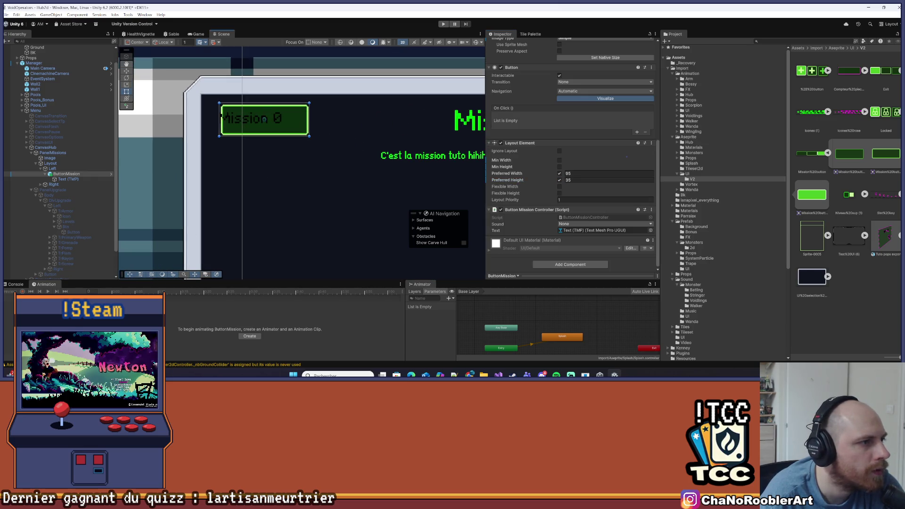
{"action": "scroll", "coordinate": [273, 198], "scroll_direction": "down", "scroll_amount": 3}
{"action": "scroll", "coordinate": [279, 198], "scroll_direction": "down", "scroll_amount": 4}
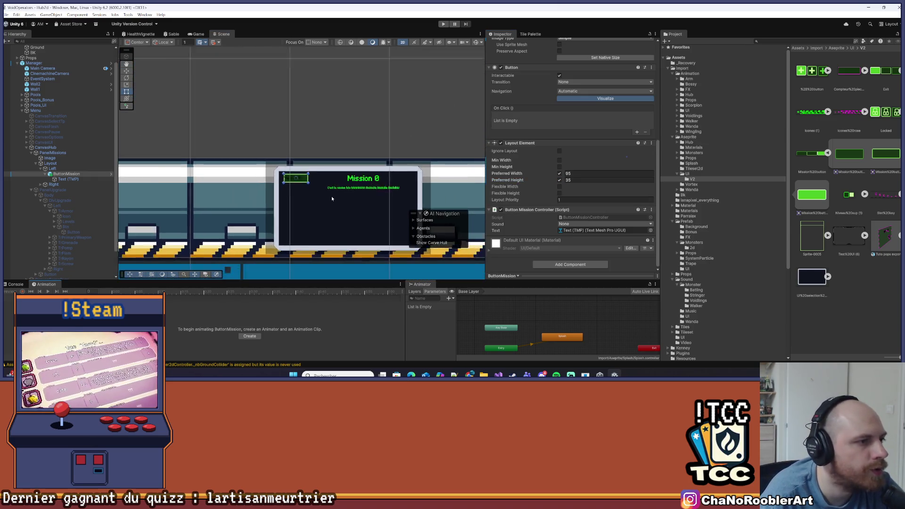
{"action": "left_click", "coordinate": [306, 210]}
Select the Mission 0 label and align it Center and Middle.
{"action": "scroll", "coordinate": [275, 169], "scroll_direction": "up", "scroll_amount": 5}
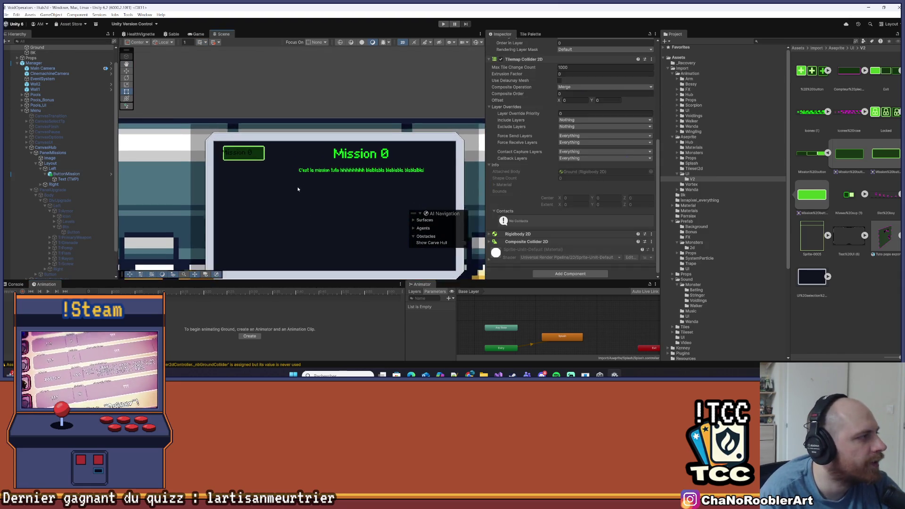
{"action": "scroll", "coordinate": [251, 166], "scroll_direction": "up", "scroll_amount": 1}
{"action": "left_click", "coordinate": [250, 133]}
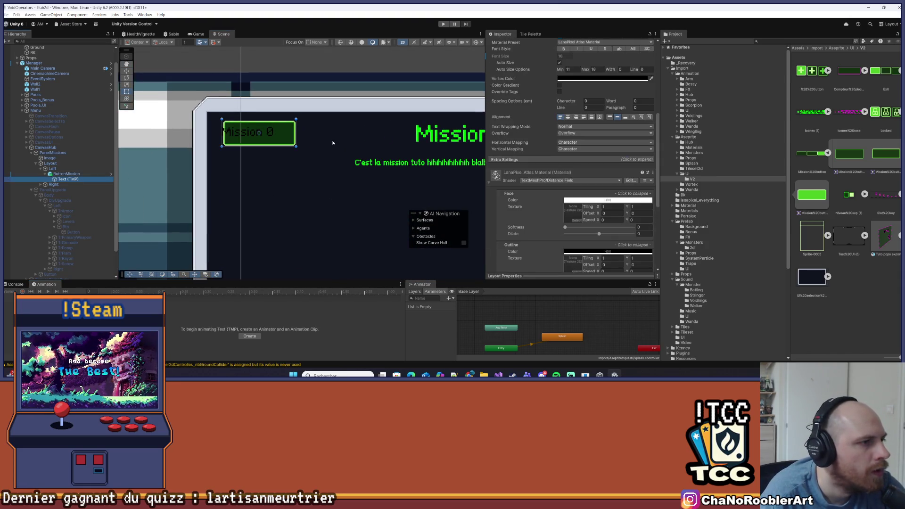
{"action": "scroll", "coordinate": [505, 148], "scroll_direction": "up", "scroll_amount": 3}
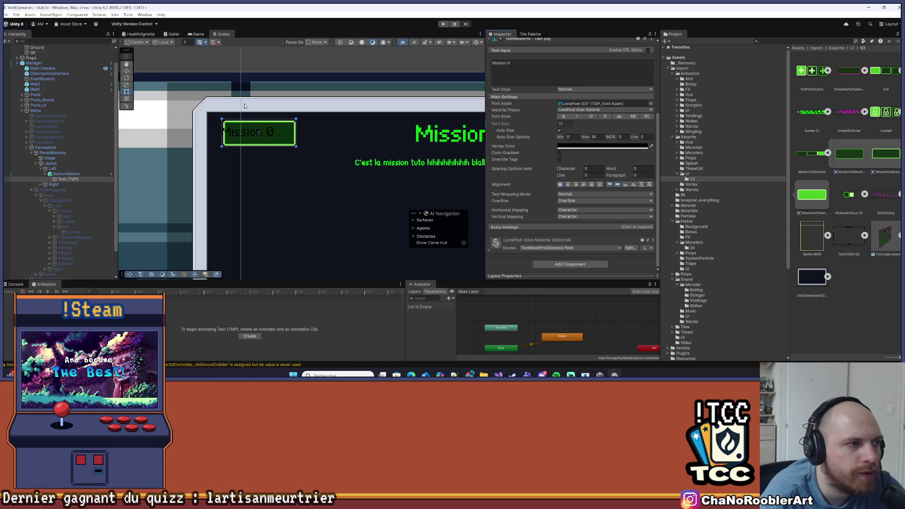
{"action": "left_click", "coordinate": [641, 185]}
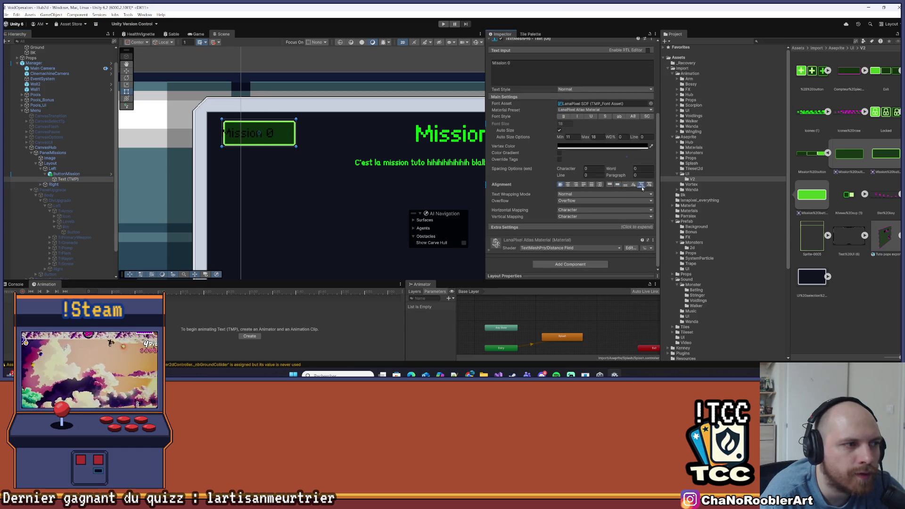
{"action": "left_click", "coordinate": [569, 185]}
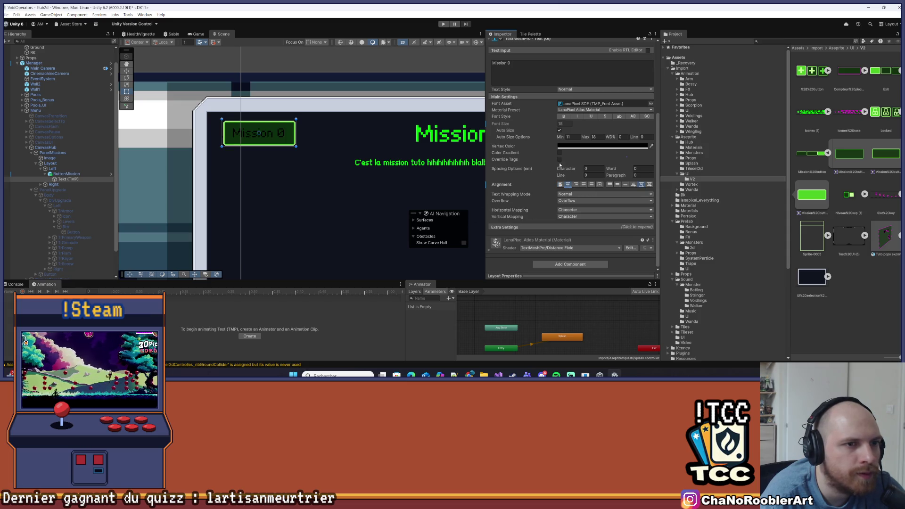
Lower the label's Auto Size Max to 11 and color it the title's green.
{"action": "scroll", "coordinate": [560, 165], "scroll_direction": "up", "scroll_amount": 2}
{"action": "left_click_drag", "start_coordinate": [586, 172], "coordinate": [584, 173]}
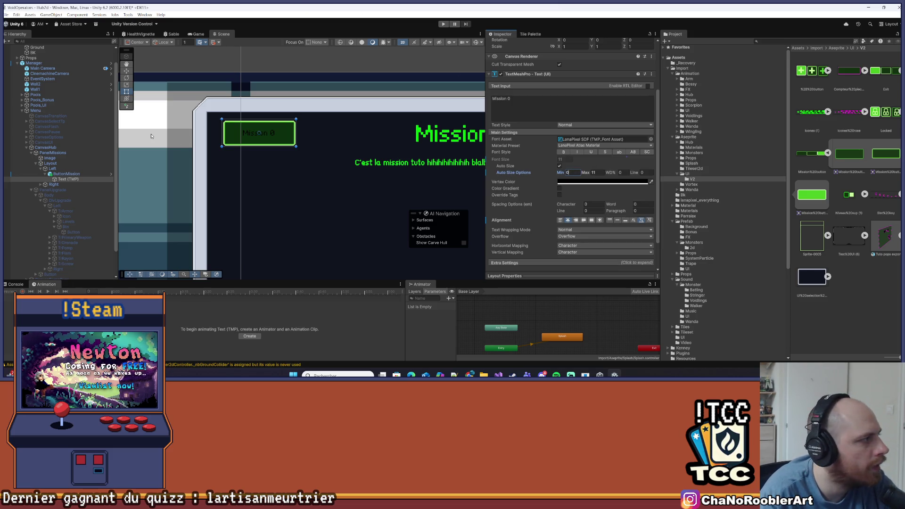
{"action": "scroll", "coordinate": [375, 129], "scroll_direction": "up", "scroll_amount": 3}
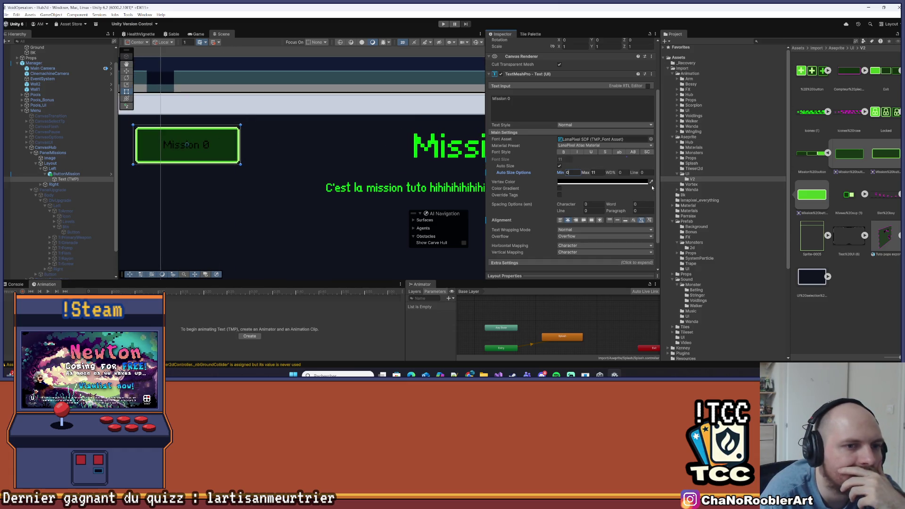
{"action": "left_click", "coordinate": [436, 148]}
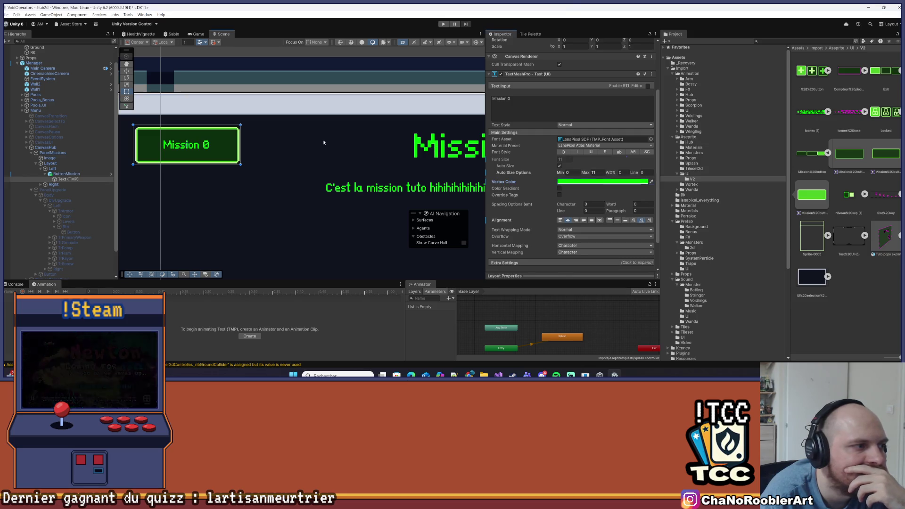
Save the scene with File > Save.
{"action": "scroll", "coordinate": [315, 143], "scroll_direction": "down", "scroll_amount": 6}
{"action": "left_click", "coordinate": [223, 102]}
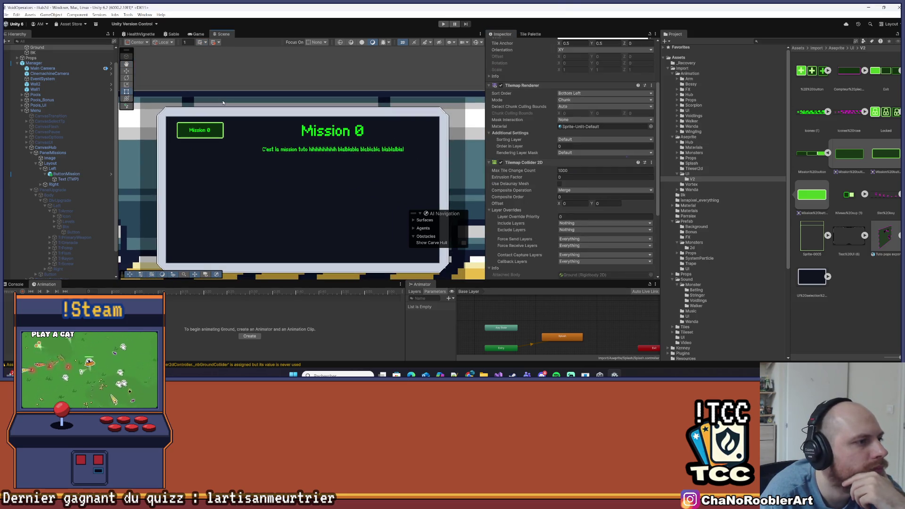
{"action": "left_click", "coordinate": [6, 15]}
{"action": "left_click", "coordinate": [29, 46]}
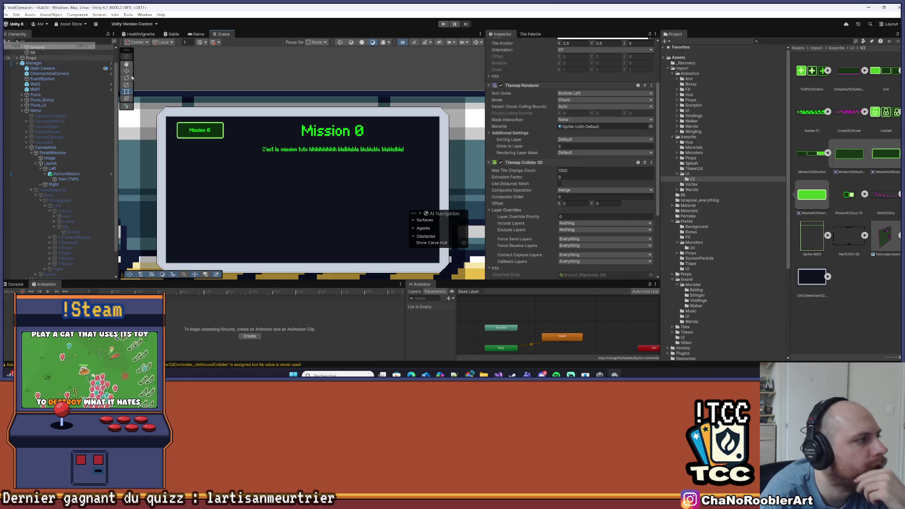
Apply all of ButtonMission's overrides to its prefab.
{"action": "left_click", "coordinate": [67, 174]}
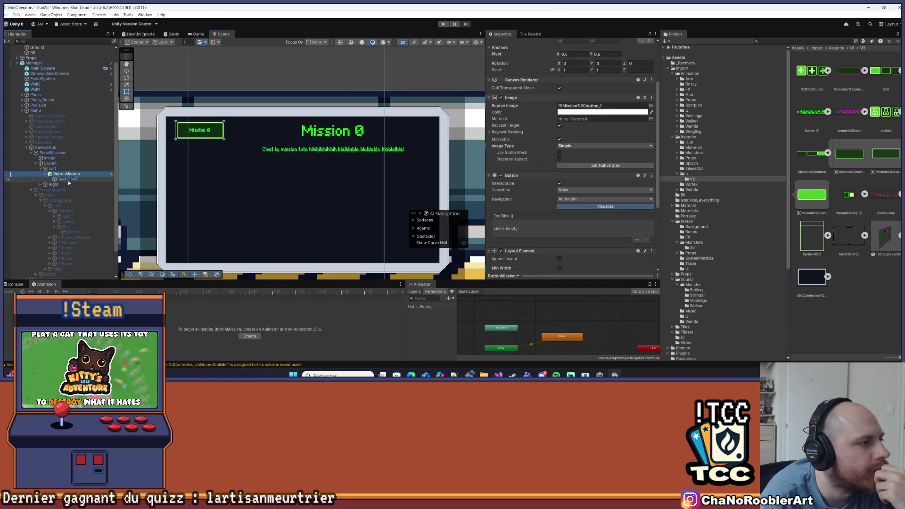
{"action": "right_click", "coordinate": [67, 174]}
{"action": "left_click", "coordinate": [83, 110]}
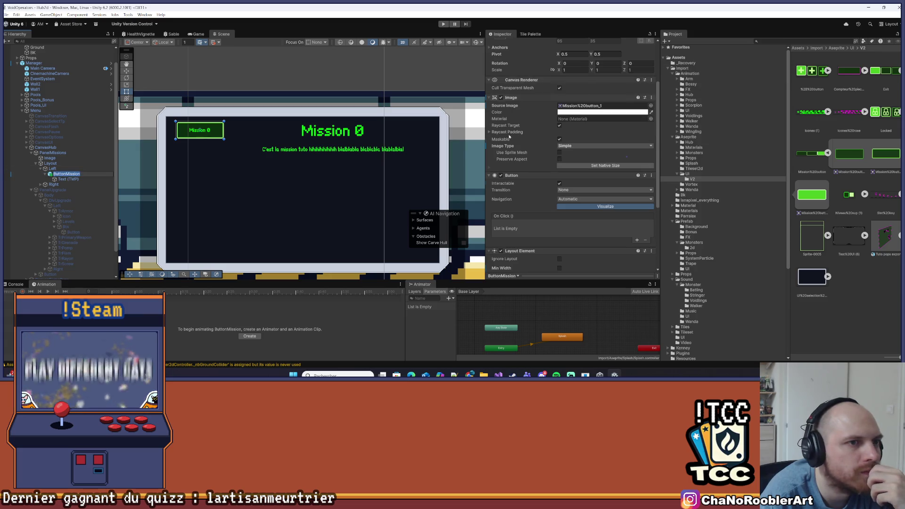
{"action": "scroll", "coordinate": [509, 136], "scroll_direction": "up", "scroll_amount": 3}
{"action": "left_click", "coordinate": [528, 69]}
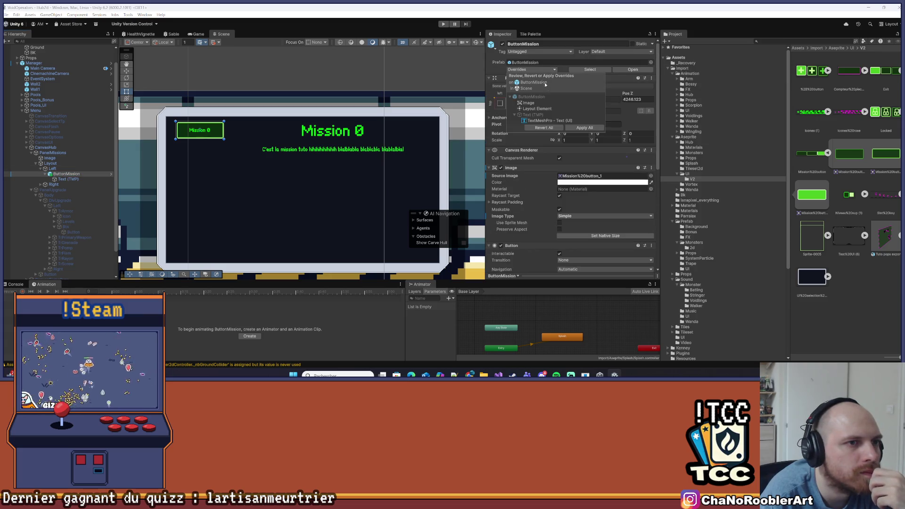
{"action": "left_click", "coordinate": [583, 128]}
{"action": "left_click", "coordinate": [205, 131]}
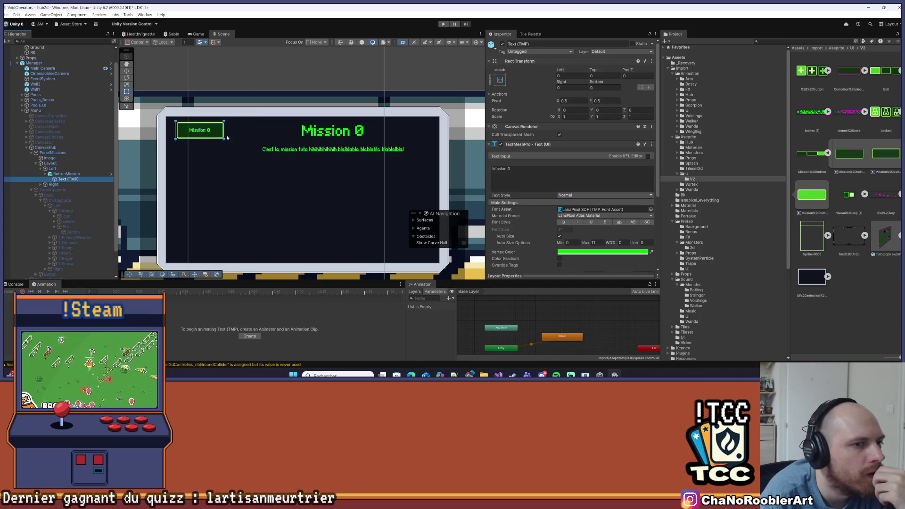
{"action": "scroll", "coordinate": [602, 154], "scroll_direction": "down", "scroll_amount": 2}
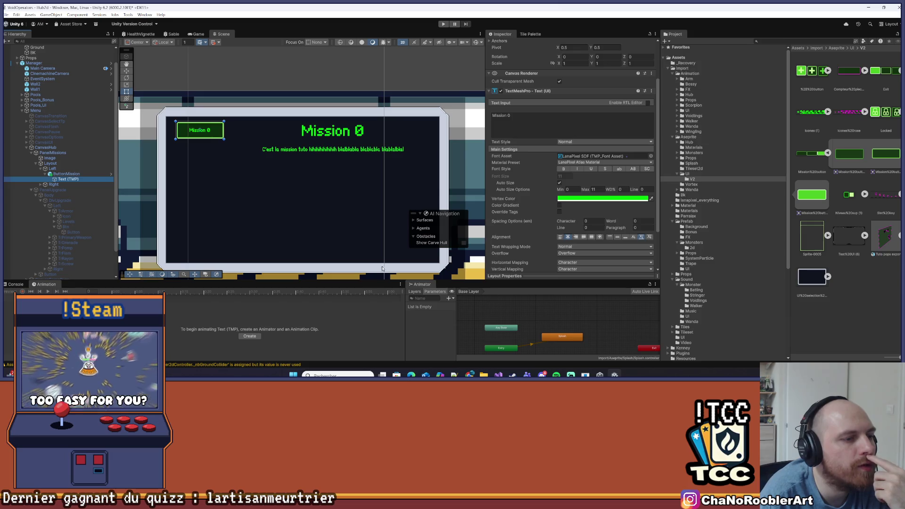
{"action": "scroll", "coordinate": [424, 268], "scroll_direction": "down", "scroll_amount": 3}
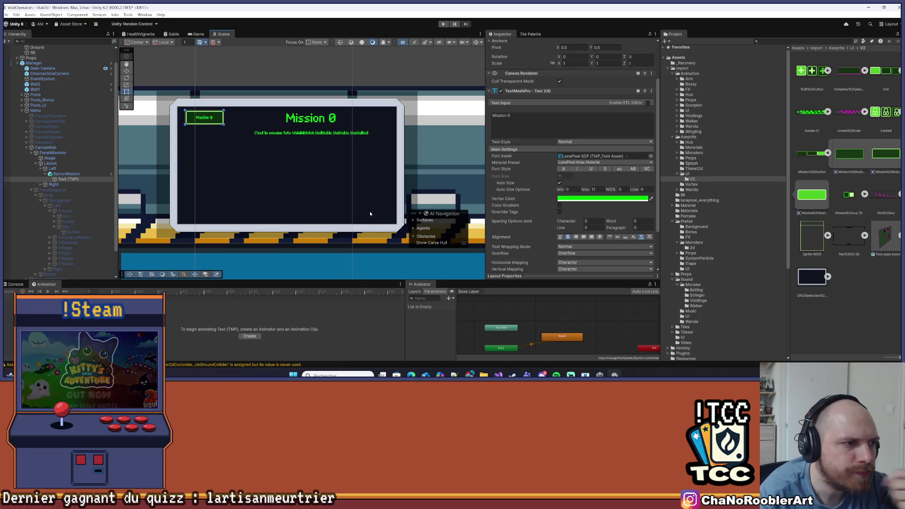
{"action": "scroll", "coordinate": [233, 104], "scroll_direction": "up", "scroll_amount": 2}
{"action": "scroll", "coordinate": [264, 155], "scroll_direction": "up", "scroll_amount": 1}
{"action": "scroll", "coordinate": [275, 158], "scroll_direction": "down", "scroll_amount": 2}
{"action": "left_click_drag", "start_coordinate": [276, 163], "coordinate": [239, 166]}
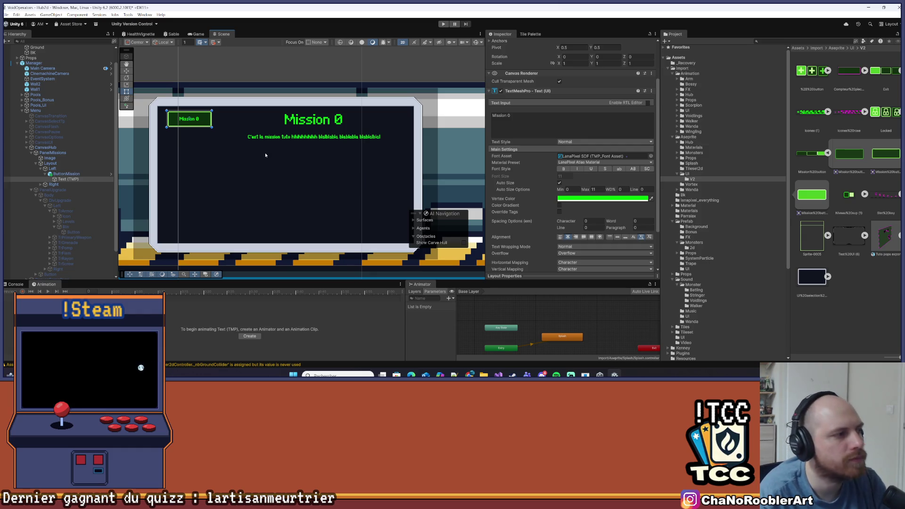
Collapse ButtonMission, duplicate it with Ctrl+D to seven buttons, and view the Game tab.
{"action": "left_click", "coordinate": [49, 174]}
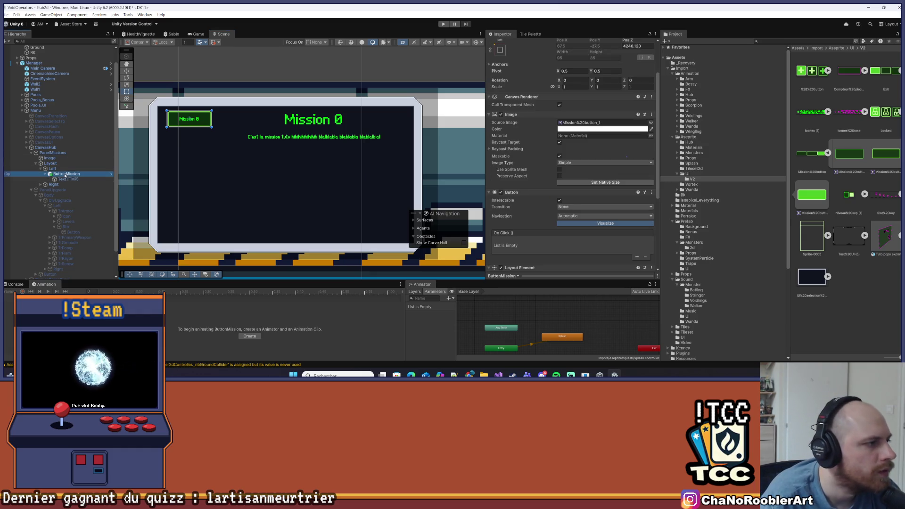
{"action": "left_click", "coordinate": [49, 174]}
{"action": "left_click", "coordinate": [66, 168]}
{"action": "left_click", "coordinate": [83, 174]}
{"action": "key", "text": "ctrl+d"}
{"action": "key", "text": "ctrl+d"}
{"action": "key", "text": "ctrl+d"}
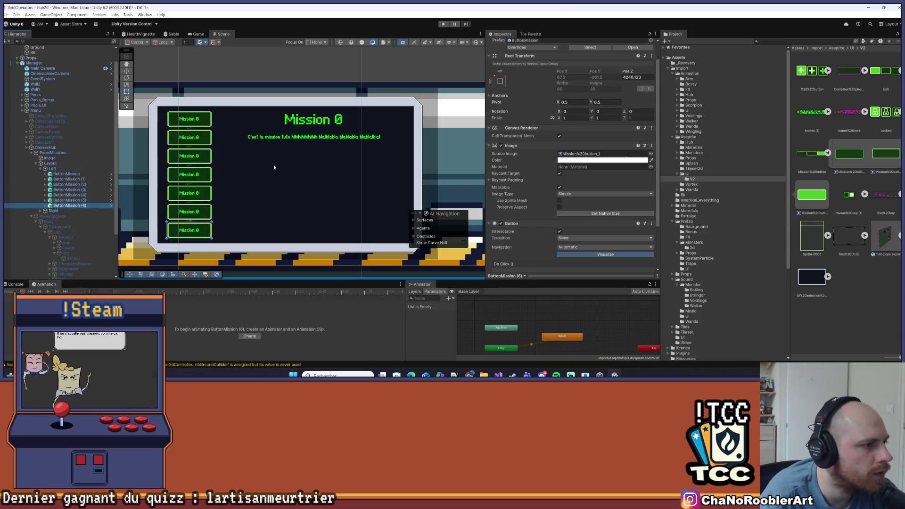
{"action": "key", "text": "Delete"}
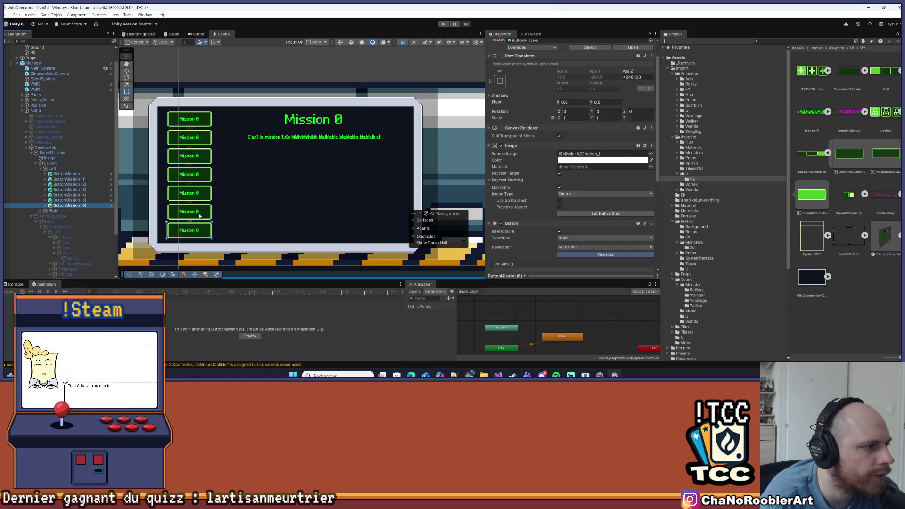
{"action": "left_click", "coordinate": [244, 187]}
{"action": "scroll", "coordinate": [236, 97], "scroll_direction": "up", "scroll_amount": 2}
{"action": "left_click", "coordinate": [196, 34]}
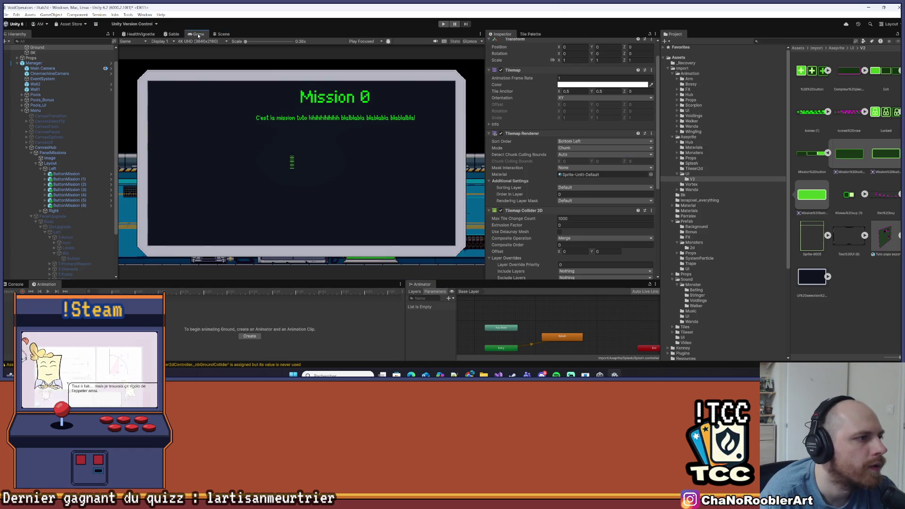
Select the original ButtonMission and compare it in the Scene and Game views.
{"action": "left_click", "coordinate": [82, 174]}
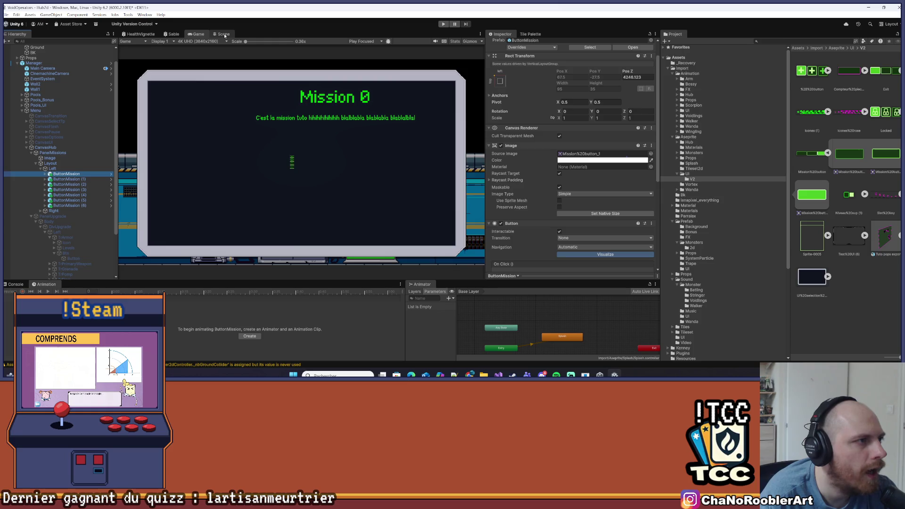
{"action": "left_click", "coordinate": [223, 34]}
{"action": "left_click", "coordinate": [199, 34]}
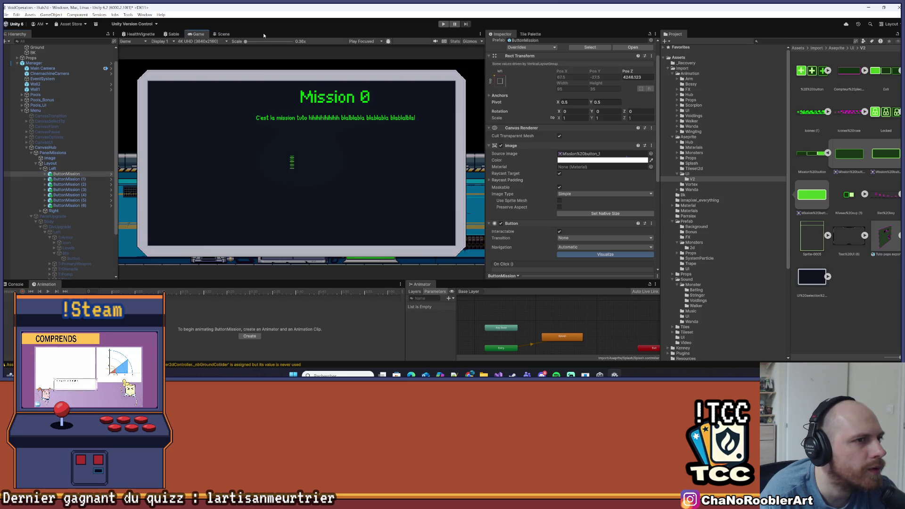
{"action": "left_click", "coordinate": [224, 34]}
{"action": "left_click", "coordinate": [198, 34]}
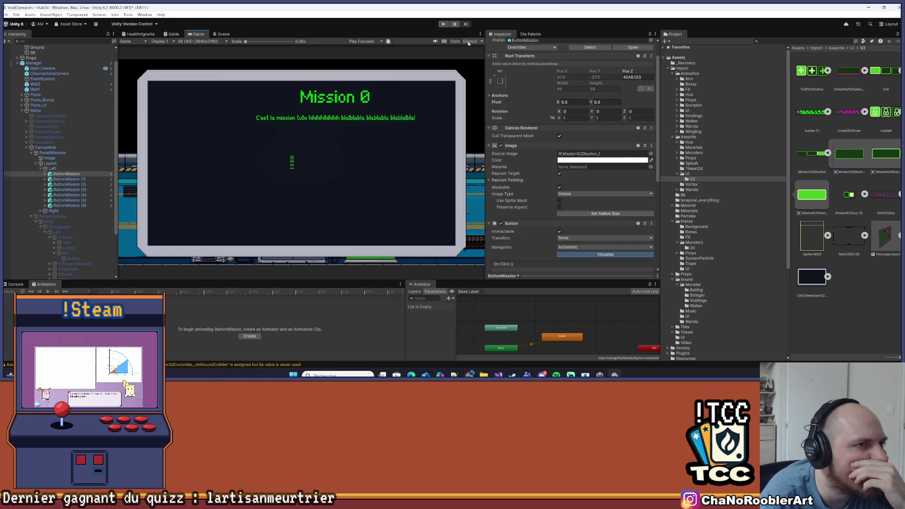
{"action": "left_click", "coordinate": [481, 42]}
{"action": "left_click", "coordinate": [299, 166]}
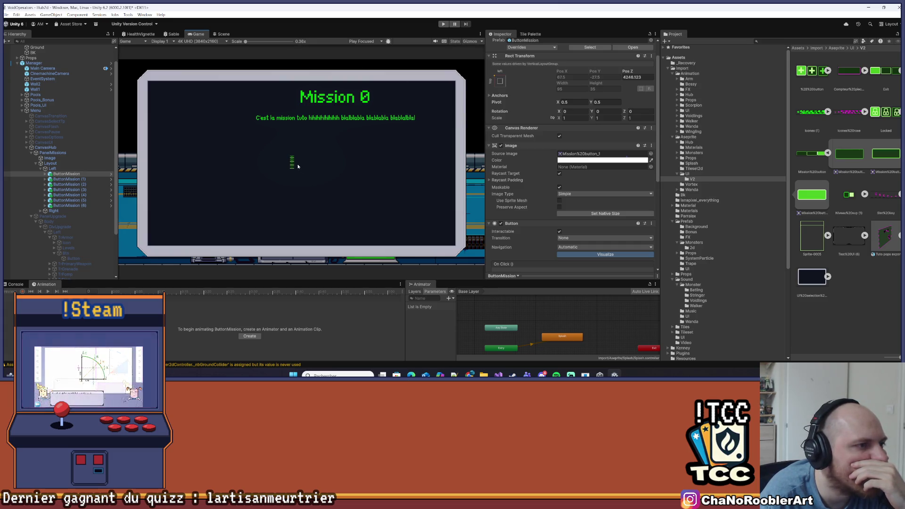
Try Full HD 1920x1080 and Free Aspect, then set the Game preview to 16:9 Aspect.
{"action": "left_click", "coordinate": [208, 42]}
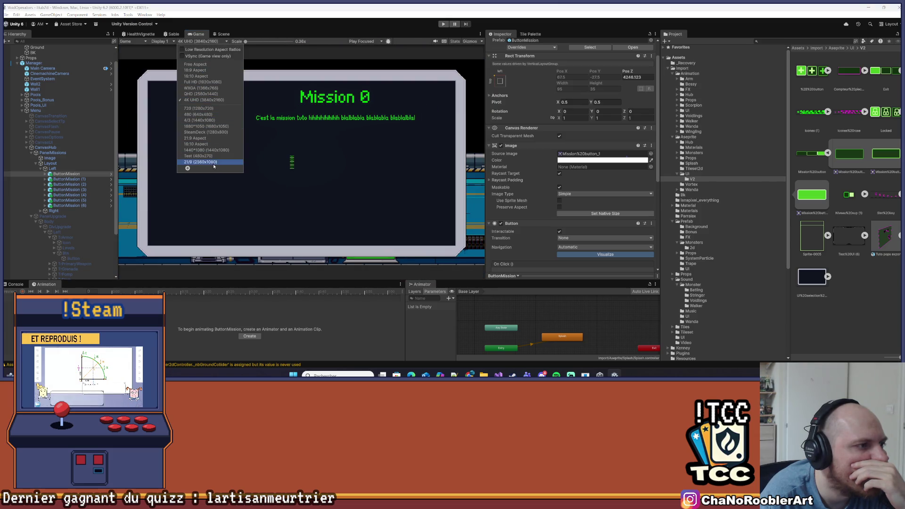
{"action": "left_click", "coordinate": [225, 82]}
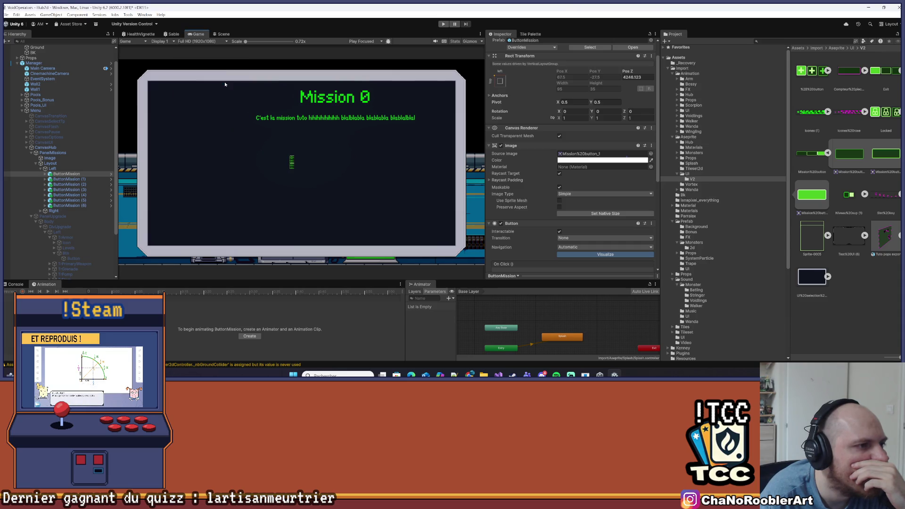
{"action": "left_click", "coordinate": [193, 42]}
{"action": "left_click", "coordinate": [195, 47]}
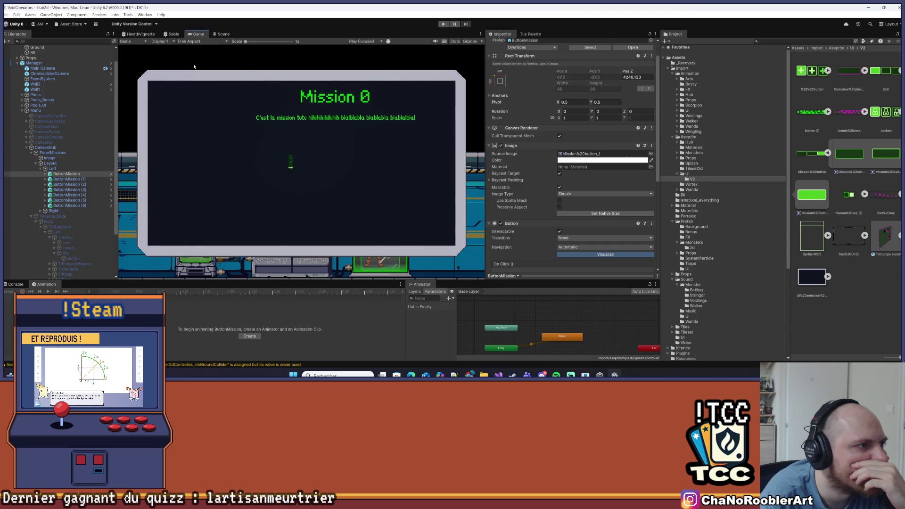
{"action": "left_click", "coordinate": [196, 41]}
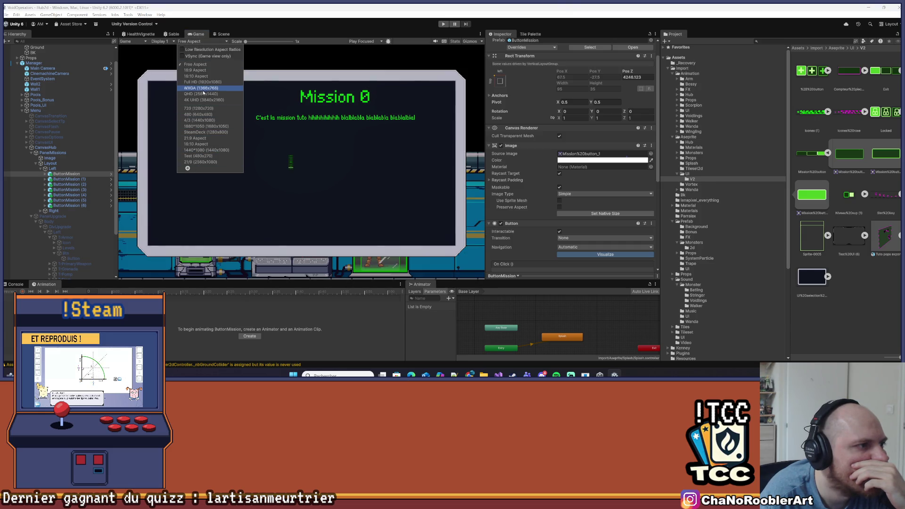
{"action": "left_click", "coordinate": [203, 71]}
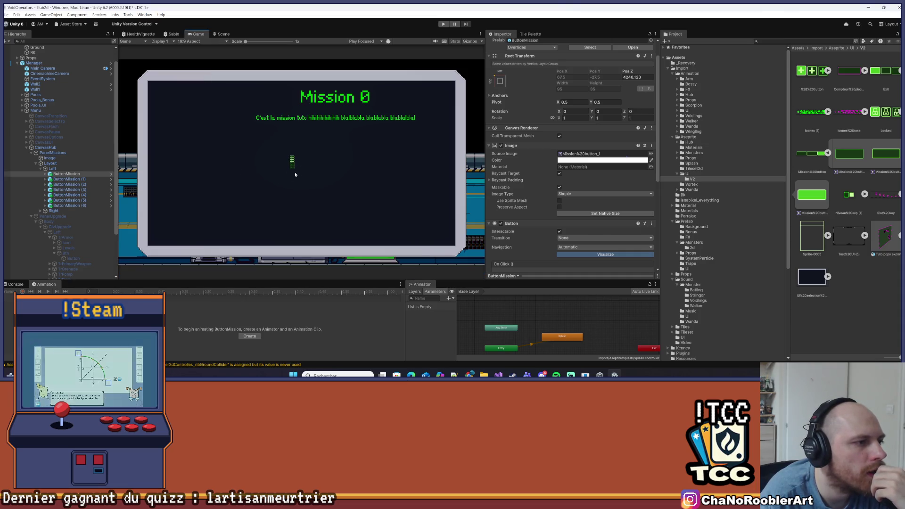
Check the gizmo and play focus options, select the Left column, and return to Scene view.
{"action": "left_click", "coordinate": [225, 35]}
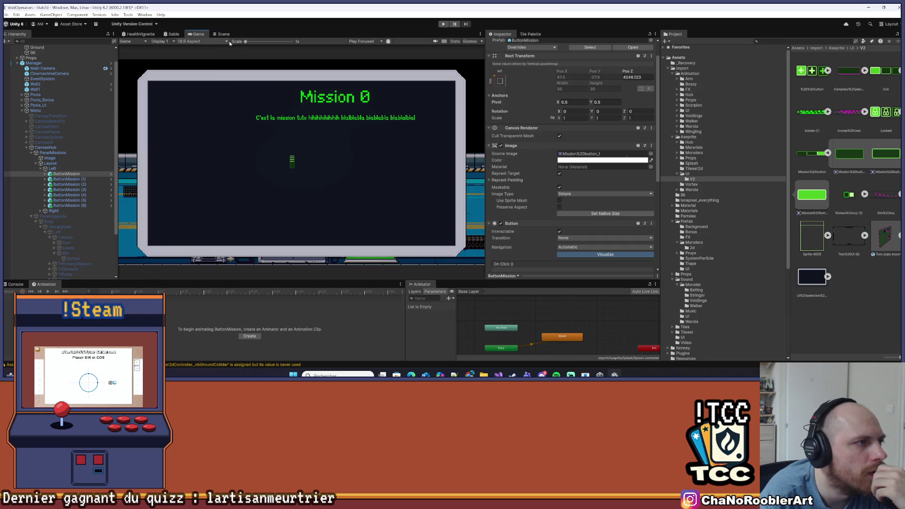
{"action": "left_click", "coordinate": [469, 41]}
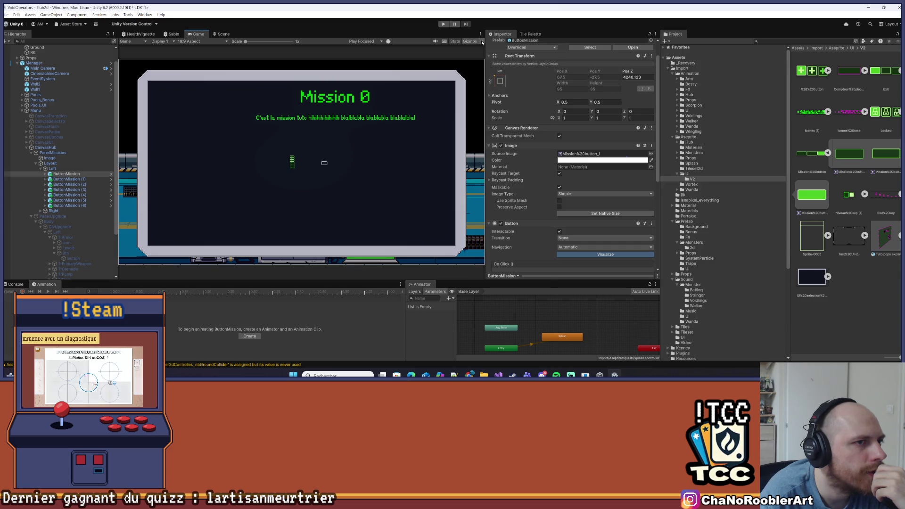
{"action": "left_click", "coordinate": [481, 41]}
{"action": "left_click", "coordinate": [461, 49]}
{"action": "left_click", "coordinate": [382, 41]}
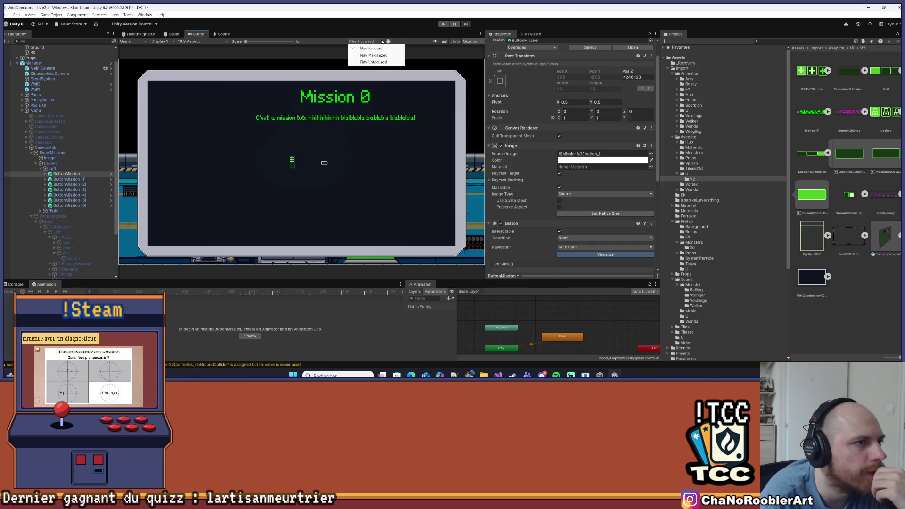
{"action": "left_click", "coordinate": [382, 42]}
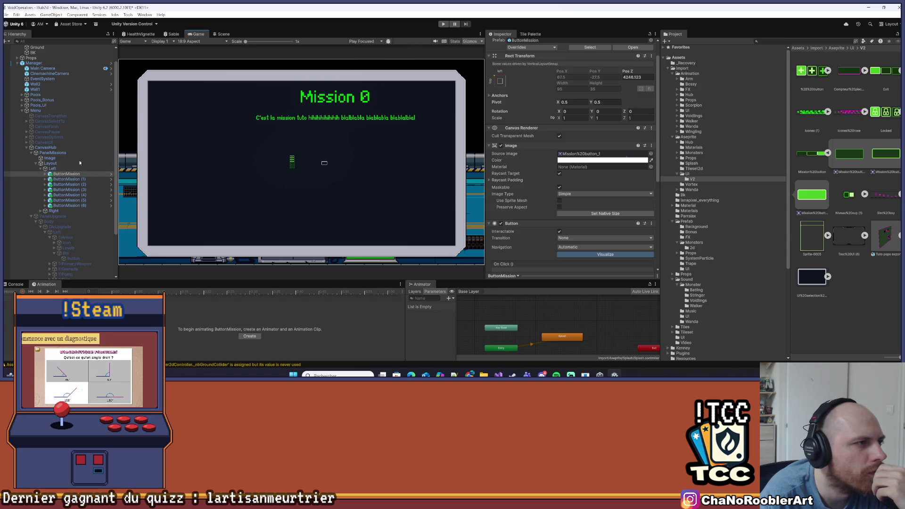
{"action": "left_click", "coordinate": [61, 169]}
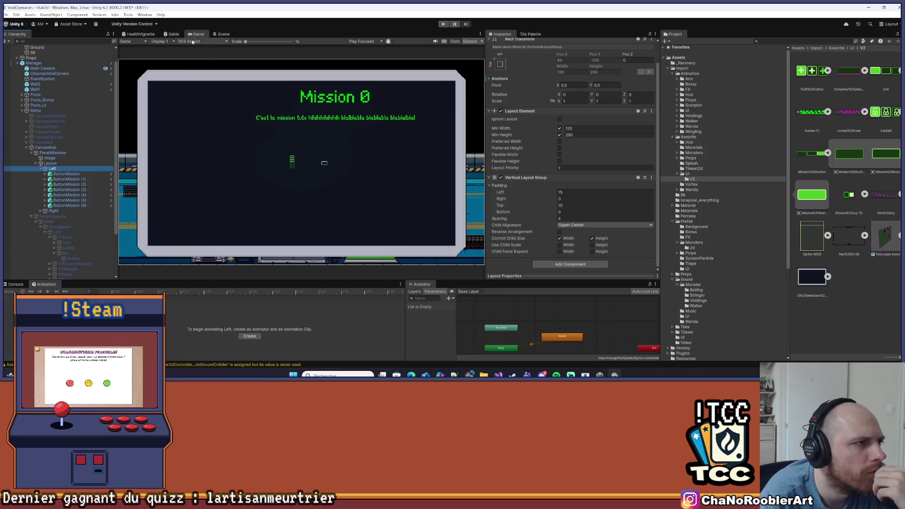
{"action": "left_click", "coordinate": [214, 34]}
{"action": "scroll", "coordinate": [295, 224], "scroll_direction": "down", "scroll_amount": 5}
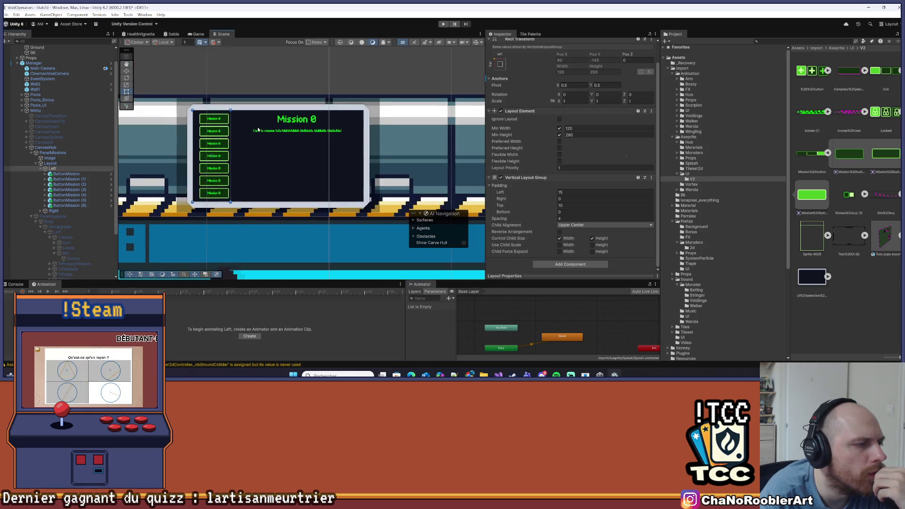
Delete all seven ButtonMission copies from the Hierarchy.
{"action": "scroll", "coordinate": [275, 119], "scroll_direction": "up", "scroll_amount": 3}
{"action": "left_click", "coordinate": [67, 174]}
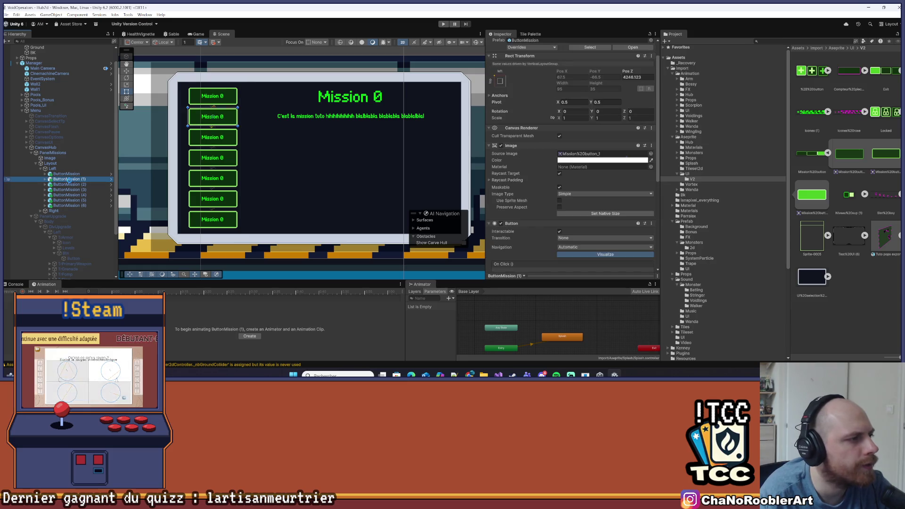
{"action": "scroll", "coordinate": [587, 77], "scroll_direction": "up", "scroll_amount": 2}
{"action": "left_click", "coordinate": [528, 69]}
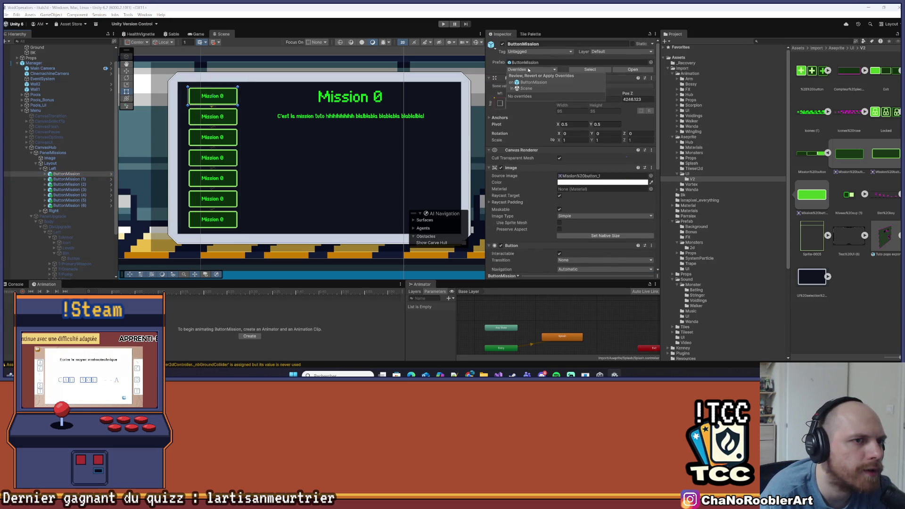
{"action": "left_click", "coordinate": [66, 174]}
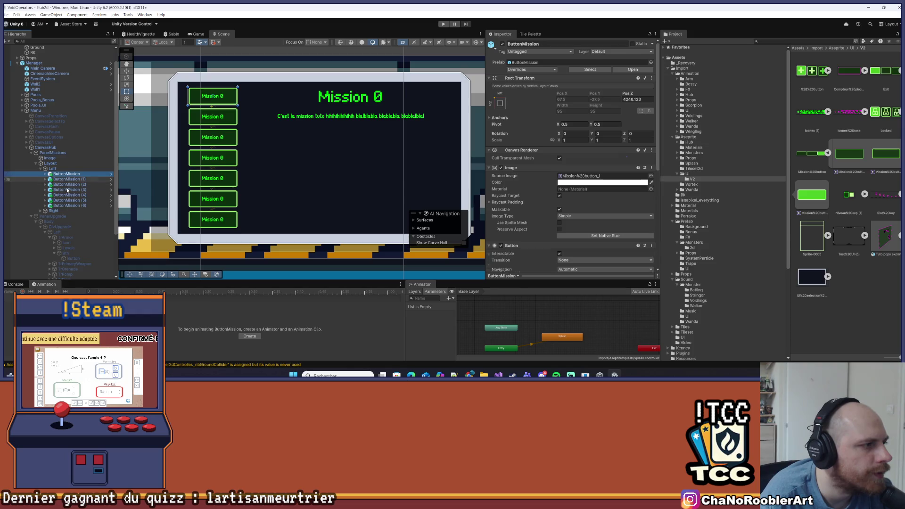
{"action": "left_click", "coordinate": [65, 205], "text": "shift"}
{"action": "key", "text": "Delete"}
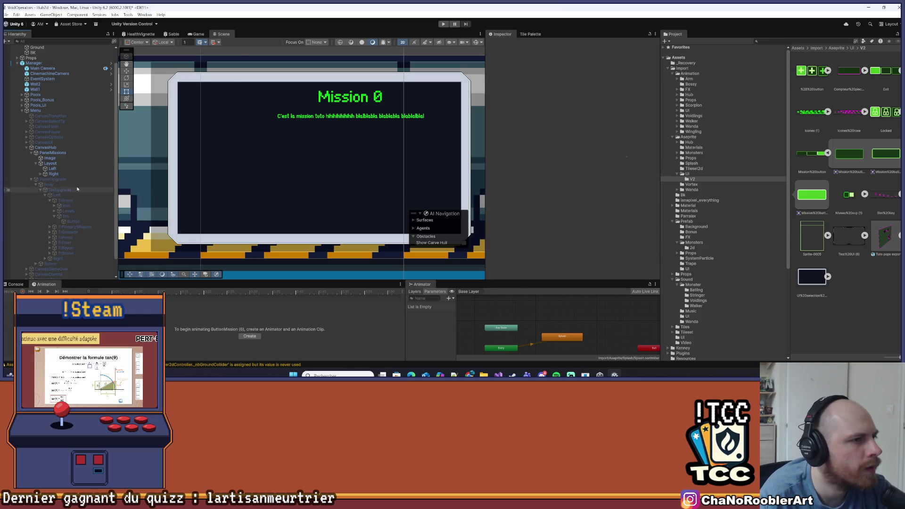
Deactivate CanvasHub, activate CanvasUI, and start Play mode.
{"action": "left_click", "coordinate": [51, 147]}
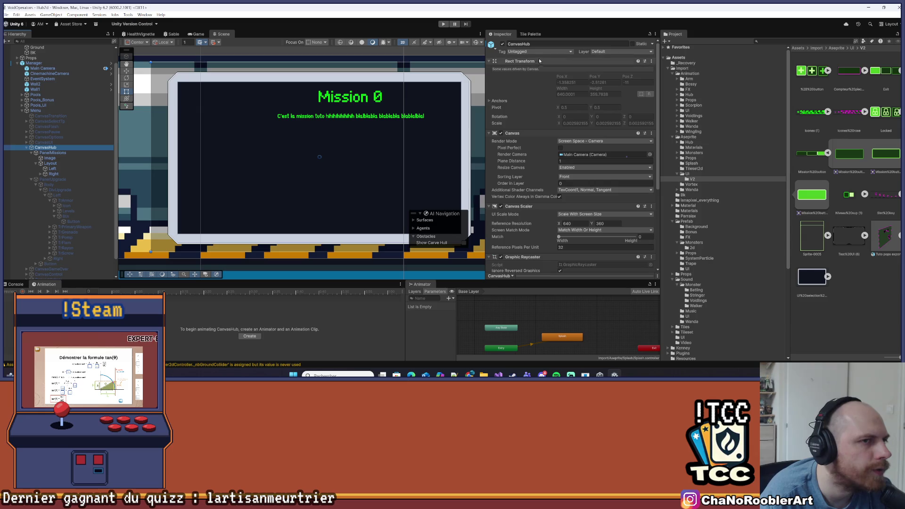
{"action": "left_click", "coordinate": [502, 44]}
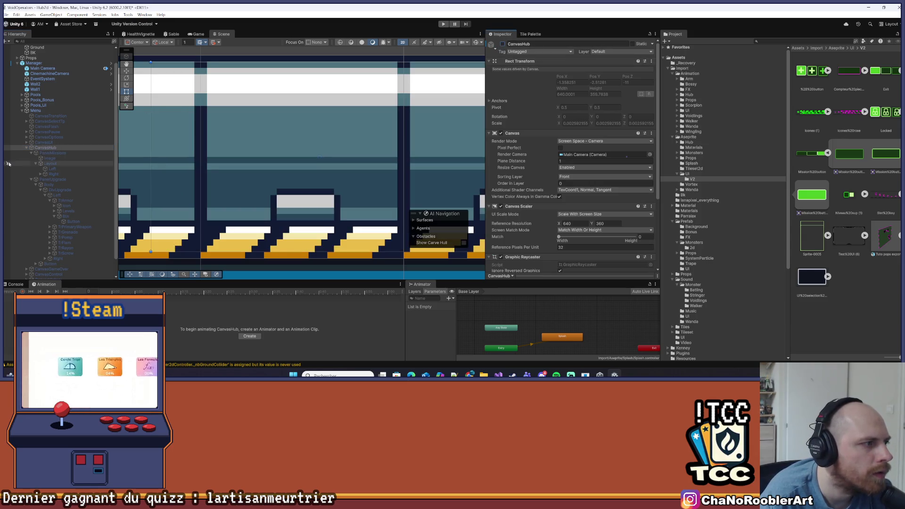
{"action": "left_click", "coordinate": [61, 142]}
{"action": "key", "text": "alt+shift+a"}
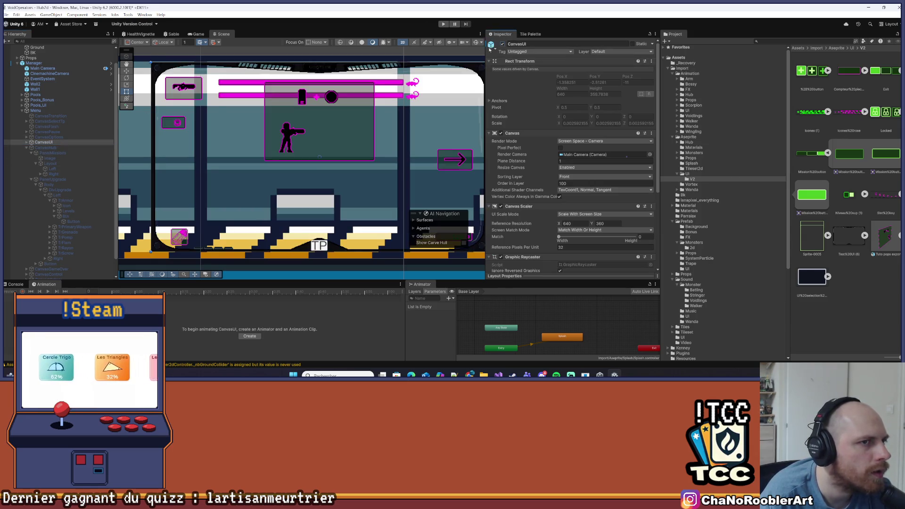
{"action": "scroll", "coordinate": [193, 126], "scroll_direction": "down", "scroll_amount": 1}
{"action": "scroll", "coordinate": [57, 84], "scroll_direction": "up", "scroll_amount": 2}
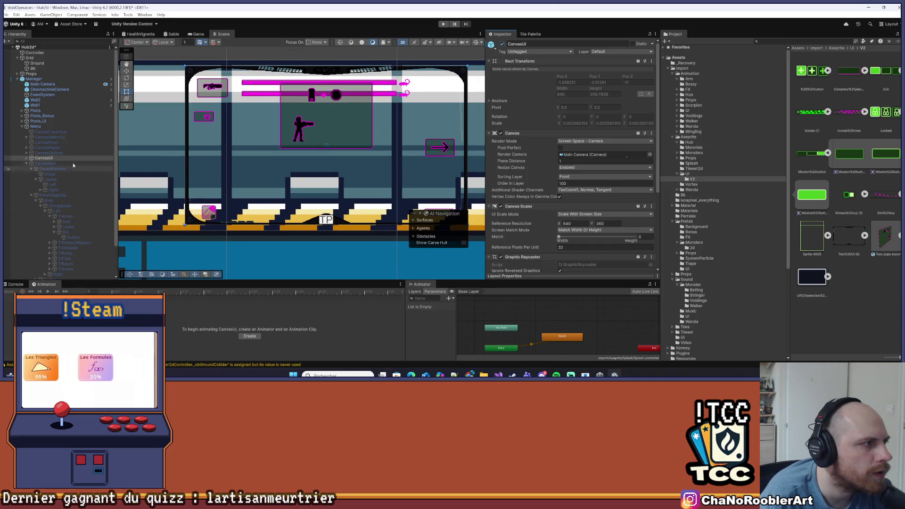
{"action": "left_click", "coordinate": [443, 24]}
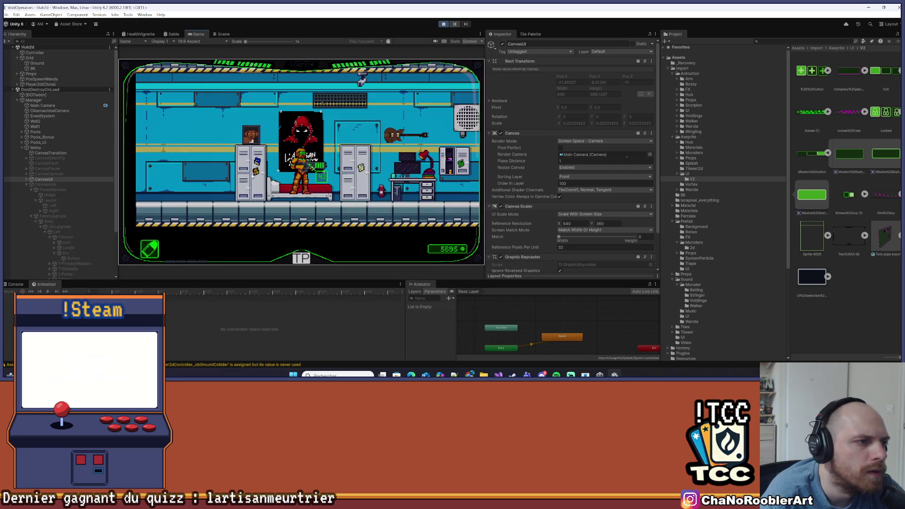
Walk to the terminal, open the Missions panel with E, pick Mission 0, then stop Play mode.
{"action": "key", "text": "d"}
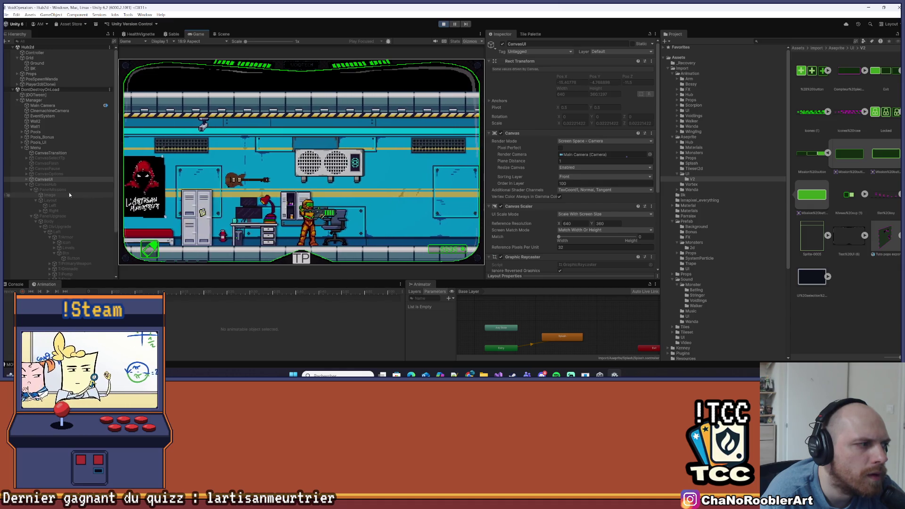
{"action": "left_click", "coordinate": [46, 184]}
{"action": "left_click", "coordinate": [53, 189]}
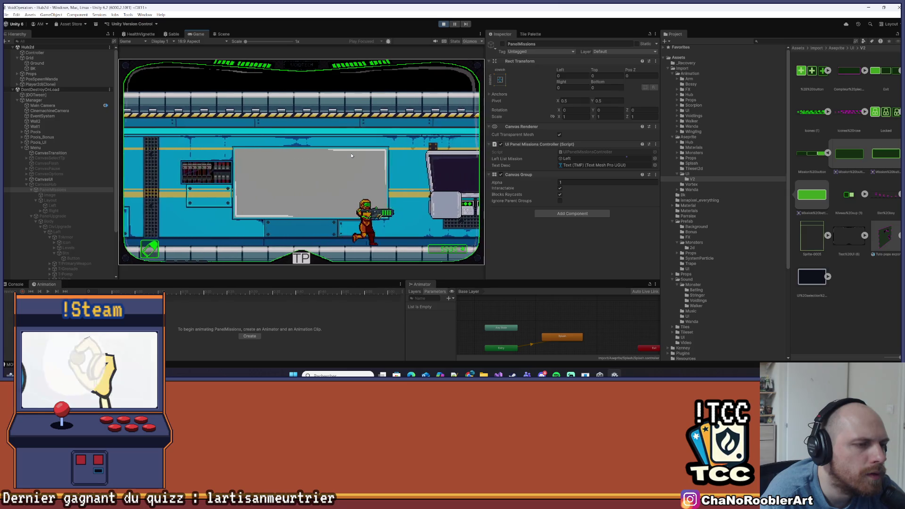
{"action": "key", "text": "e"}
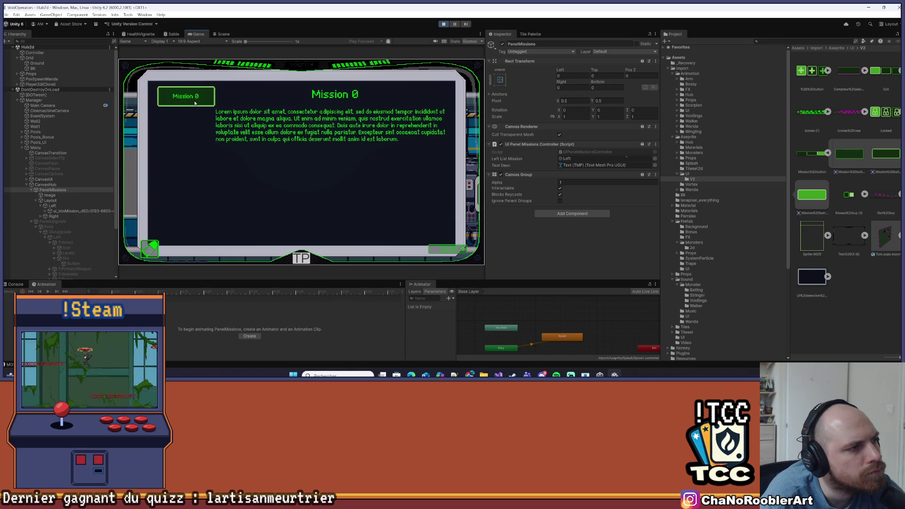
{"action": "left_click", "coordinate": [204, 100]}
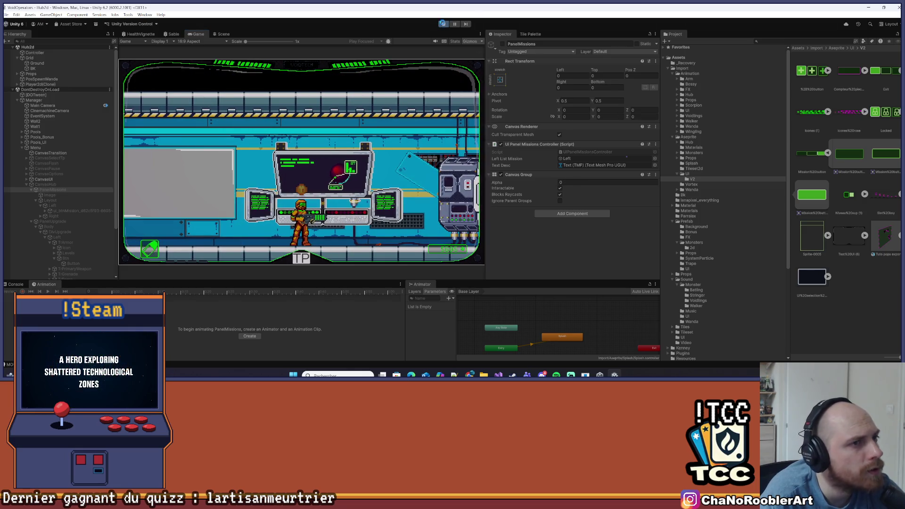
{"action": "key", "text": "ctrl+p"}
{"action": "key", "text": "alt+Tab"}
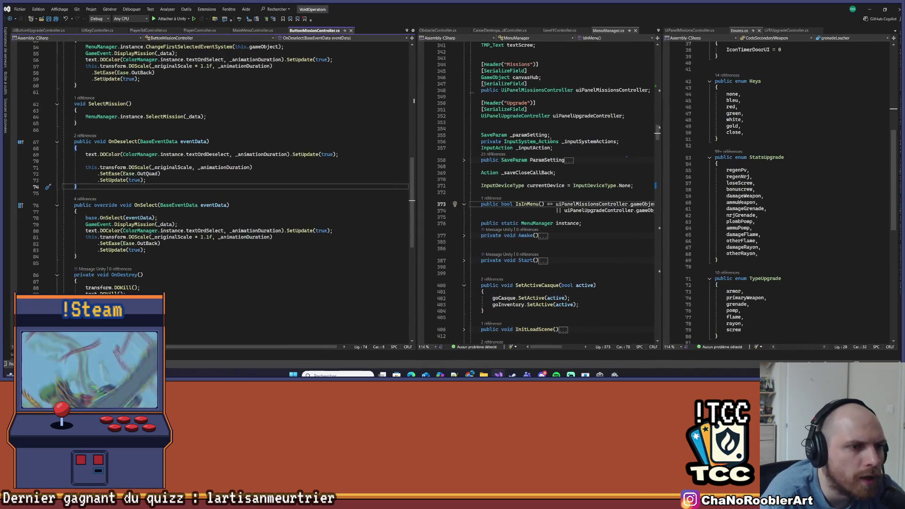
Widen the MenuManager pane, find IsInMenu, and accept the Copilot upgrade-panel condition.
{"action": "left_click_drag", "start_coordinate": [415, 144], "coordinate": [296, 144]}
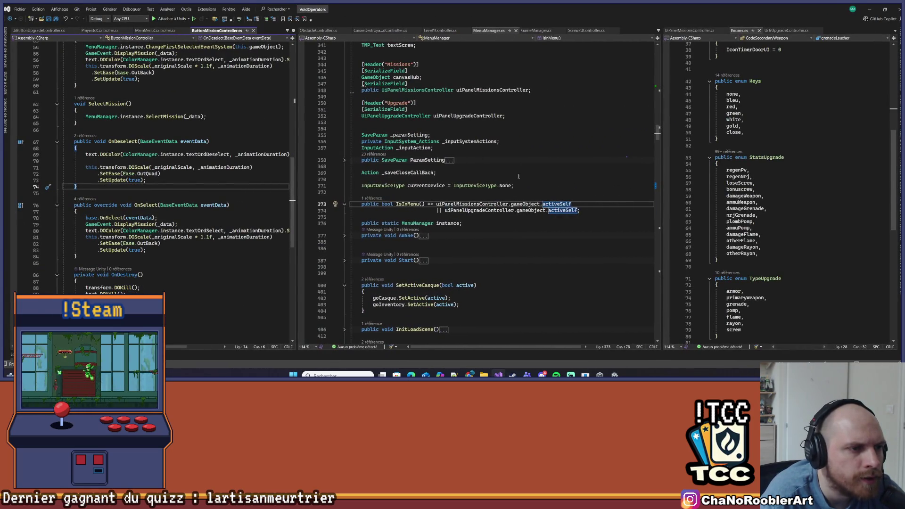
{"action": "scroll", "coordinate": [470, 254], "scroll_direction": "up", "scroll_amount": 3}
{"action": "left_click", "coordinate": [468, 261]}
{"action": "scroll", "coordinate": [470, 254], "scroll_direction": "up", "scroll_amount": 2}
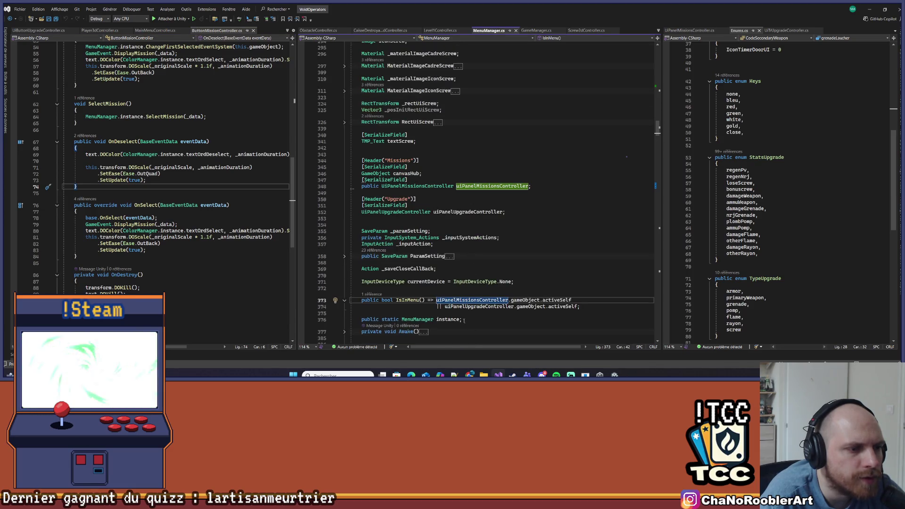
{"action": "scroll", "coordinate": [454, 283], "scroll_direction": "up", "scroll_amount": 8}
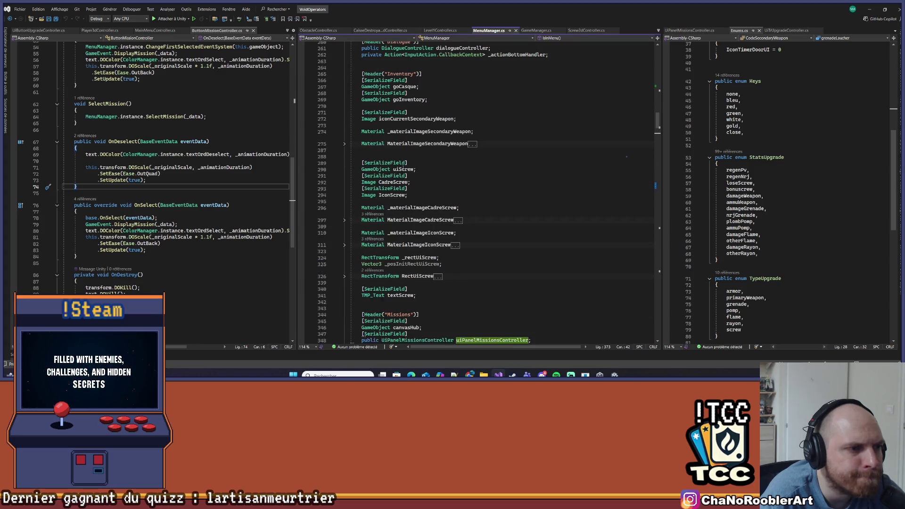
{"action": "scroll", "coordinate": [470, 211], "scroll_direction": "down", "scroll_amount": 12}
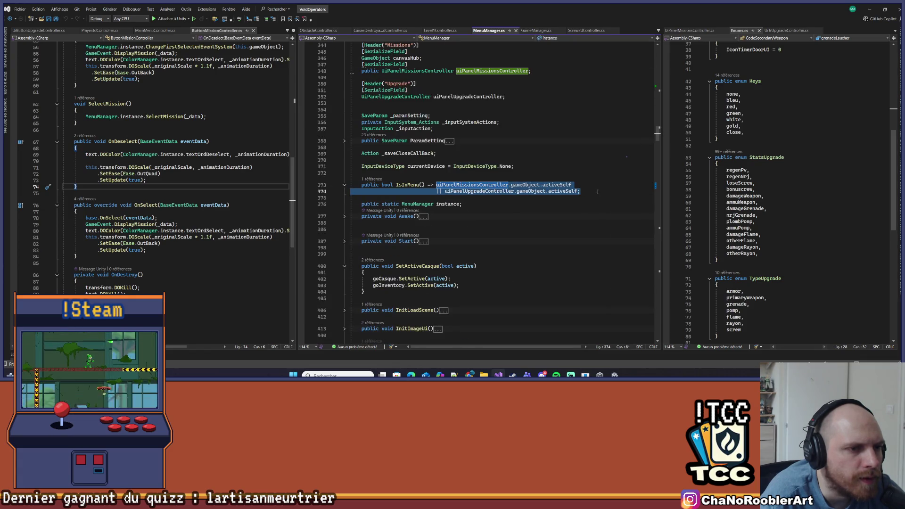
{"action": "key", "text": "Tab"}
{"action": "key", "text": "alt+Tab"}
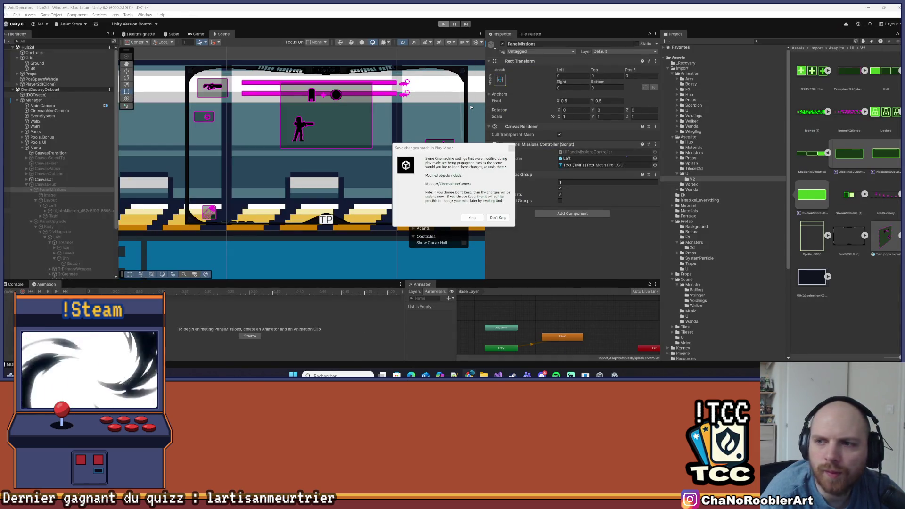
Keep the Play mode changes, save the Hub2d scene, and show the Game view.
{"action": "left_click", "coordinate": [472, 217]}
{"action": "key", "text": "ctrl+s"}
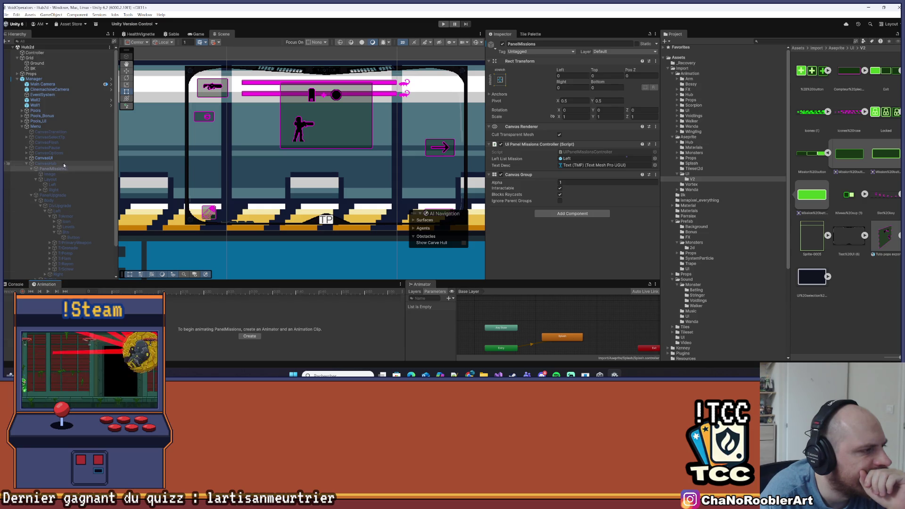
{"action": "left_click", "coordinate": [197, 34]}
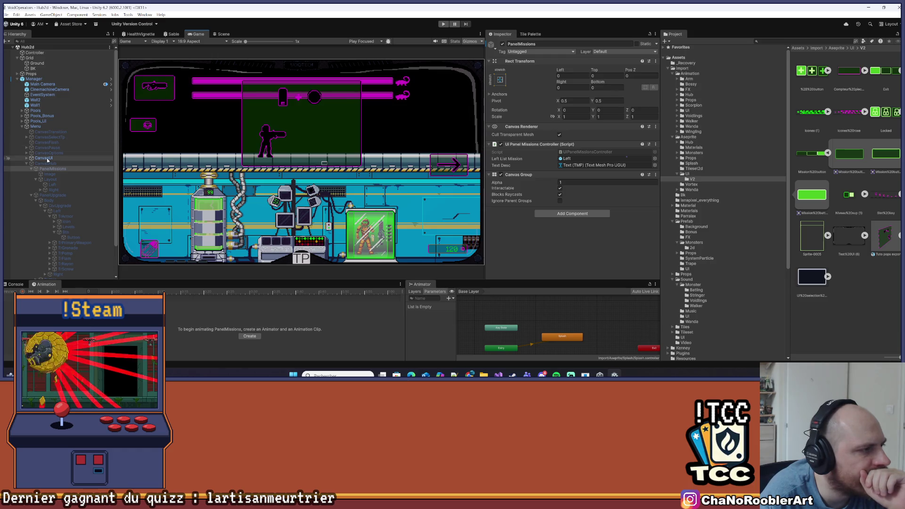
Hide CanvasUI and reactivate CanvasHub so the Mission 0 panel shows.
{"action": "left_click", "coordinate": [44, 158]}
{"action": "left_click", "coordinate": [502, 43]}
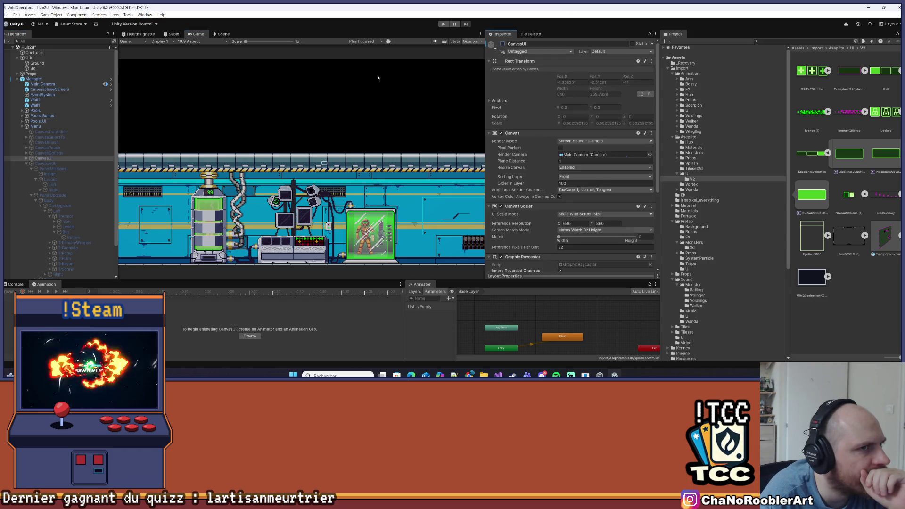
{"action": "left_click", "coordinate": [6, 15]}
{"action": "left_click", "coordinate": [35, 162]}
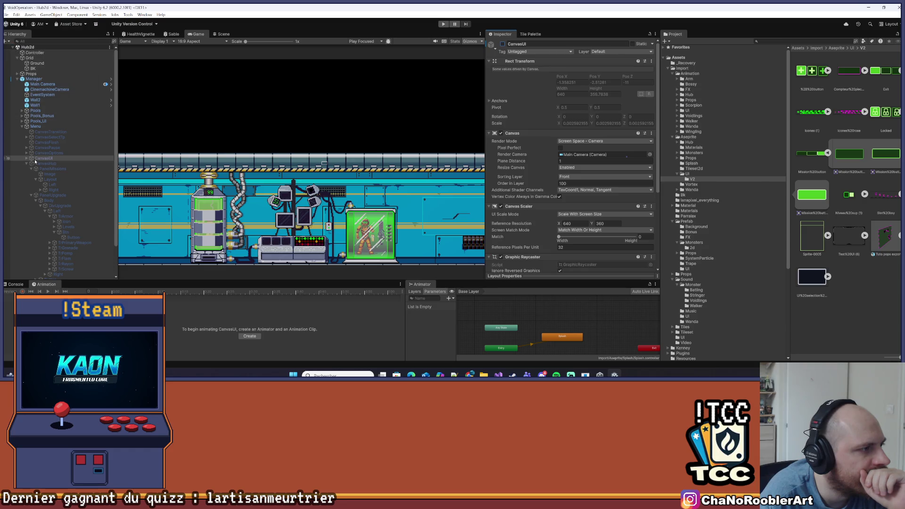
{"action": "left_click", "coordinate": [39, 163]}
{"action": "left_click", "coordinate": [503, 44]}
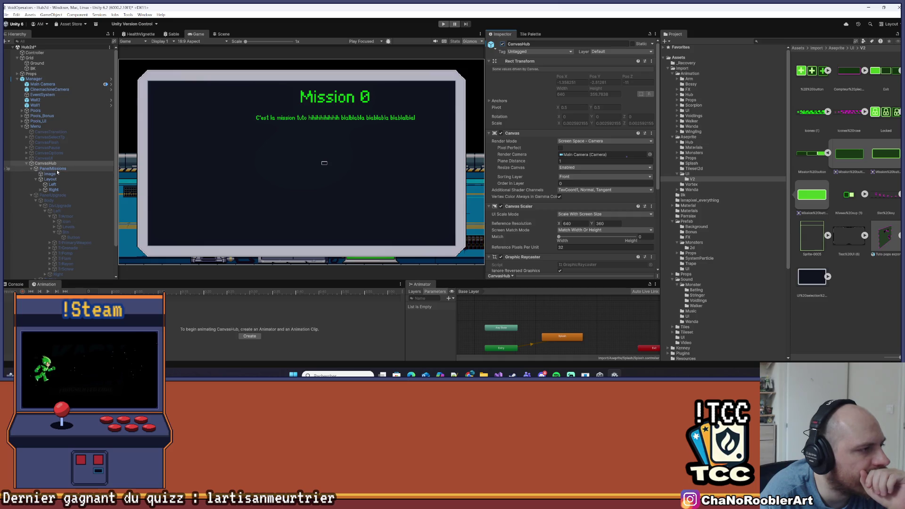
Expand the panel's Layout columns and select the Right column's text object.
{"action": "scroll", "coordinate": [323, 169], "scroll_direction": "up", "scroll_amount": 10}
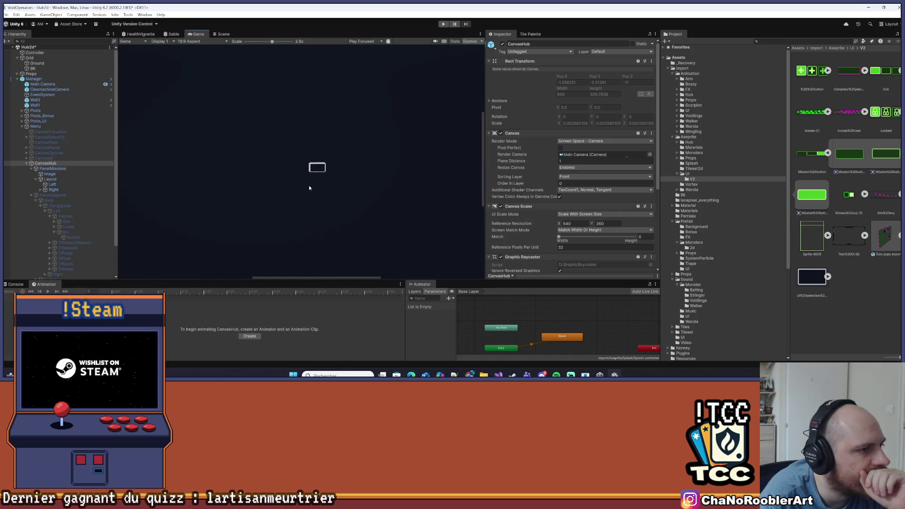
{"action": "left_click", "coordinate": [51, 168]}
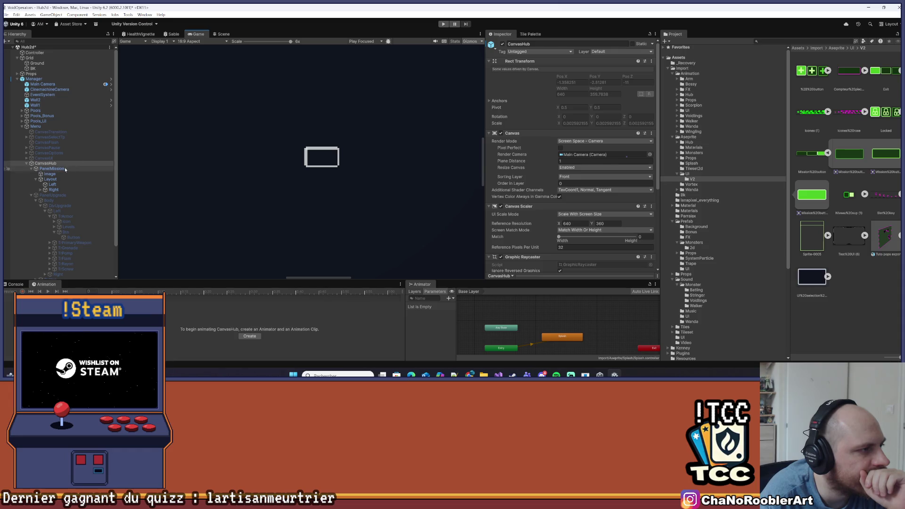
{"action": "left_click", "coordinate": [50, 179]}
{"action": "left_click", "coordinate": [54, 189]}
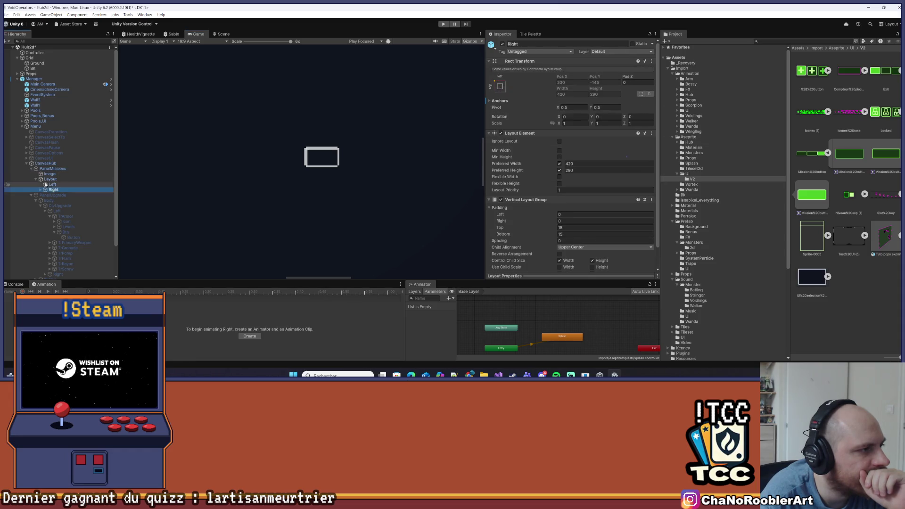
{"action": "left_click", "coordinate": [50, 179]}
{"action": "scroll", "coordinate": [262, 175], "scroll_direction": "down", "scroll_amount": 10}
{"action": "scroll", "coordinate": [314, 136], "scroll_direction": "down", "scroll_amount": 1}
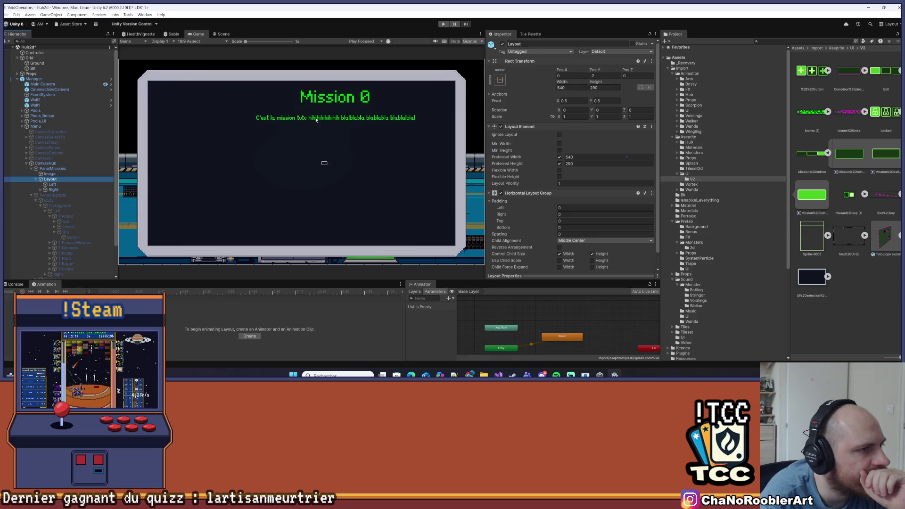
{"action": "left_click", "coordinate": [54, 190]}
{"action": "left_click", "coordinate": [39, 189]}
{"action": "left_click", "coordinate": [59, 195]}
Append the filler words 'rezg regerzge' to the mission description so it wraps.
{"action": "left_click", "coordinate": [592, 182]}
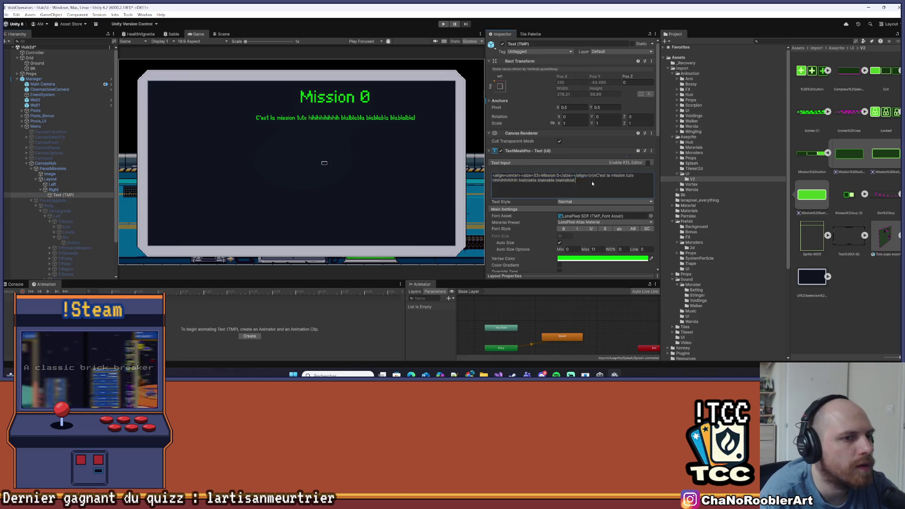
{"action": "type", "text": "fdsqf fdfsqdfsdfdsqs"}
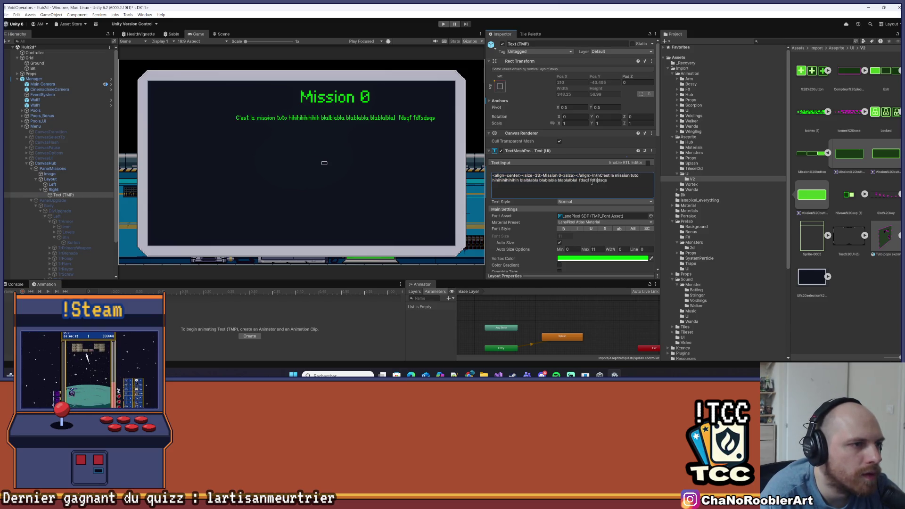
{"action": "key", "text": "ctrl+a"}
{"action": "type", "text": "fs"}
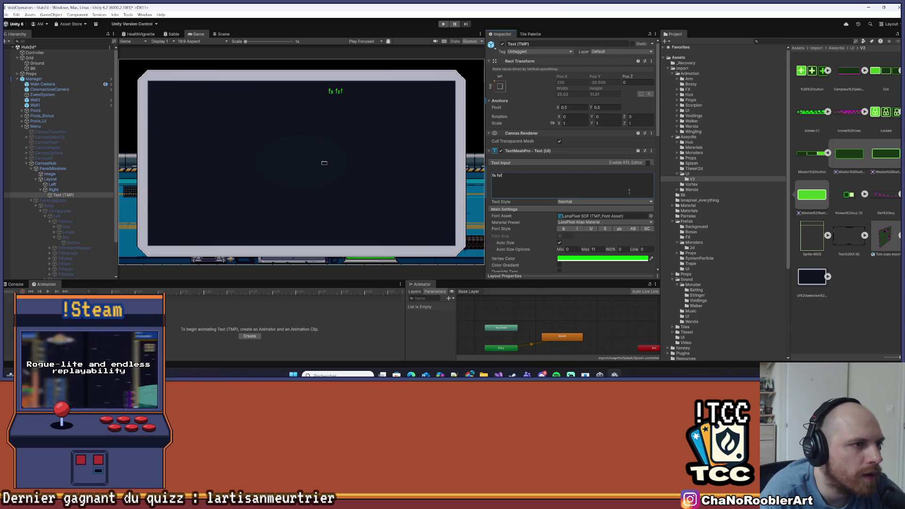
{"action": "key", "text": "ctrl+z"}
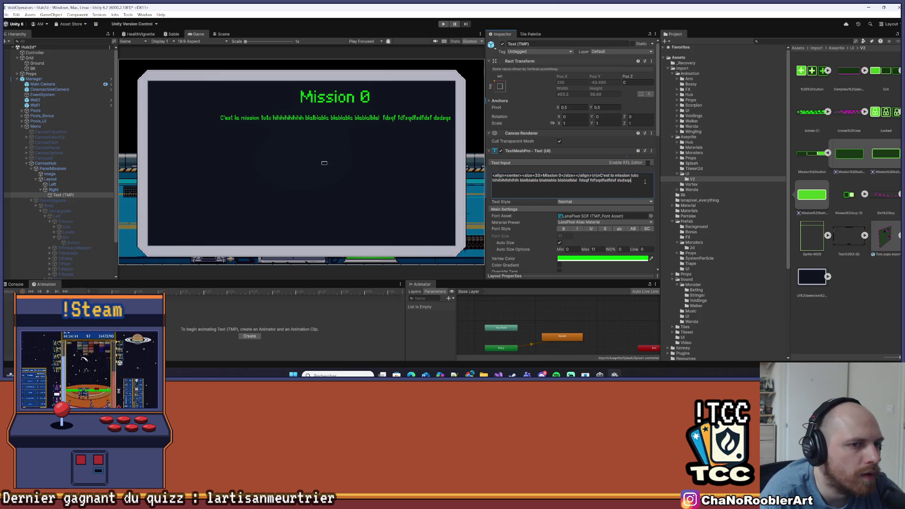
{"action": "type", "text": " rezg regerzge"}
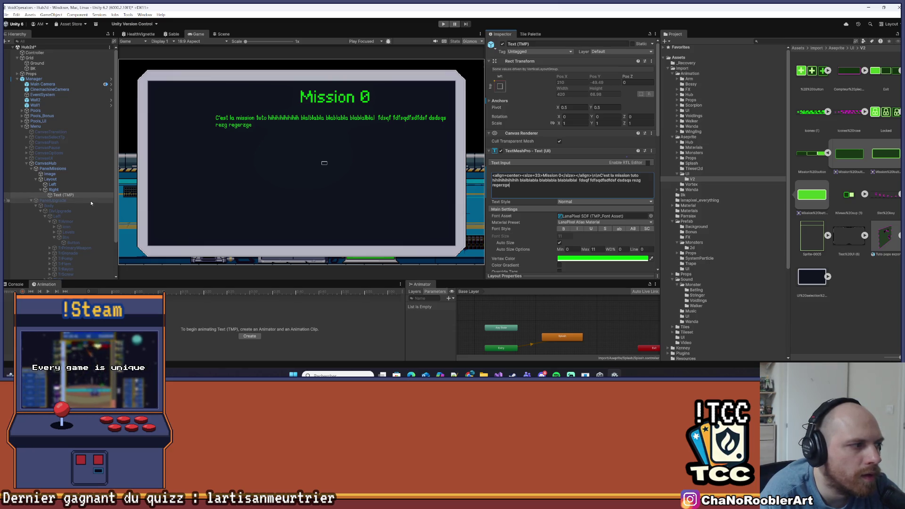
{"action": "left_click", "coordinate": [52, 184]}
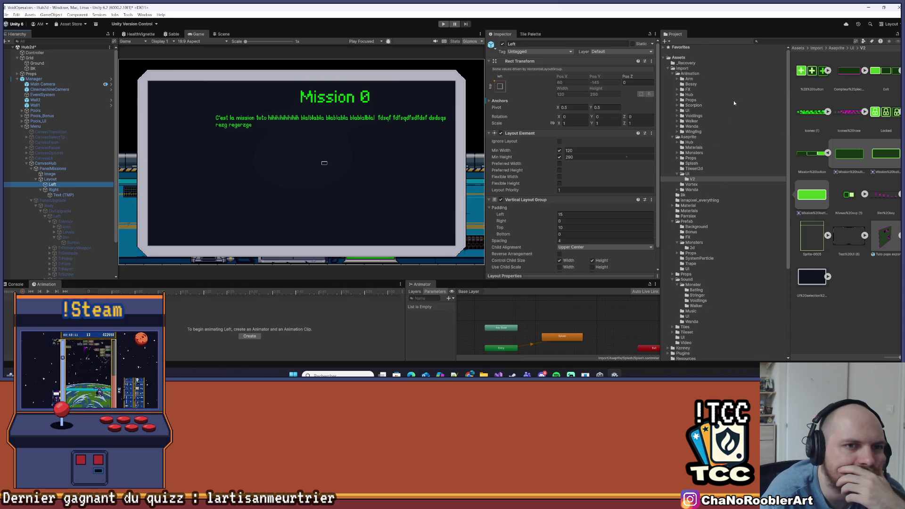
Browse the Aseprite and Prefab folders, open Prefab/UI, and drag ButtonMission under Left.
{"action": "left_click", "coordinate": [715, 137]}
{"action": "left_click", "coordinate": [707, 221]}
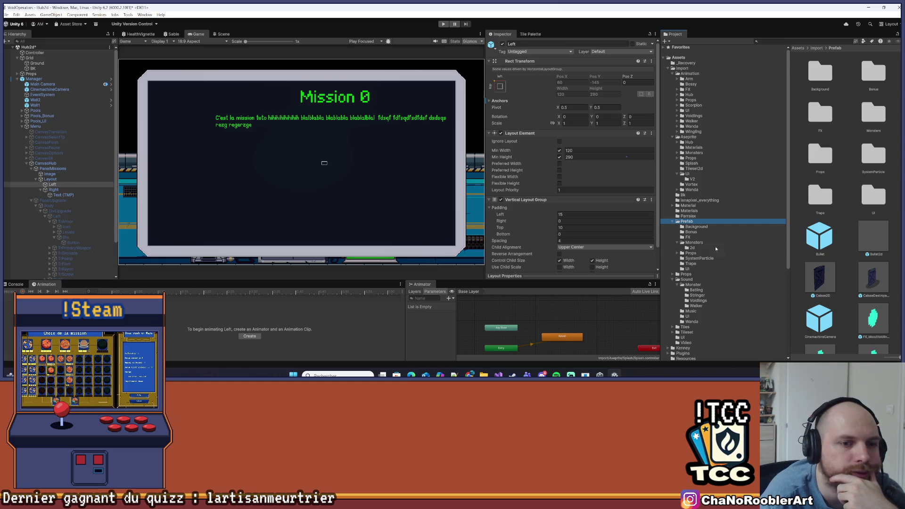
{"action": "left_click", "coordinate": [687, 175]}
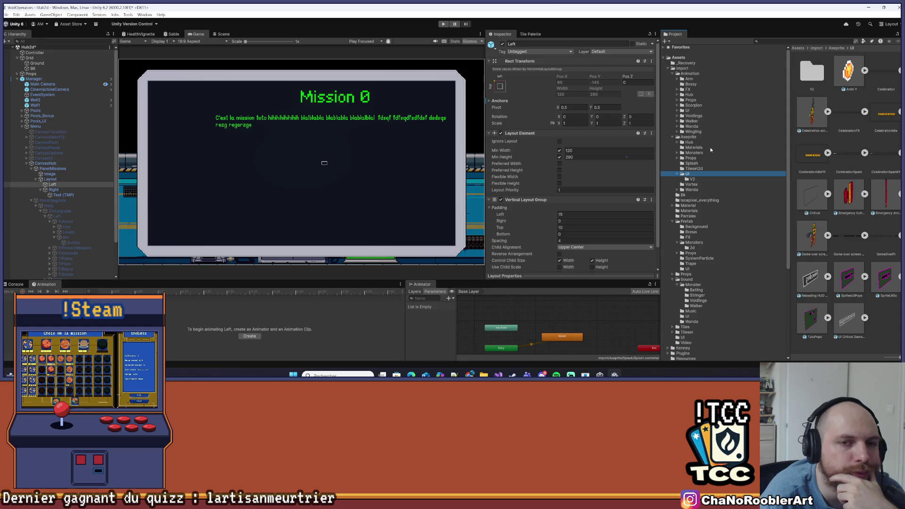
{"action": "scroll", "coordinate": [710, 150], "scroll_direction": "down", "scroll_amount": 3}
{"action": "left_click", "coordinate": [728, 162]}
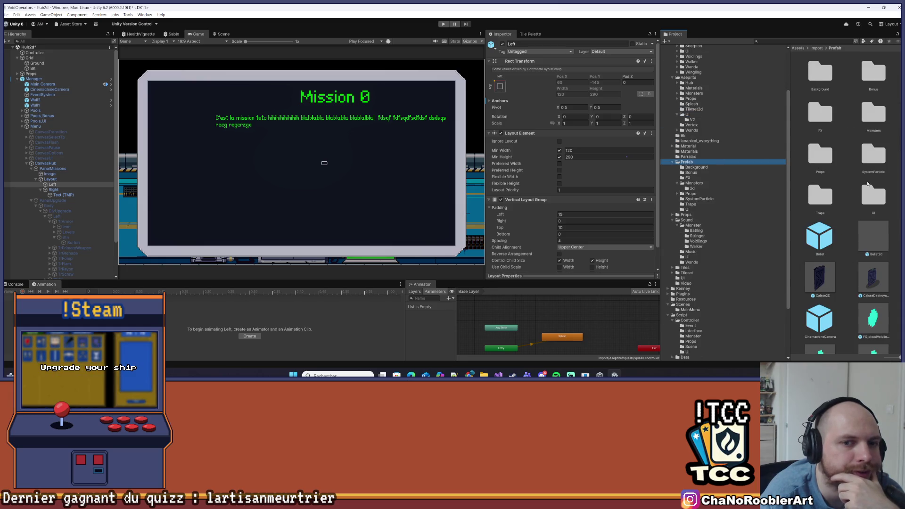
{"action": "double_click", "coordinate": [871, 194]}
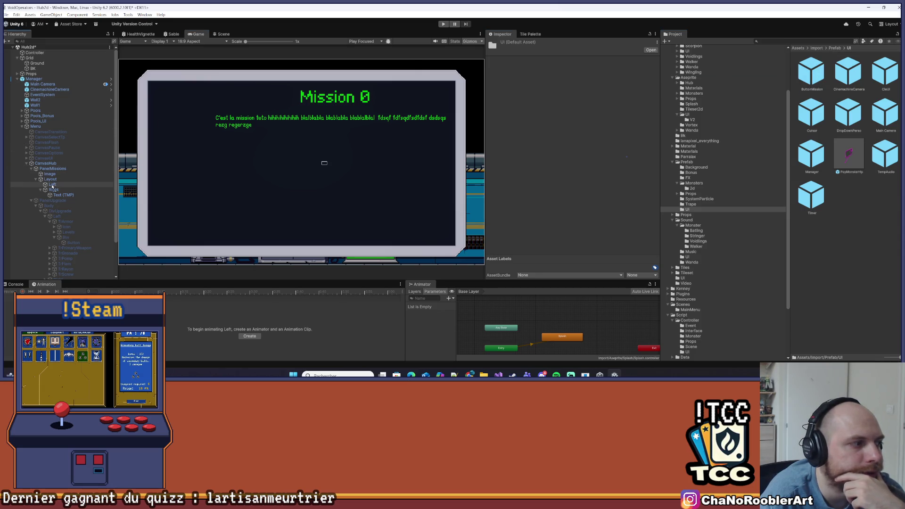
{"action": "left_click_drag", "start_coordinate": [51, 185], "coordinate": [53, 186]}
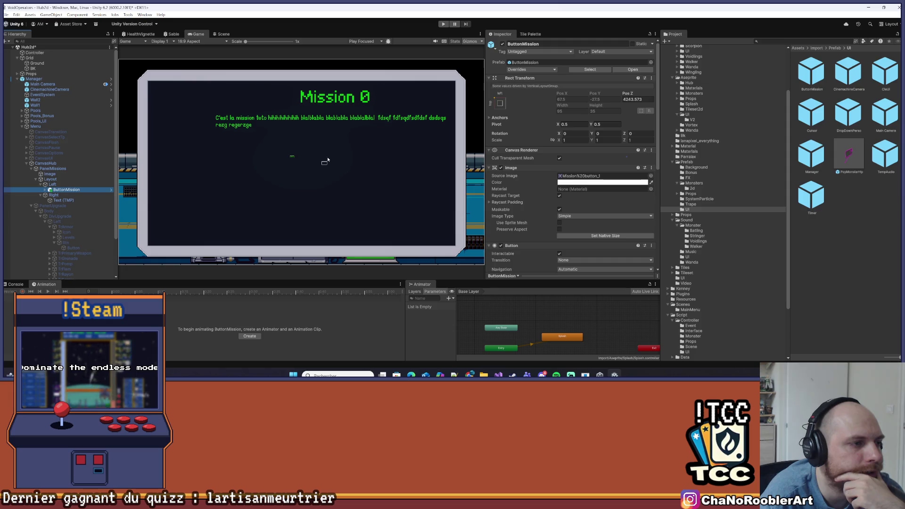
Compare the new button in Scene and Game views and reset the Game zoom to 1x.
{"action": "scroll", "coordinate": [331, 160], "scroll_direction": "up", "scroll_amount": 3}
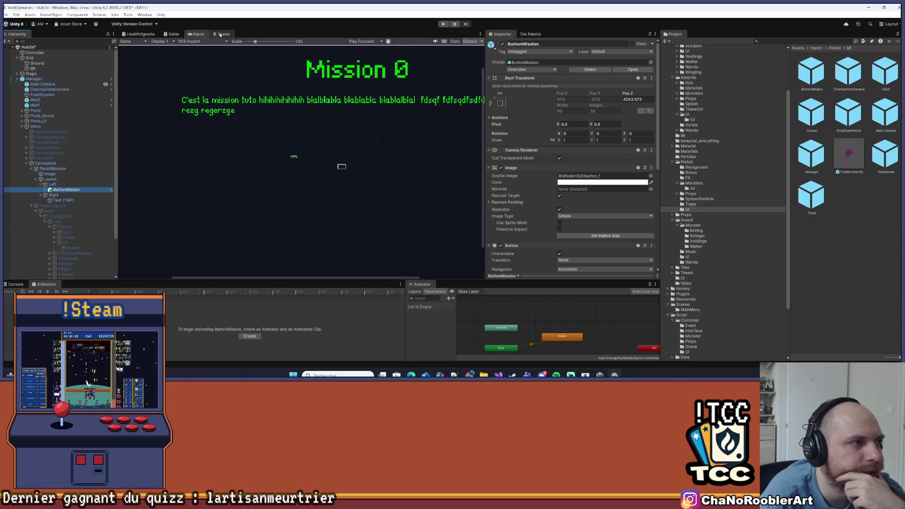
{"action": "left_click", "coordinate": [220, 34]}
{"action": "left_click", "coordinate": [196, 35]}
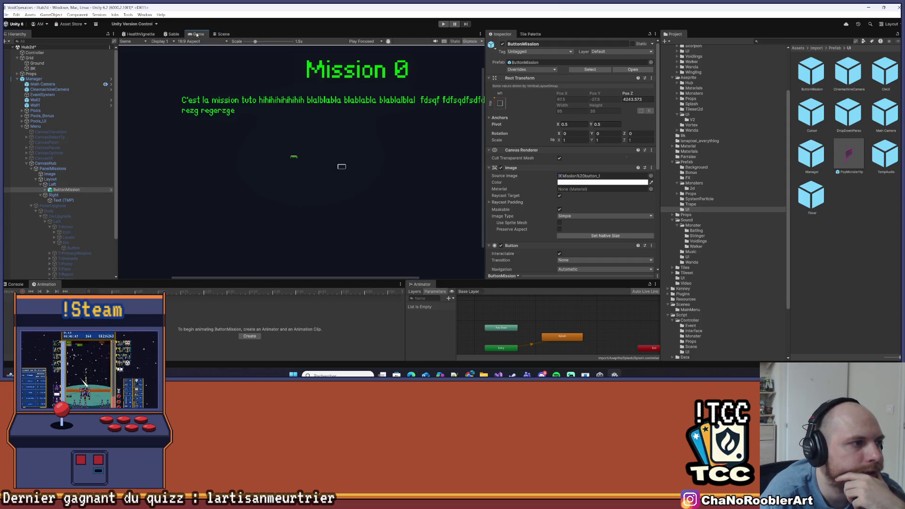
{"action": "left_click", "coordinate": [220, 35]}
{"action": "left_click", "coordinate": [197, 34]}
{"action": "left_click_drag", "start_coordinate": [255, 41], "coordinate": [199, 46]}
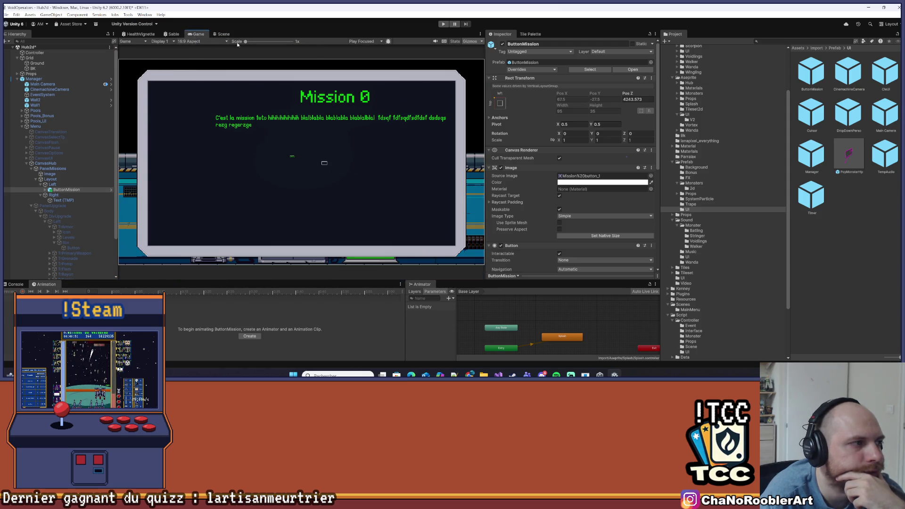
Try another display and the device simulator, then return to the Display 1 Game view.
{"action": "left_click", "coordinate": [159, 41]}
{"action": "left_click", "coordinate": [170, 56]}
{"action": "left_click", "coordinate": [163, 41]}
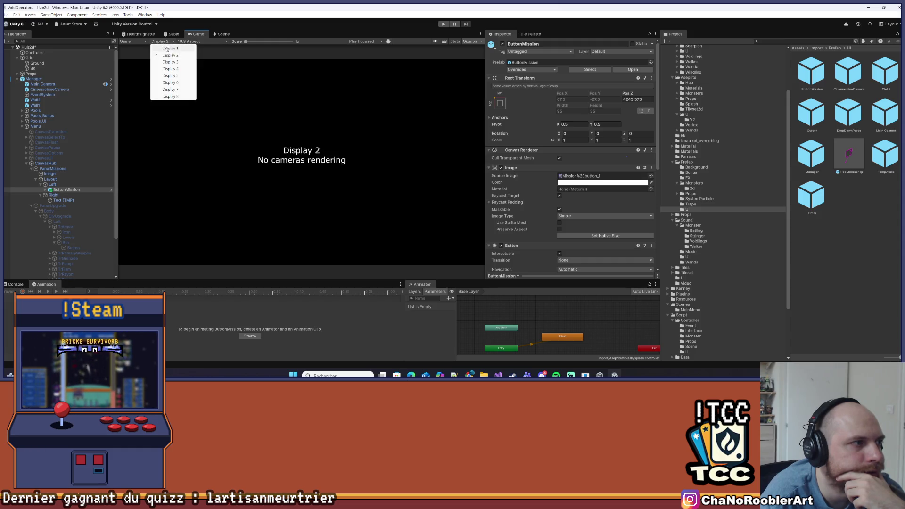
{"action": "left_click", "coordinate": [166, 48]}
{"action": "left_click", "coordinate": [144, 42]}
{"action": "left_click", "coordinate": [146, 55]}
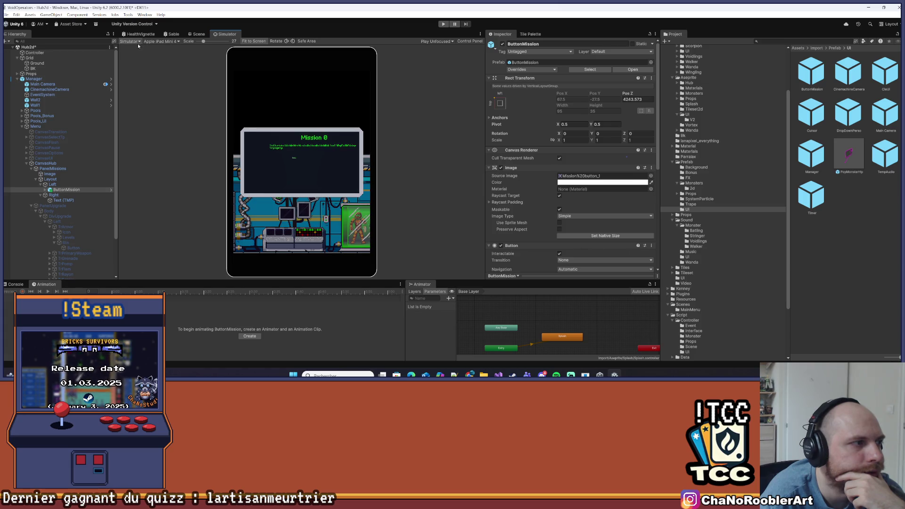
{"action": "left_click", "coordinate": [139, 41]}
{"action": "left_click", "coordinate": [138, 49]}
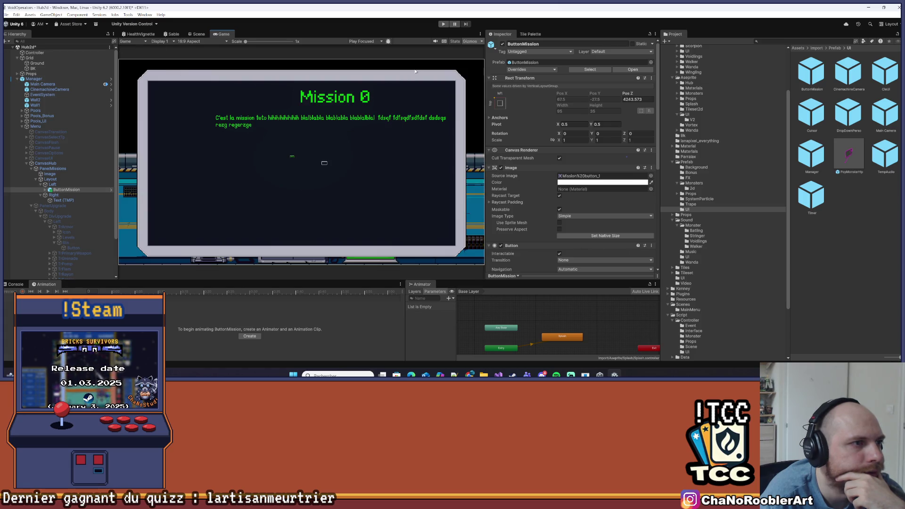
Toggle the Stats overlay and gizmos on and off, then try to close Unity with Alt+F4.
{"action": "left_click", "coordinate": [455, 41]}
{"action": "left_click", "coordinate": [454, 41]}
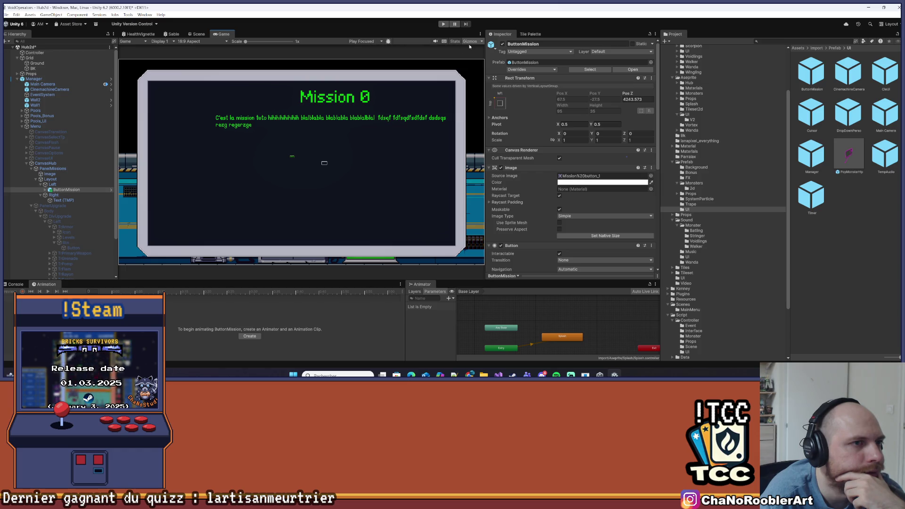
{"action": "left_click", "coordinate": [470, 41]}
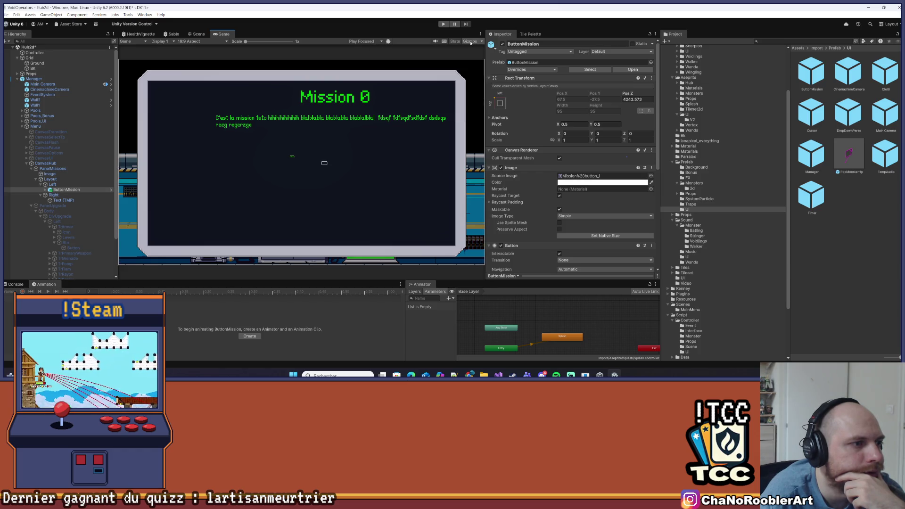
{"action": "left_click", "coordinate": [470, 42]}
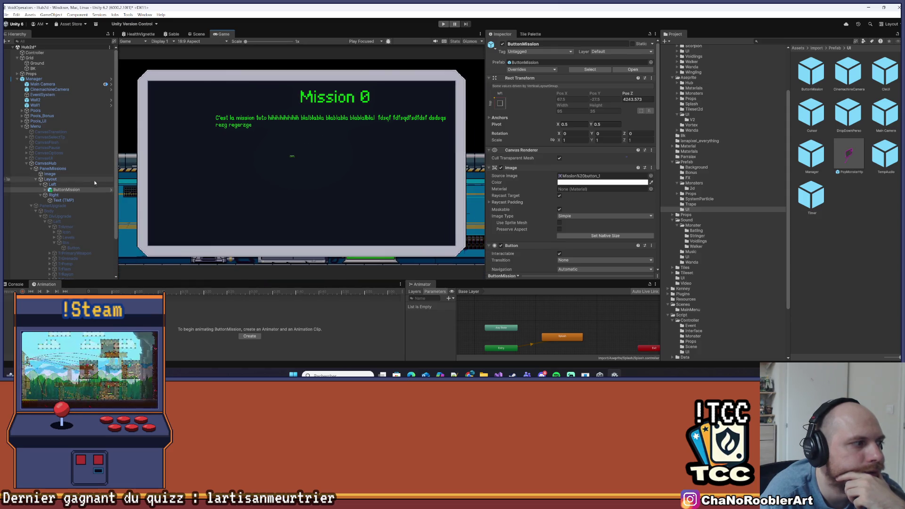
{"action": "key", "text": "alt+F4"}
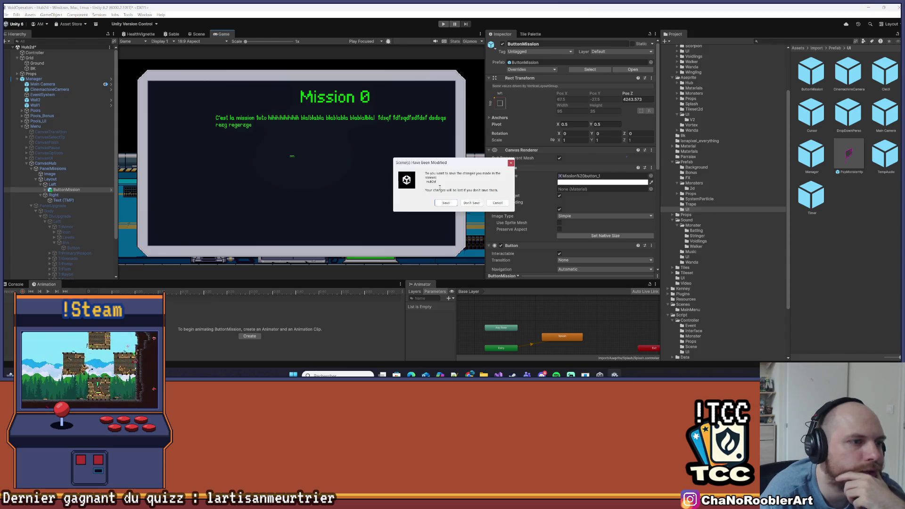
Cancel the prompt, delete the ButtonMission instance, save the scene, and reopen VoidOperators.
{"action": "left_click", "coordinate": [497, 203]}
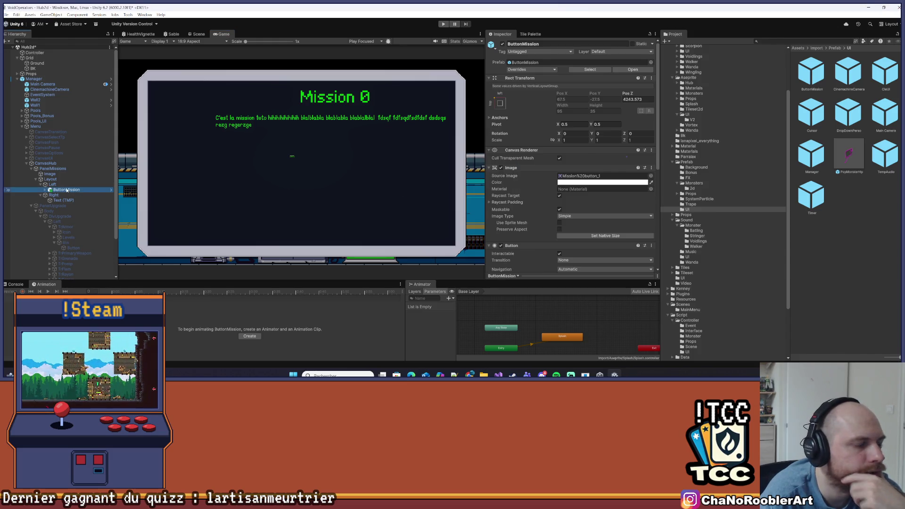
{"action": "key", "text": "Delete"}
{"action": "left_click", "coordinate": [7, 15]}
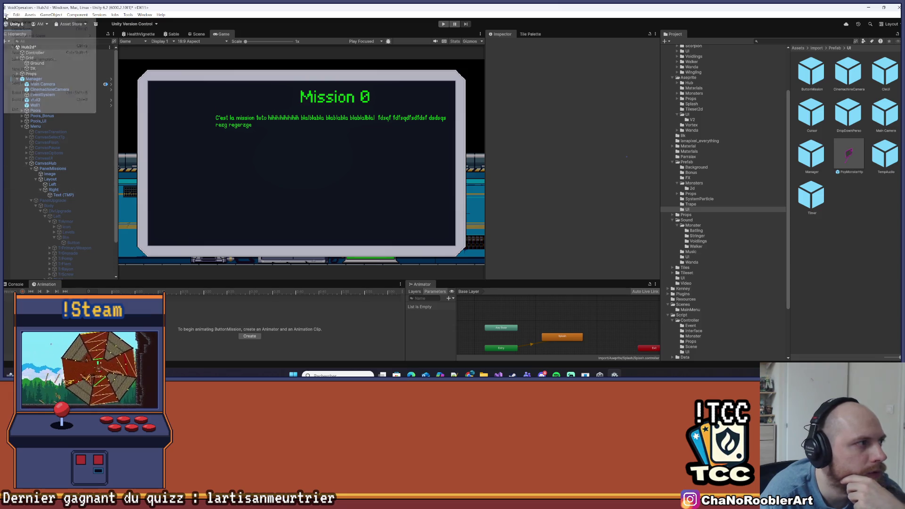
{"action": "left_click", "coordinate": [15, 46]}
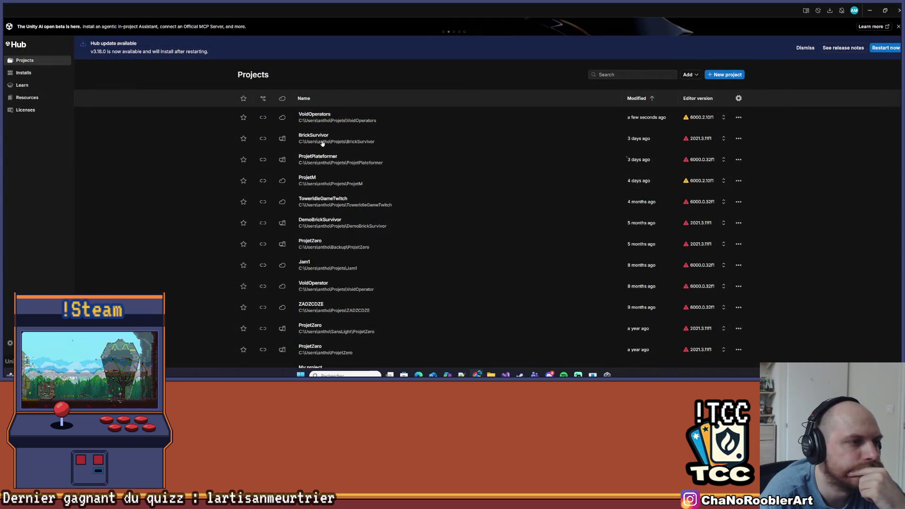
{"action": "left_click", "coordinate": [344, 119]}
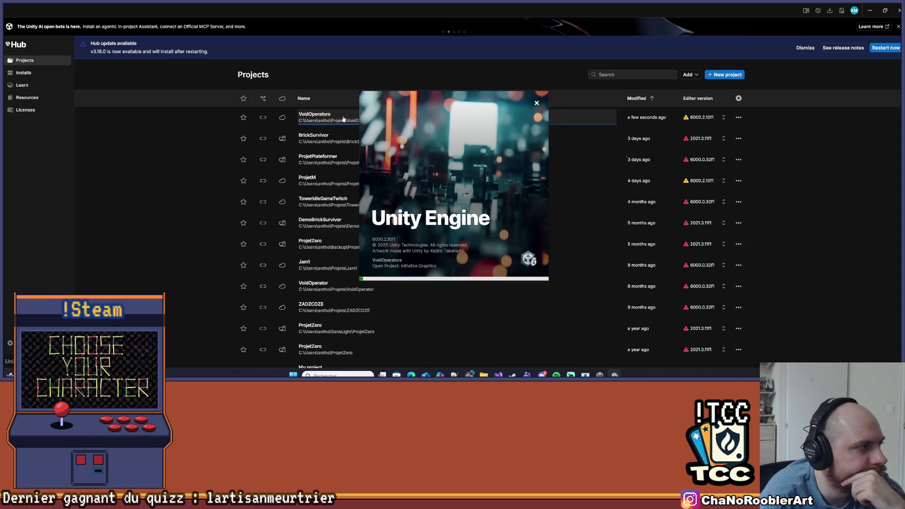
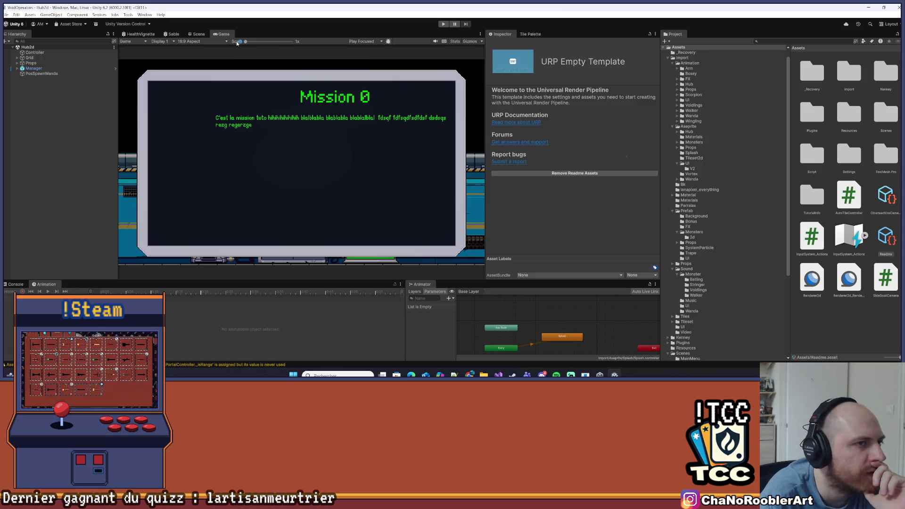
Switch to the Scene view and select Left under Manager > Menu > CanvasHub > PanelMissions > Layout.
{"action": "left_click", "coordinate": [198, 34]}
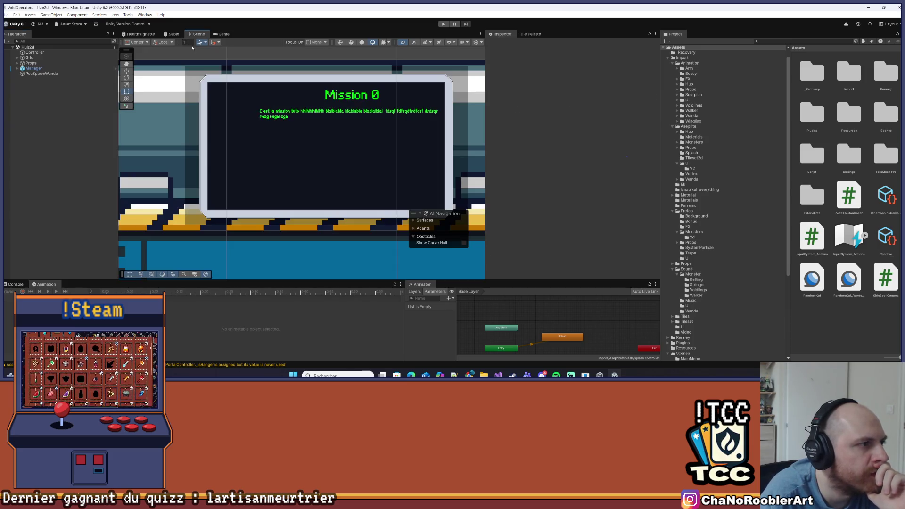
{"action": "left_click", "coordinate": [17, 69]}
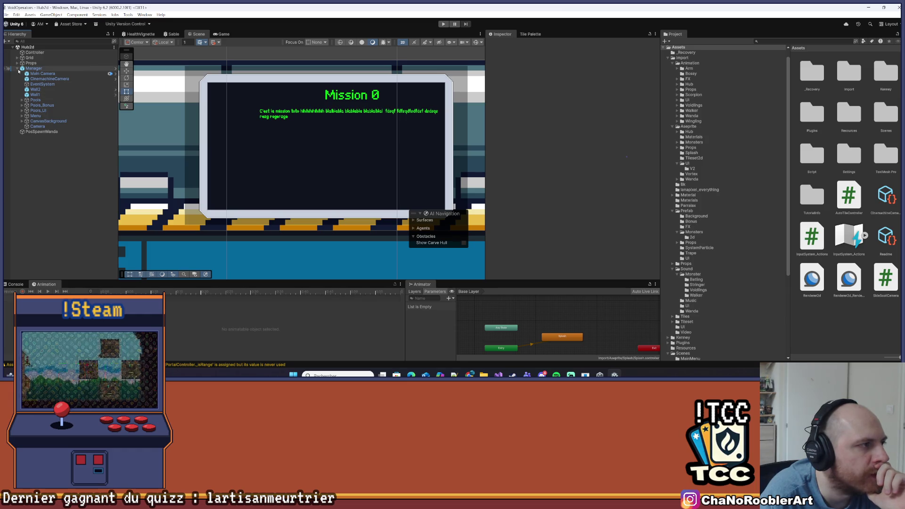
{"action": "left_click", "coordinate": [17, 68]}
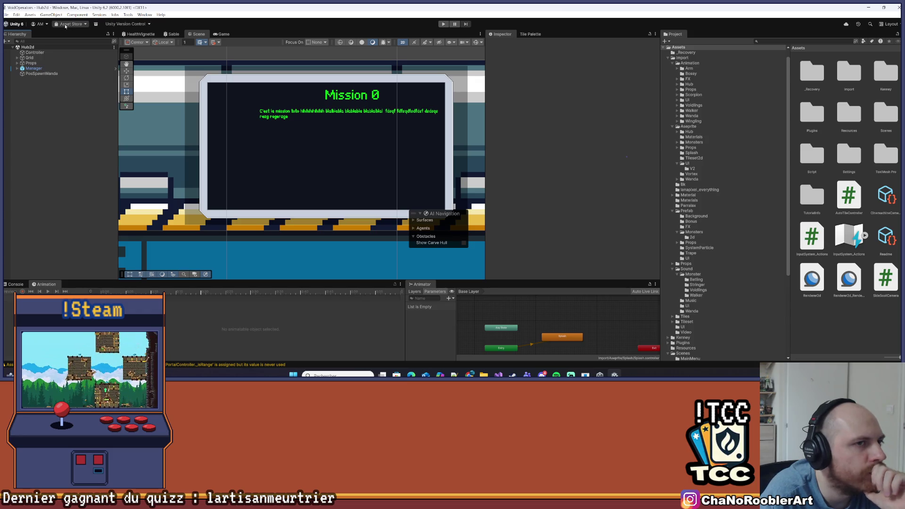
{"action": "scroll", "coordinate": [204, 122], "scroll_direction": "up", "scroll_amount": 3}
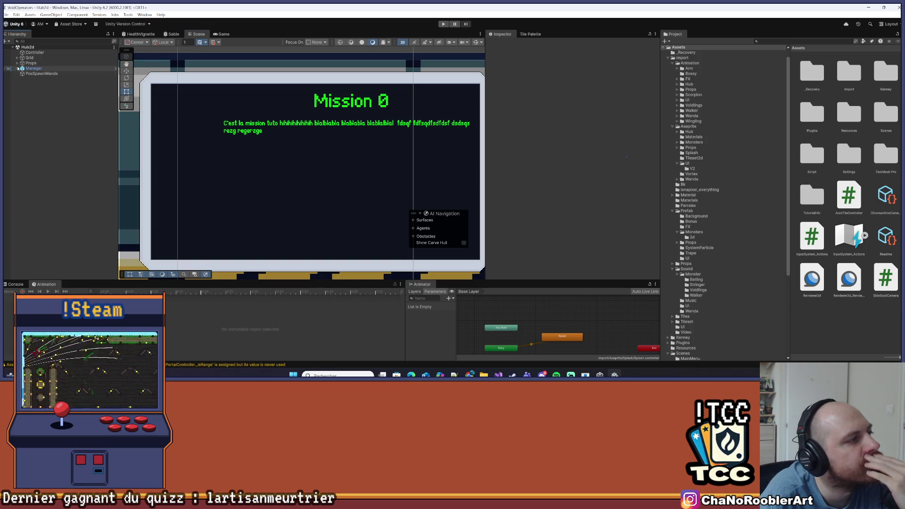
{"action": "left_click", "coordinate": [17, 68]}
{"action": "left_click", "coordinate": [22, 116]}
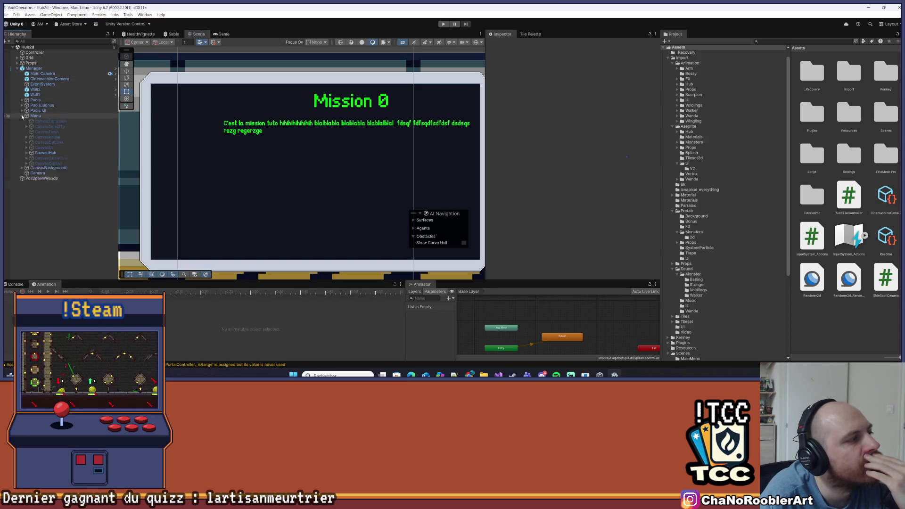
{"action": "left_click", "coordinate": [27, 153]}
{"action": "left_click", "coordinate": [31, 158]}
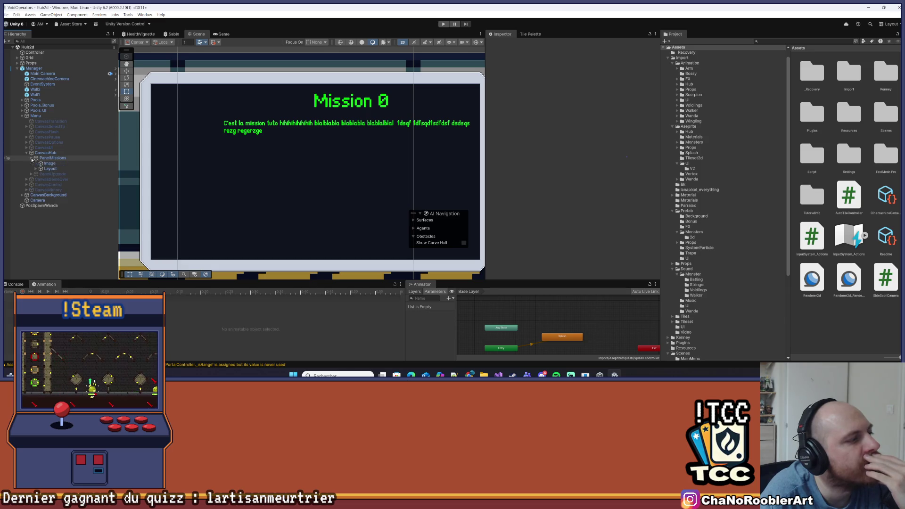
{"action": "left_click", "coordinate": [36, 169]}
{"action": "left_click", "coordinate": [58, 175]}
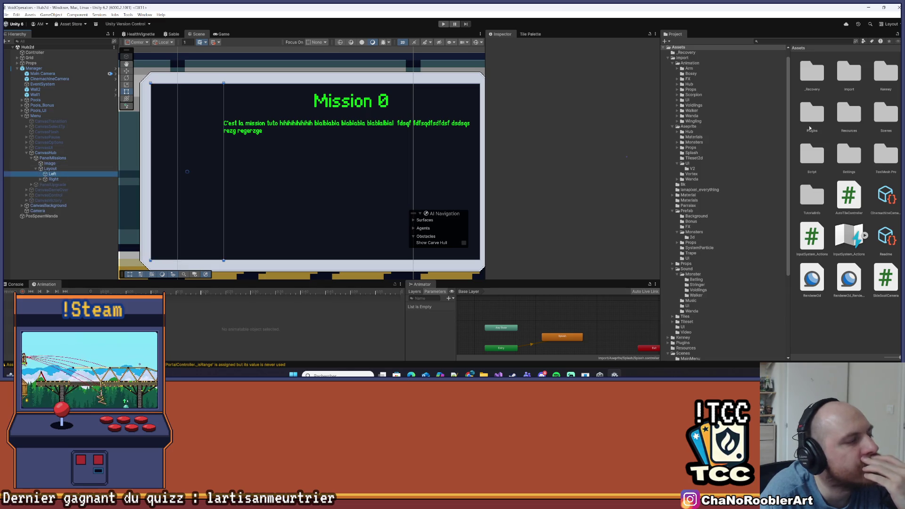
{"action": "scroll", "coordinate": [701, 157], "scroll_direction": "down", "scroll_amount": 5}
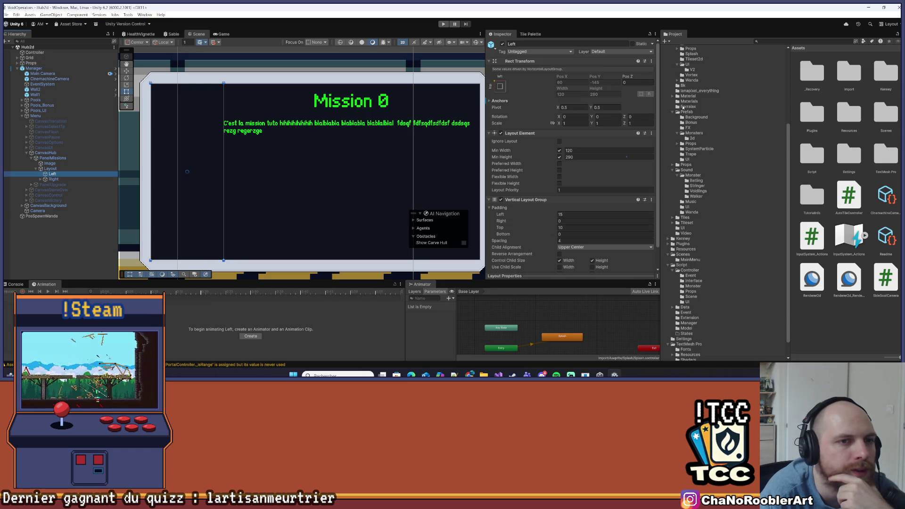
Drag the ButtonMission prefab from Assets/Import/Prefab/UI into the Left column.
{"action": "left_click", "coordinate": [688, 107]}
{"action": "left_click", "coordinate": [688, 112]}
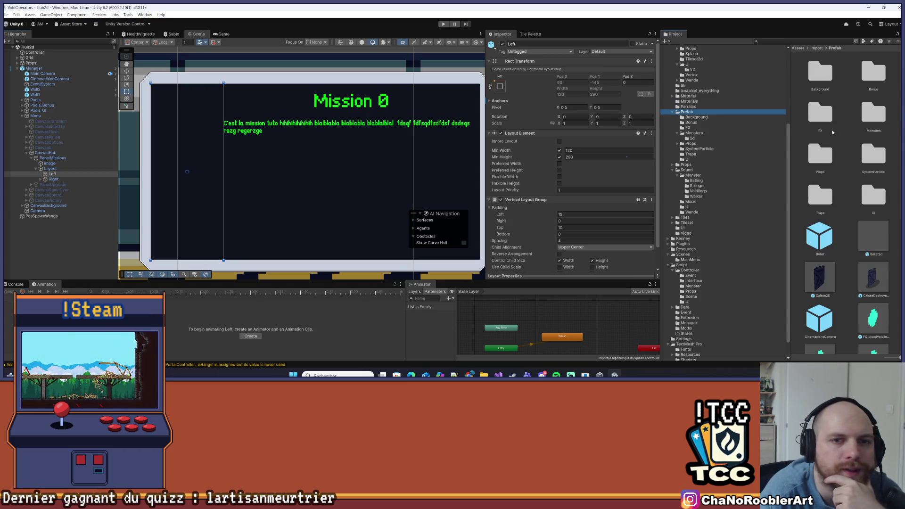
{"action": "double_click", "coordinate": [872, 161]}
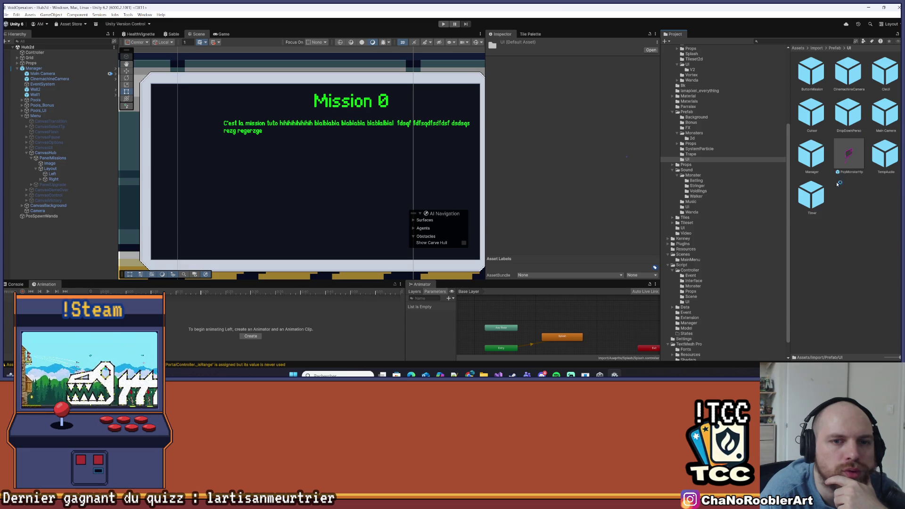
{"action": "mouse_move", "coordinate": [814, 80]}
{"action": "left_mouse_down"}
{"action": "mouse_move", "coordinate": [707, 81]}
{"action": "mouse_move", "coordinate": [62, 151]}
{"action": "mouse_move", "coordinate": [55, 174]}
{"action": "left_mouse_up"}
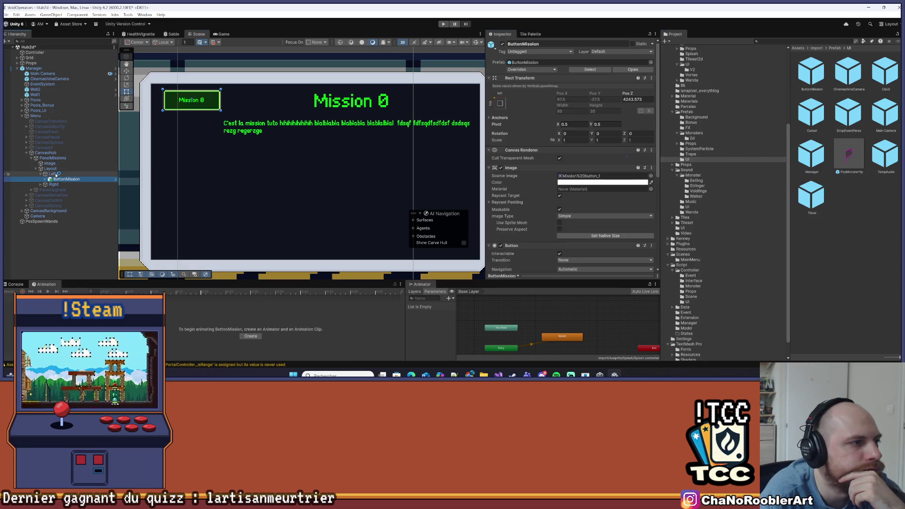
{"action": "left_click", "coordinate": [234, 151]}
Preview the Mission 0 button in the Game view, then reselect Left in the Scene view.
{"action": "left_click", "coordinate": [225, 34]}
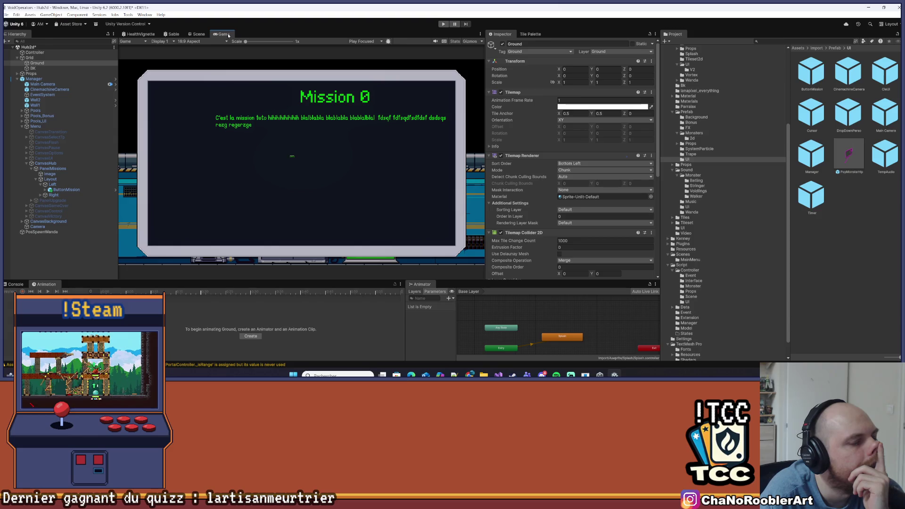
{"action": "left_click", "coordinate": [54, 184]}
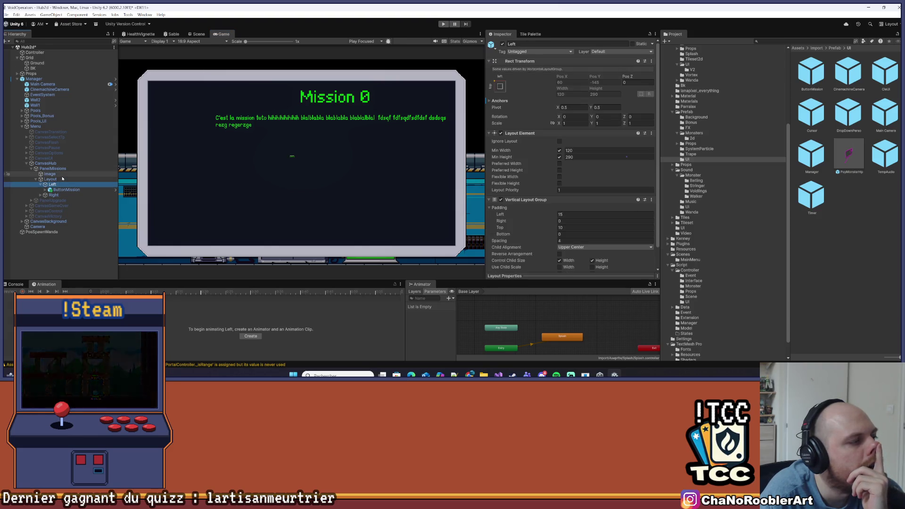
{"action": "left_click", "coordinate": [62, 179]}
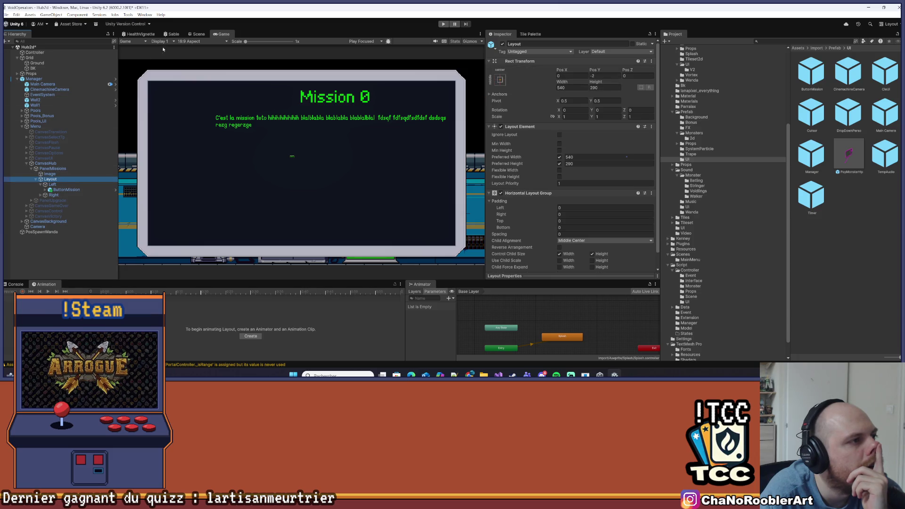
{"action": "left_click", "coordinate": [197, 34]}
{"action": "left_click", "coordinate": [64, 185]}
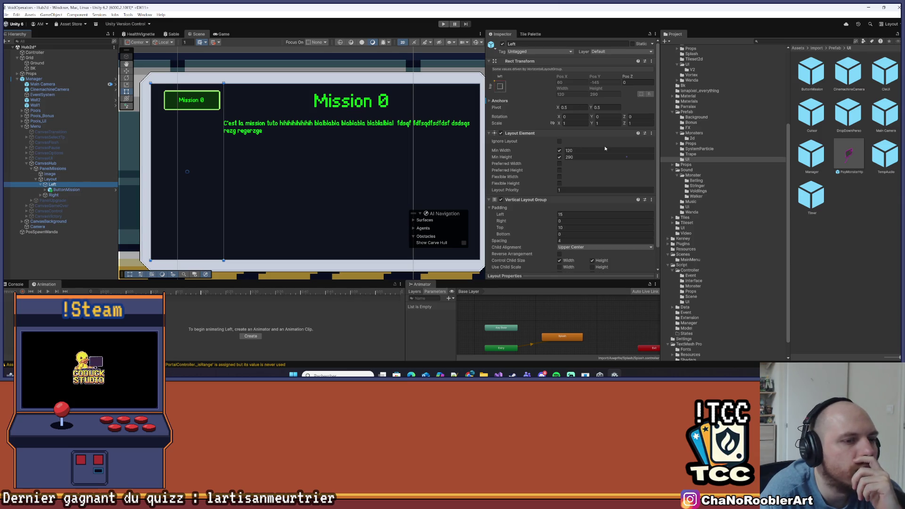
Try Middle Center child alignment on Left, then revert it to Upper Center.
{"action": "scroll", "coordinate": [593, 207], "scroll_direction": "down", "scroll_amount": 2}
{"action": "left_click", "coordinate": [584, 225]}
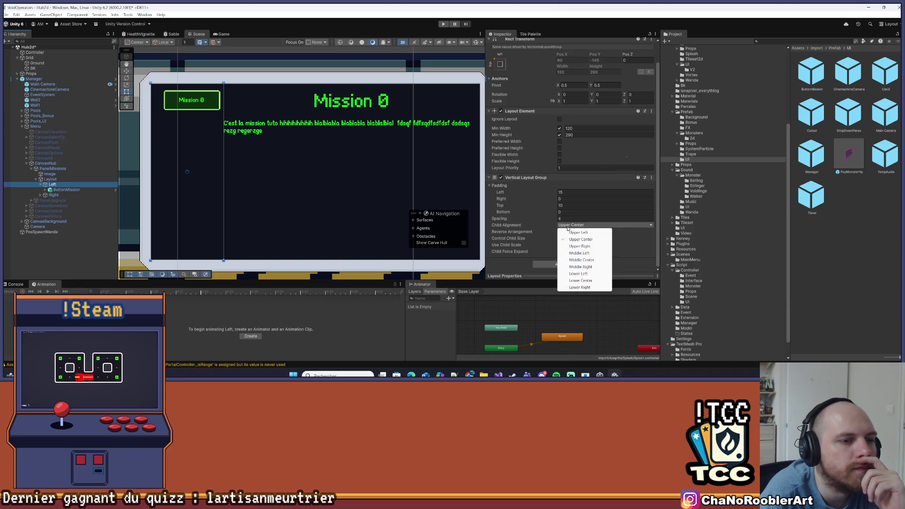
{"action": "left_click", "coordinate": [586, 260]}
{"action": "left_click", "coordinate": [589, 225]}
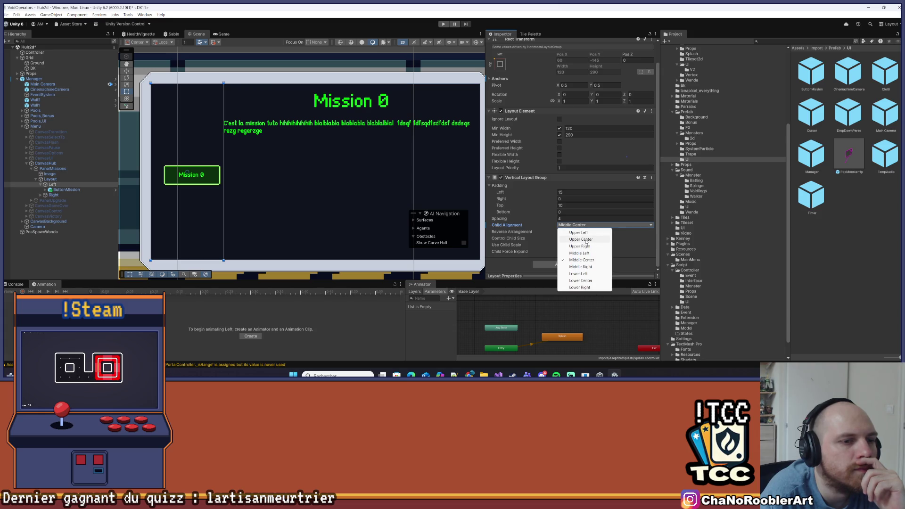
{"action": "left_click", "coordinate": [586, 238]}
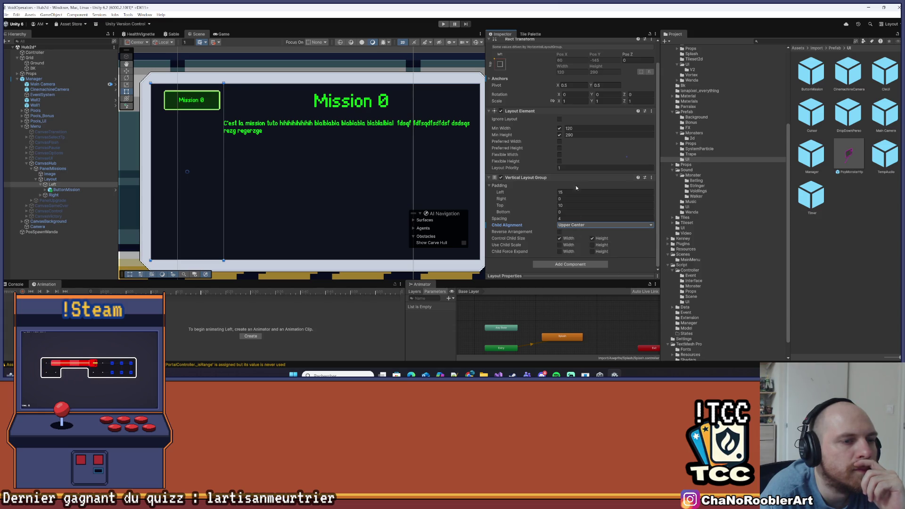
Set the Left column's Vertical Layout Group left padding to 0 and preview the result.
{"action": "left_click", "coordinate": [57, 191]}
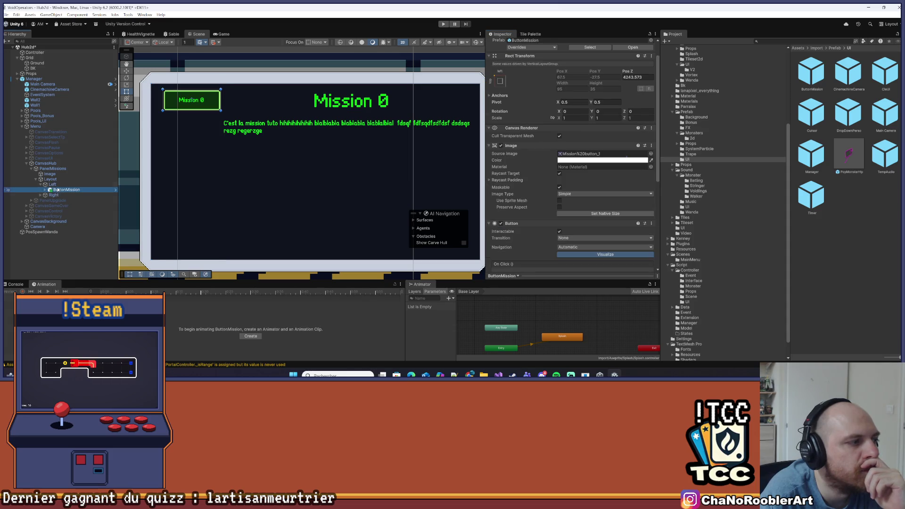
{"action": "left_click", "coordinate": [58, 185]}
{"action": "left_click", "coordinate": [60, 189]}
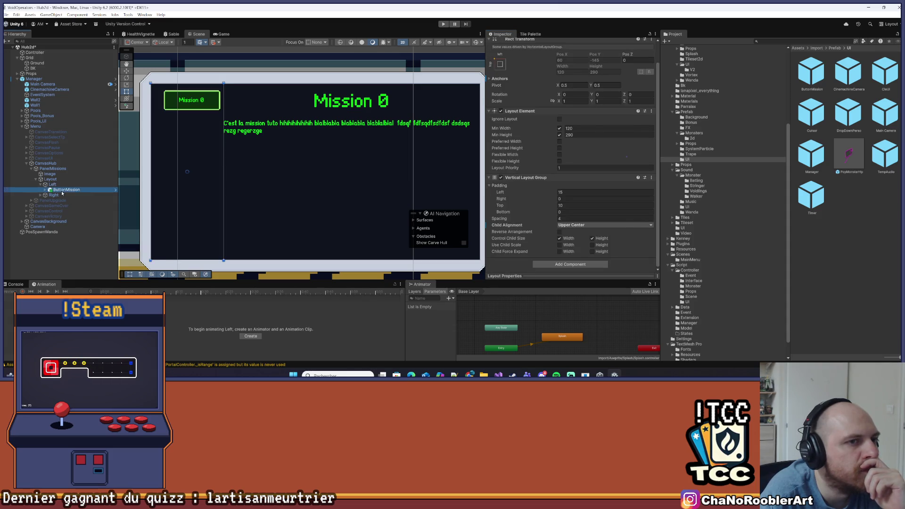
{"action": "scroll", "coordinate": [547, 233], "scroll_direction": "down", "scroll_amount": 5}
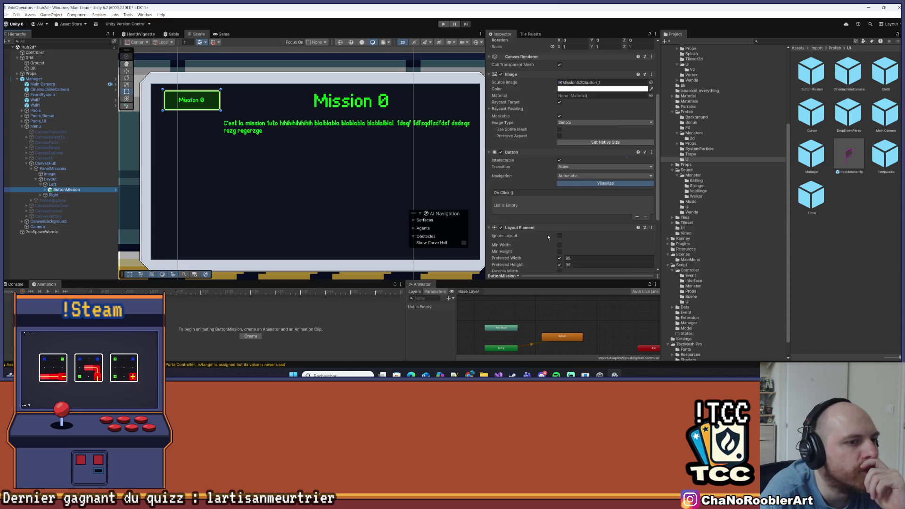
{"action": "left_click", "coordinate": [53, 185]}
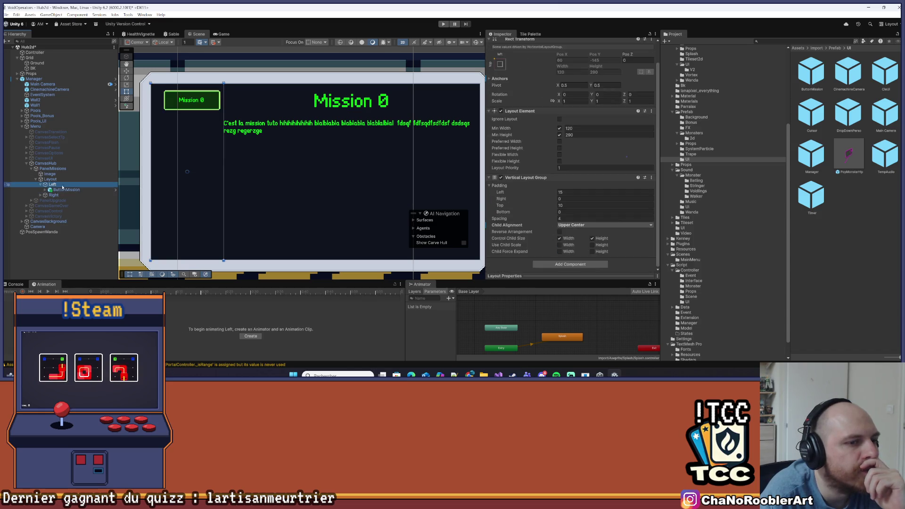
{"action": "double_click", "coordinate": [566, 192]}
{"action": "type", "text": "0"}
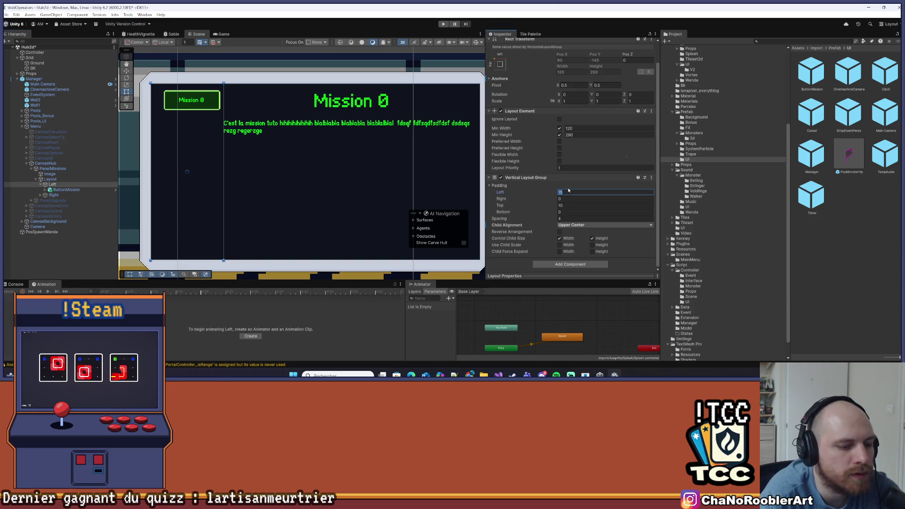
{"action": "key", "text": "Tab"}
{"action": "key", "text": "Tab"}
{"action": "key", "text": "Tab"}
{"action": "key", "text": "Tab"}
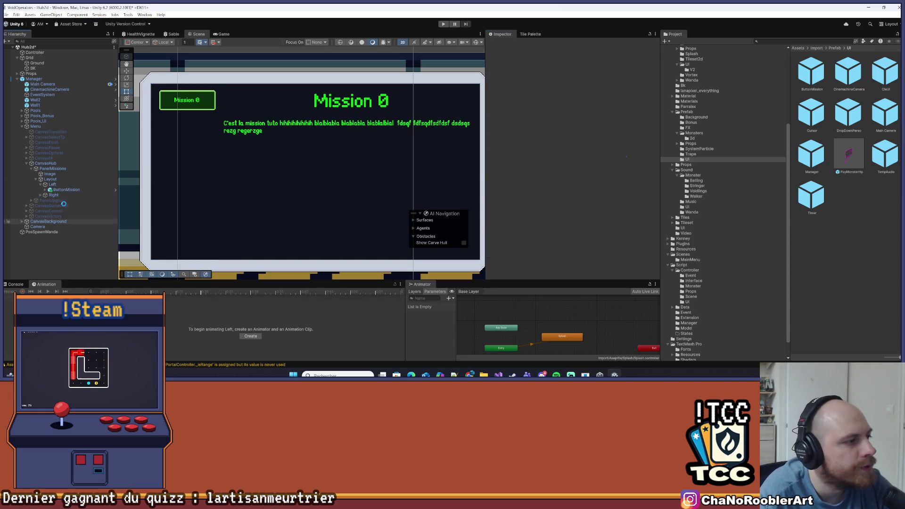
{"action": "left_click", "coordinate": [223, 34]}
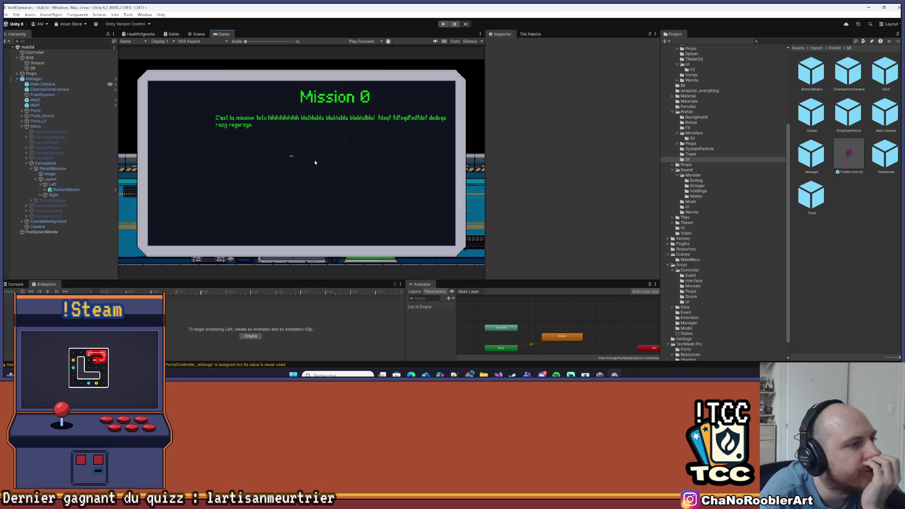
{"action": "scroll", "coordinate": [276, 170], "scroll_direction": "up", "scroll_amount": 3}
{"action": "scroll", "coordinate": [394, 167], "scroll_direction": "up", "scroll_amount": 1}
{"action": "scroll", "coordinate": [323, 143], "scroll_direction": "down", "scroll_amount": 3}
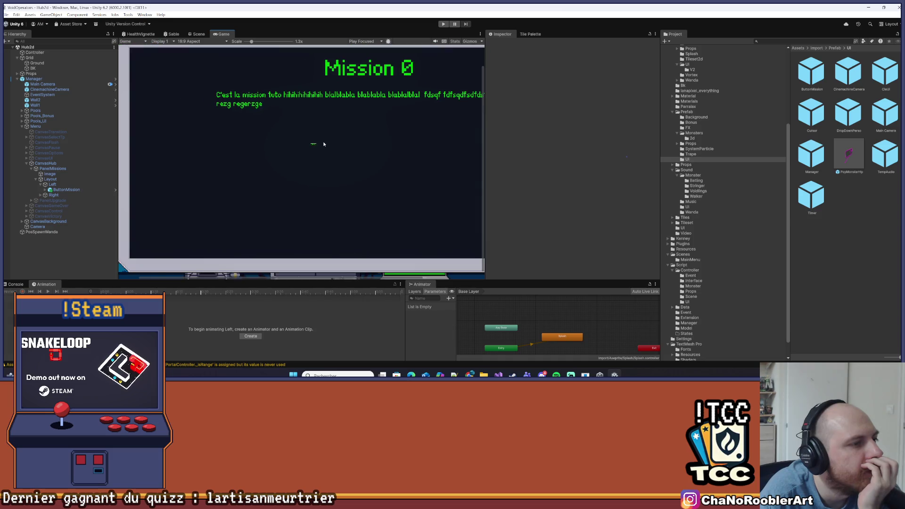
{"action": "scroll", "coordinate": [324, 144], "scroll_direction": "down", "scroll_amount": 2}
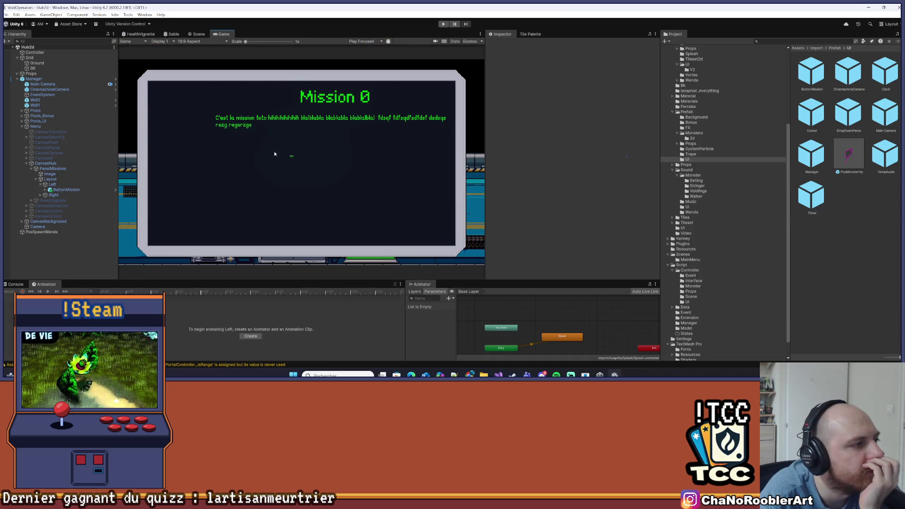
{"action": "left_click", "coordinate": [52, 184]}
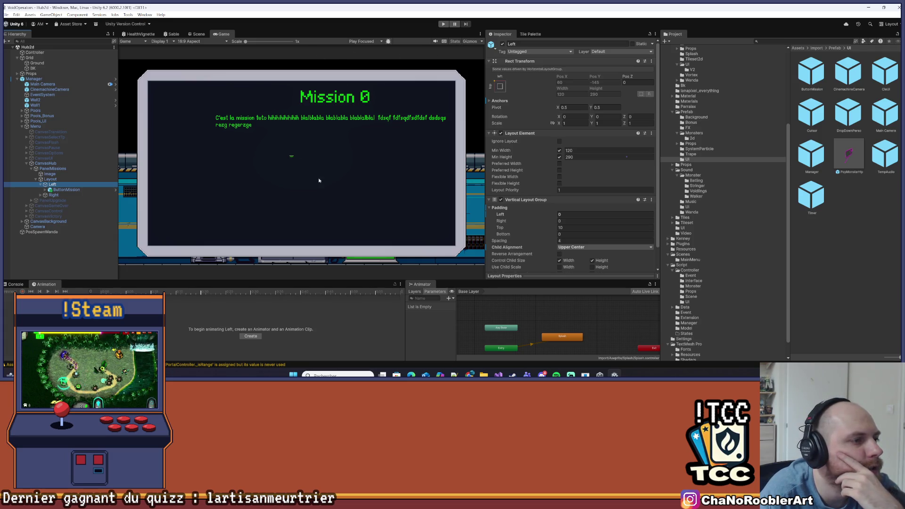
{"action": "left_click", "coordinate": [49, 157]}
{"action": "key", "text": "alt+shift+a"}
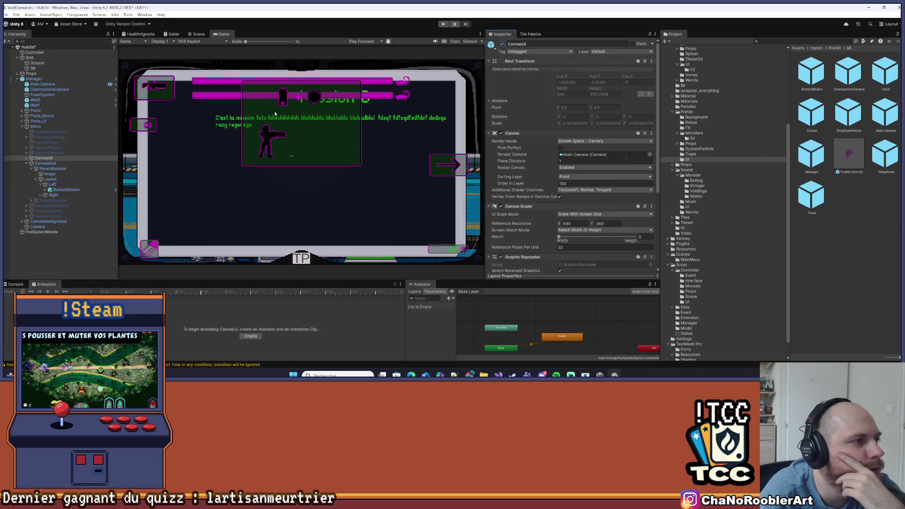
{"action": "left_click", "coordinate": [502, 44]}
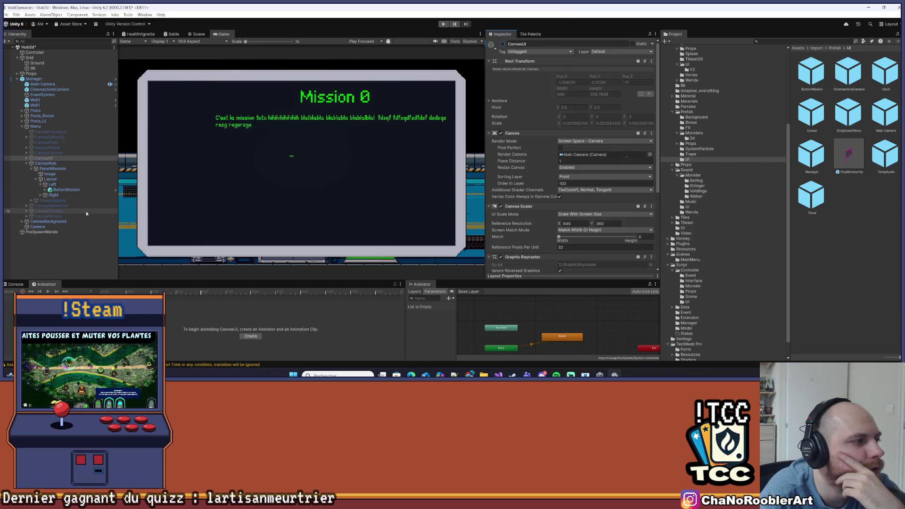
{"action": "left_click", "coordinate": [53, 200]}
{"action": "left_click", "coordinate": [502, 43]}
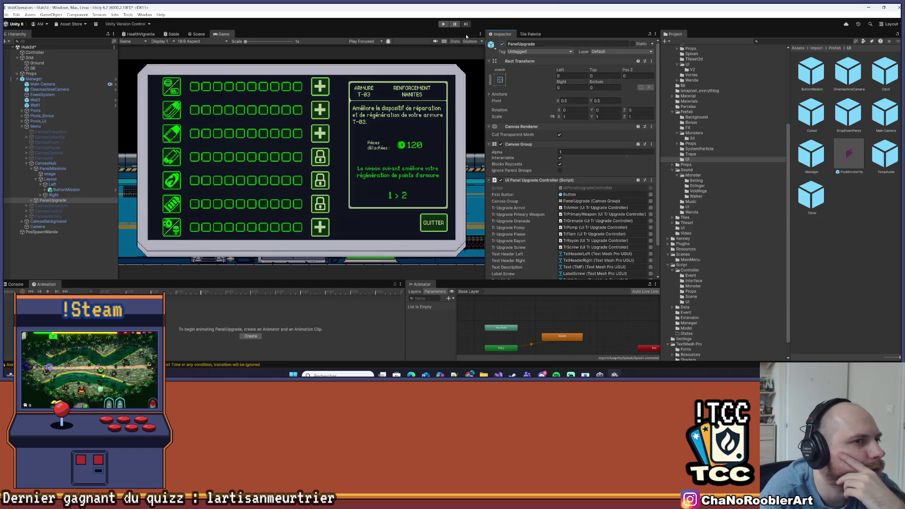
{"action": "left_click", "coordinate": [502, 44]}
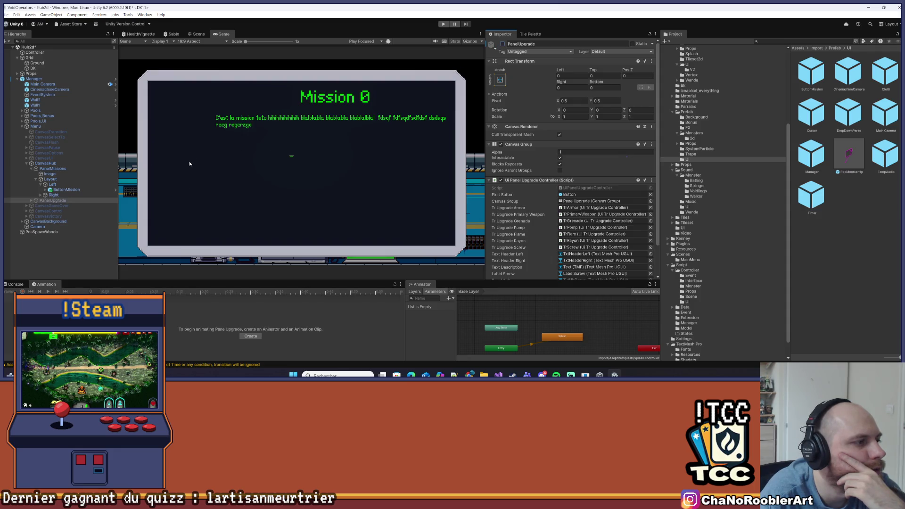
{"action": "left_click", "coordinate": [48, 179]}
{"action": "left_click", "coordinate": [52, 184]}
{"action": "left_click", "coordinate": [57, 190]}
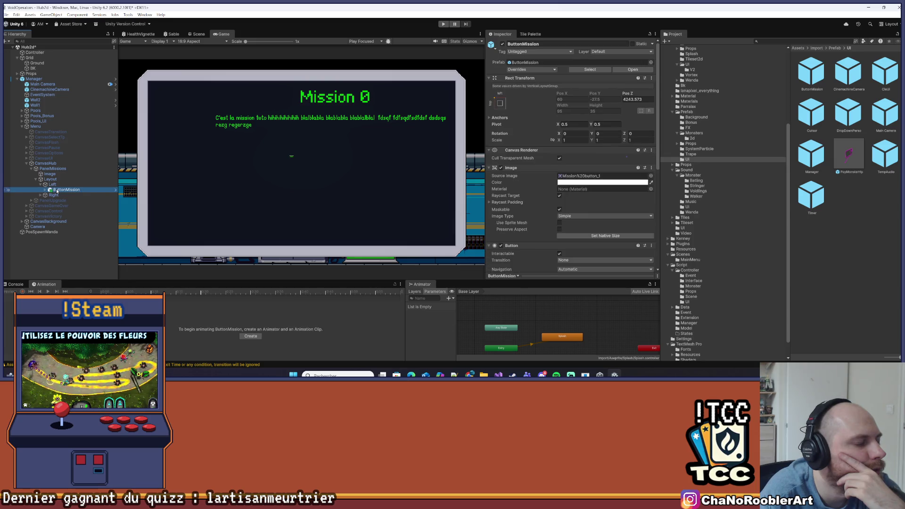
{"action": "left_click", "coordinate": [60, 173]}
{"action": "left_click", "coordinate": [63, 163]}
{"action": "left_click", "coordinate": [61, 189]}
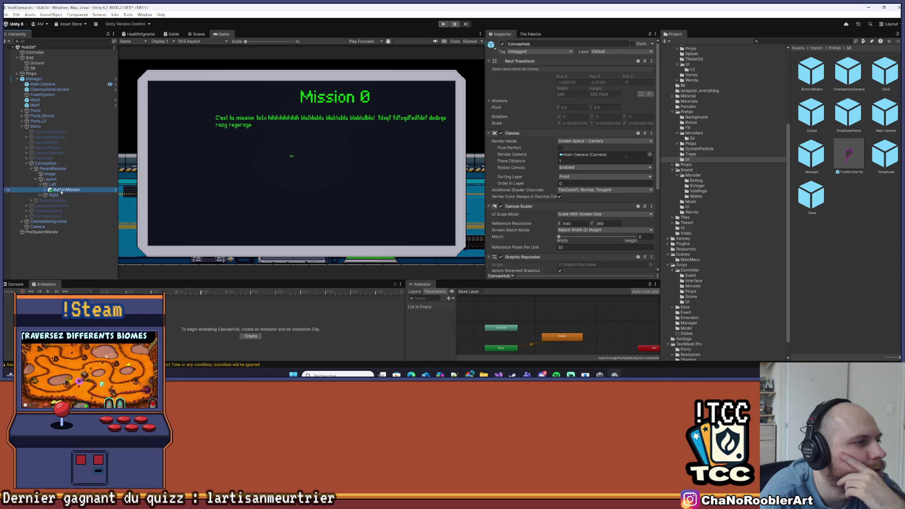
{"action": "key", "text": "Down"}
{"action": "left_click", "coordinate": [60, 190]}
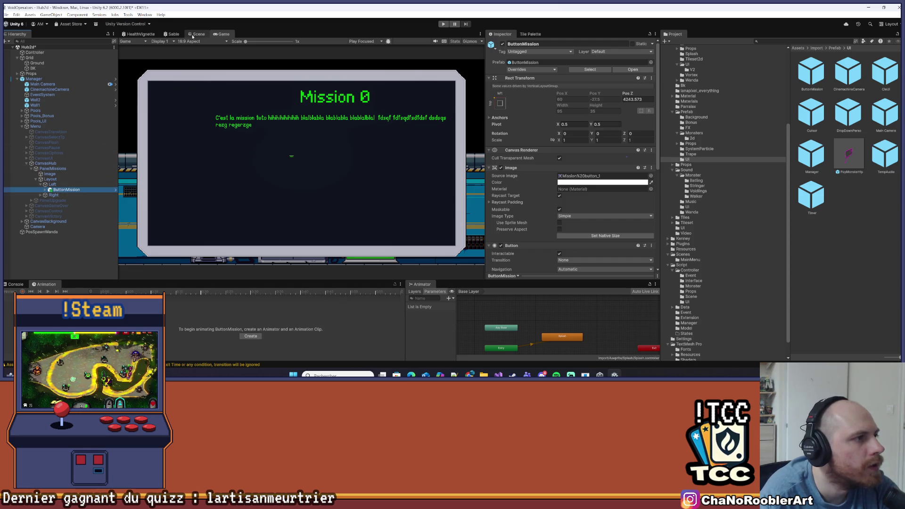
Set the ButtonMission object's Transition to Sprite Swap.
{"action": "left_click", "coordinate": [195, 34]}
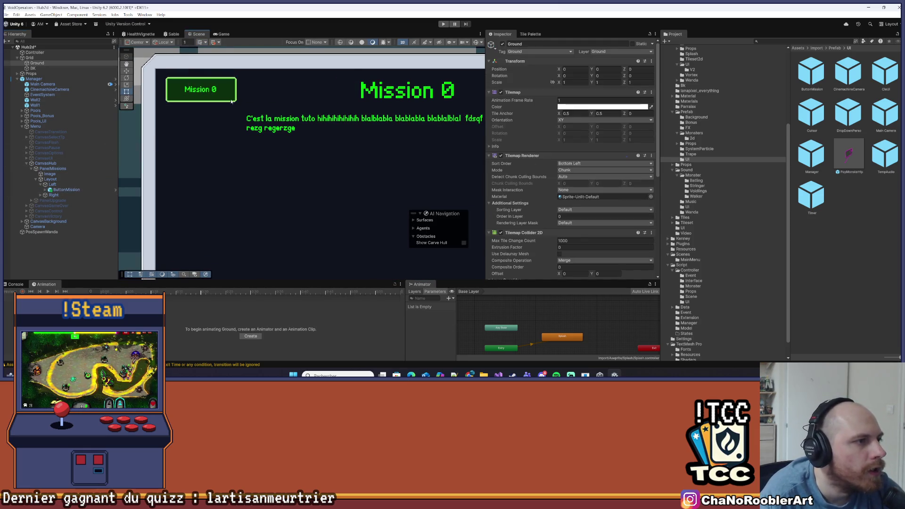
{"action": "left_click", "coordinate": [47, 190]}
{"action": "left_click", "coordinate": [46, 190]}
{"action": "scroll", "coordinate": [561, 186], "scroll_direction": "down", "scroll_amount": 4}
{"action": "scroll", "coordinate": [582, 185], "scroll_direction": "down", "scroll_amount": 5}
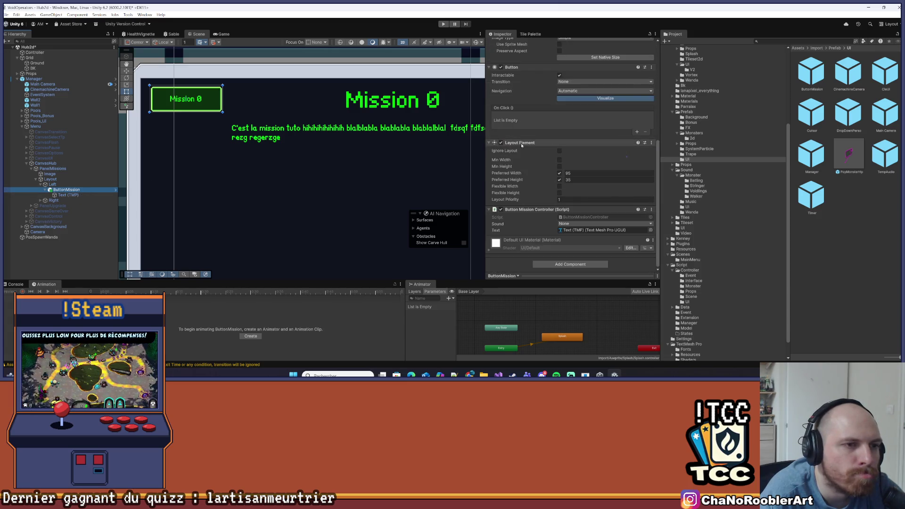
{"action": "scroll", "coordinate": [527, 145], "scroll_direction": "up", "scroll_amount": 3}
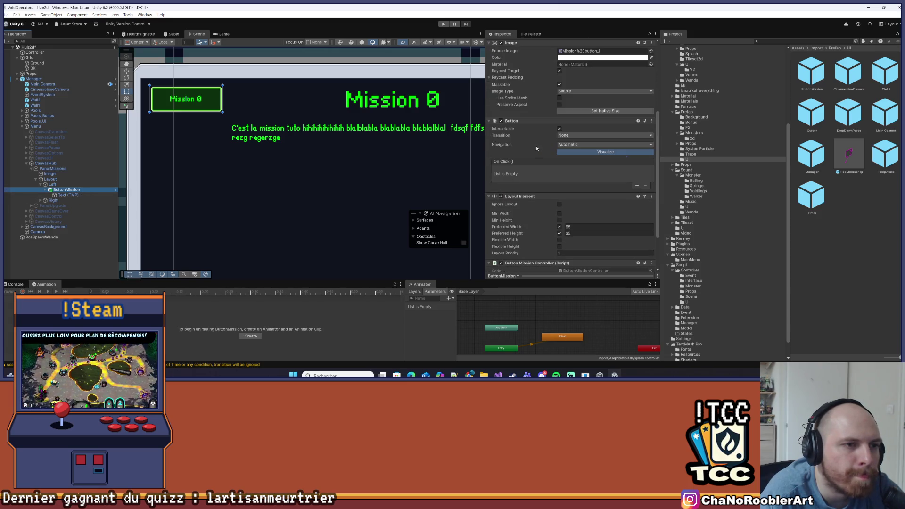
{"action": "left_click", "coordinate": [574, 136]}
{"action": "left_click", "coordinate": [579, 157]}
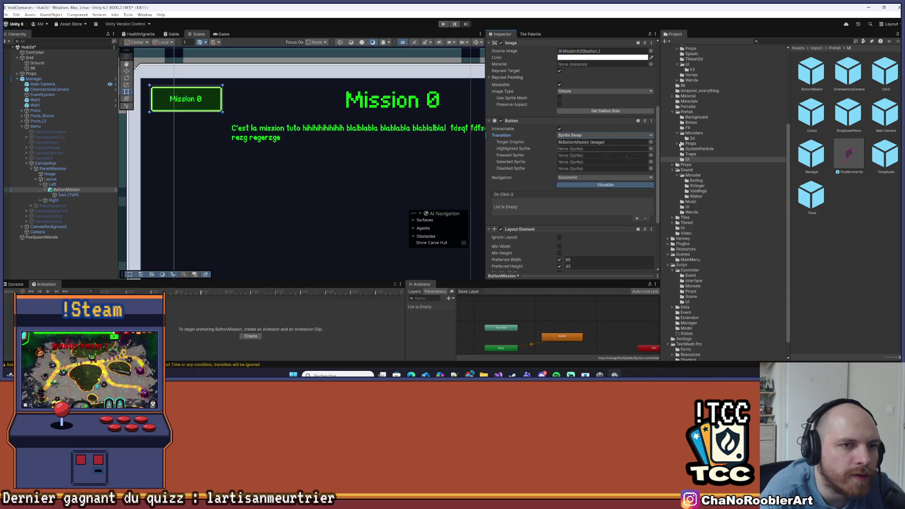
{"action": "scroll", "coordinate": [698, 96], "scroll_direction": "up", "scroll_amount": 6}
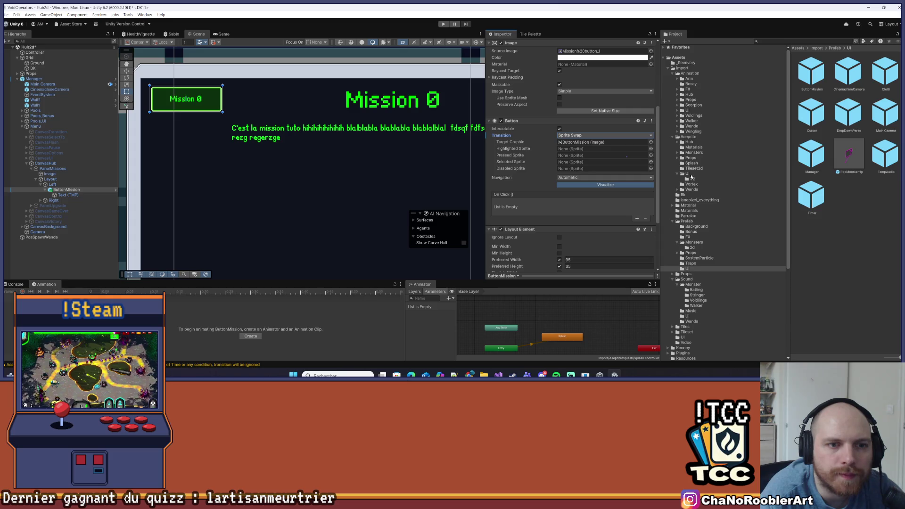
{"action": "scroll", "coordinate": [703, 213], "scroll_direction": "down", "scroll_amount": 1}
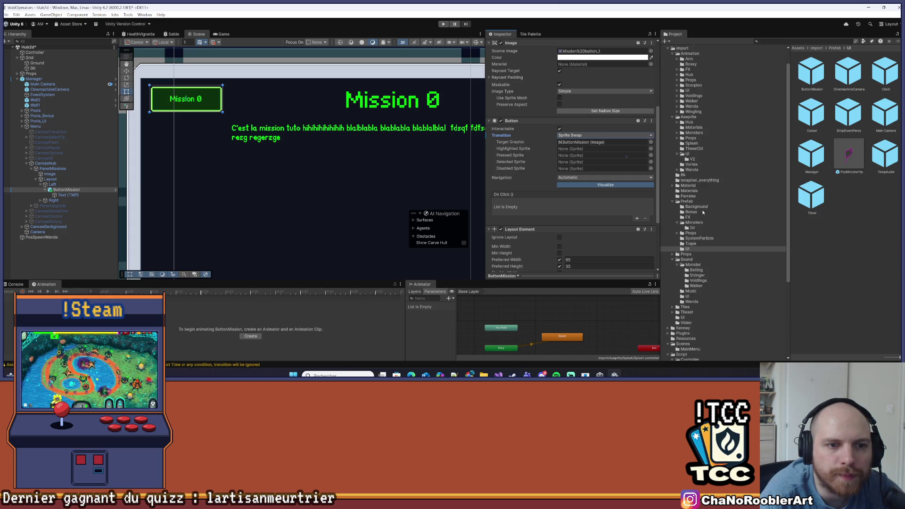
Assign Mission%20button_2 to Highlighted and Selected, and Mission%20button_0 to Pressed.
{"action": "left_click", "coordinate": [698, 160]}
{"action": "left_click", "coordinate": [828, 153]}
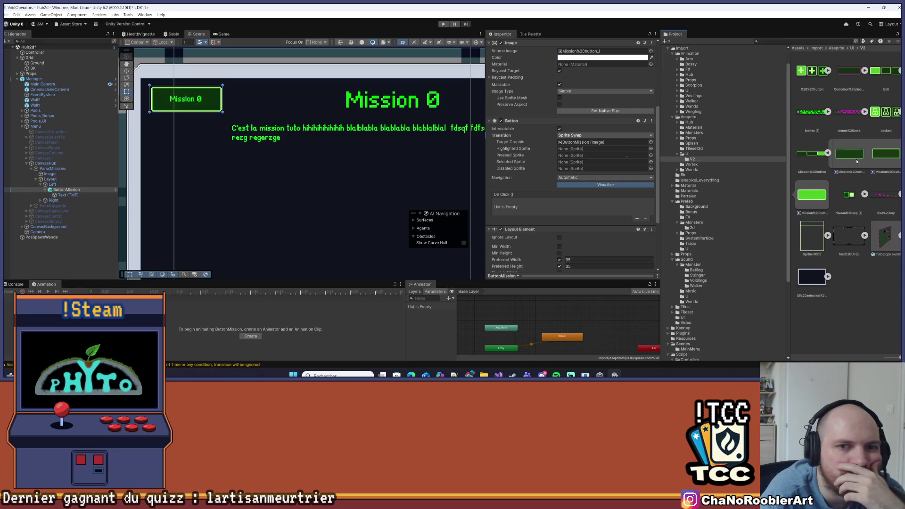
{"action": "mouse_move", "coordinate": [627, 193]}
{"action": "left_mouse_down"}
{"action": "mouse_move", "coordinate": [606, 169]}
{"action": "mouse_move", "coordinate": [780, 184]}
{"action": "left_mouse_up"}
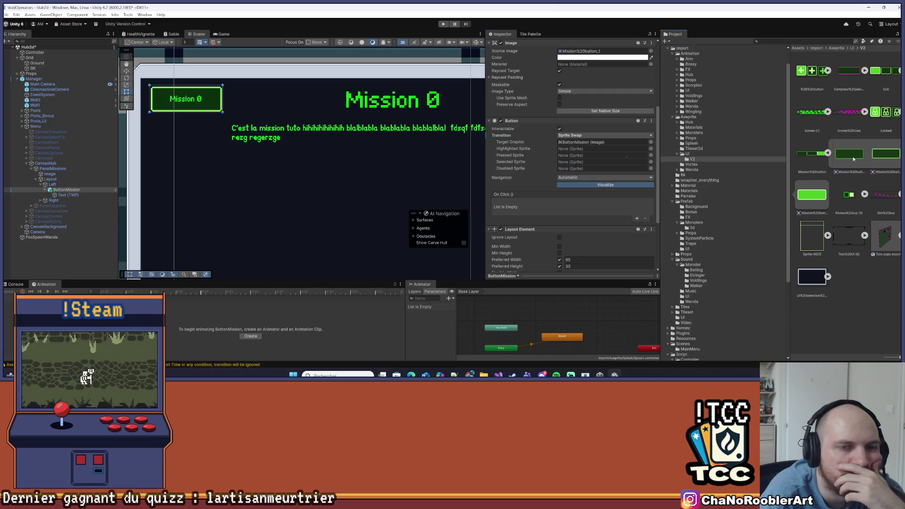
{"action": "mouse_move", "coordinate": [853, 158]}
{"action": "left_mouse_down"}
{"action": "mouse_move", "coordinate": [703, 187]}
{"action": "mouse_move", "coordinate": [605, 168]}
{"action": "mouse_move", "coordinate": [603, 148]}
{"action": "left_mouse_up"}
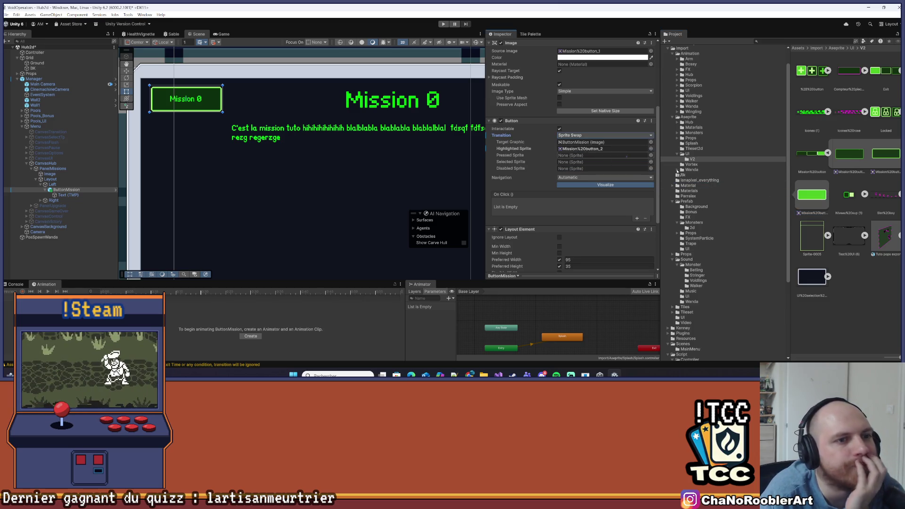
{"action": "mouse_move", "coordinate": [811, 194]}
{"action": "left_mouse_down"}
{"action": "mouse_move", "coordinate": [707, 186]}
{"action": "mouse_move", "coordinate": [605, 162]}
{"action": "left_mouse_up"}
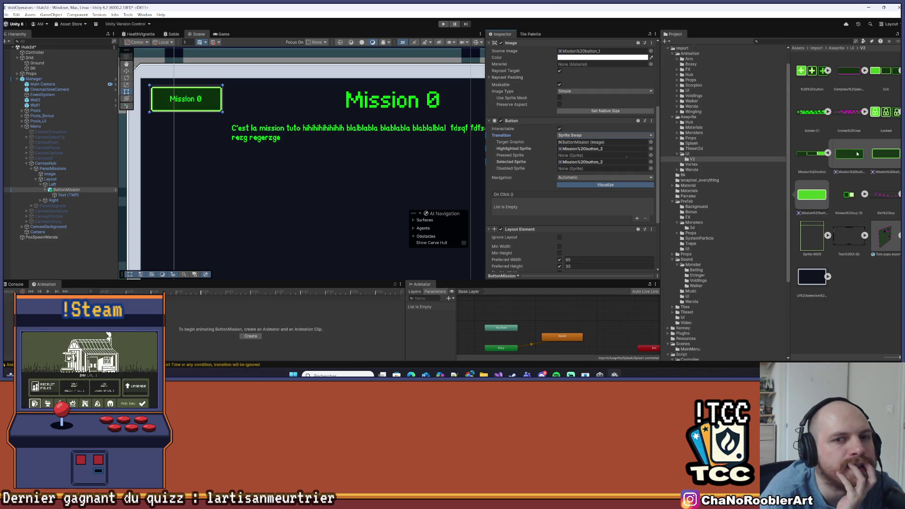
{"action": "left_click", "coordinate": [571, 149]}
{"action": "left_click_drag", "start_coordinate": [571, 152], "coordinate": [570, 155]}
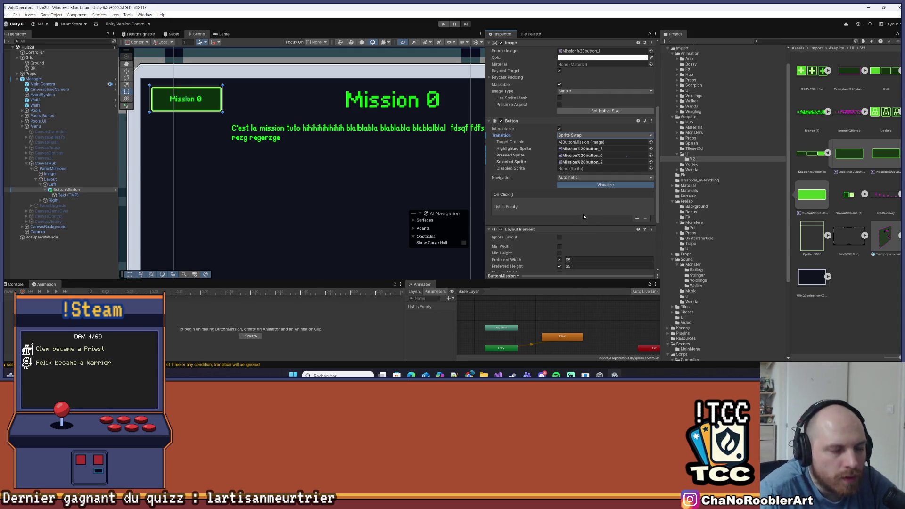
{"action": "left_click", "coordinate": [312, 157]}
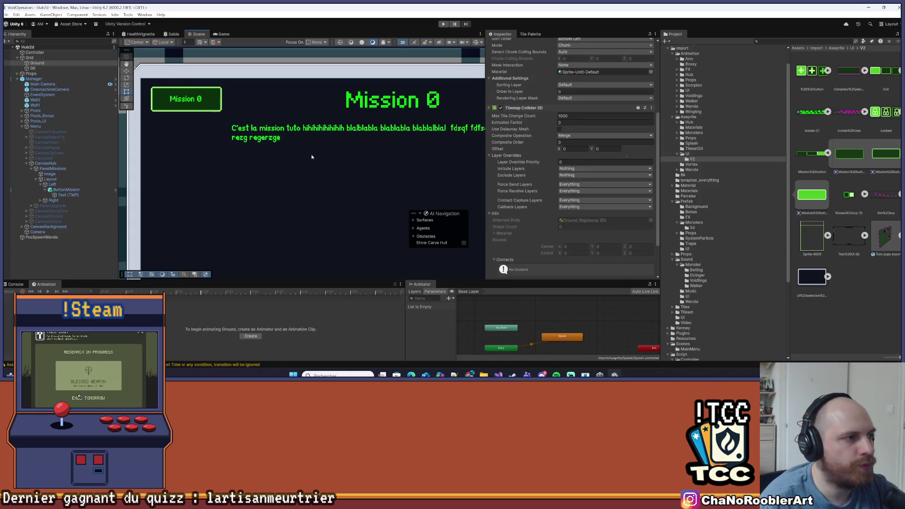
{"action": "left_click", "coordinate": [116, 189]}
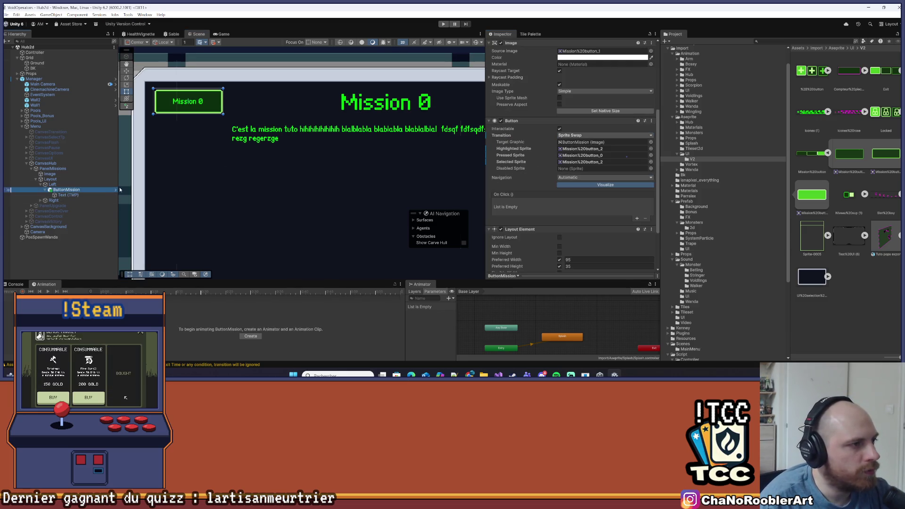
{"action": "key", "text": "ctrl+d"}
{"action": "key", "text": "ctrl+d"}
{"action": "key", "text": "ctrl+d"}
{"action": "scroll", "coordinate": [272, 181], "scroll_direction": "down", "scroll_amount": 2}
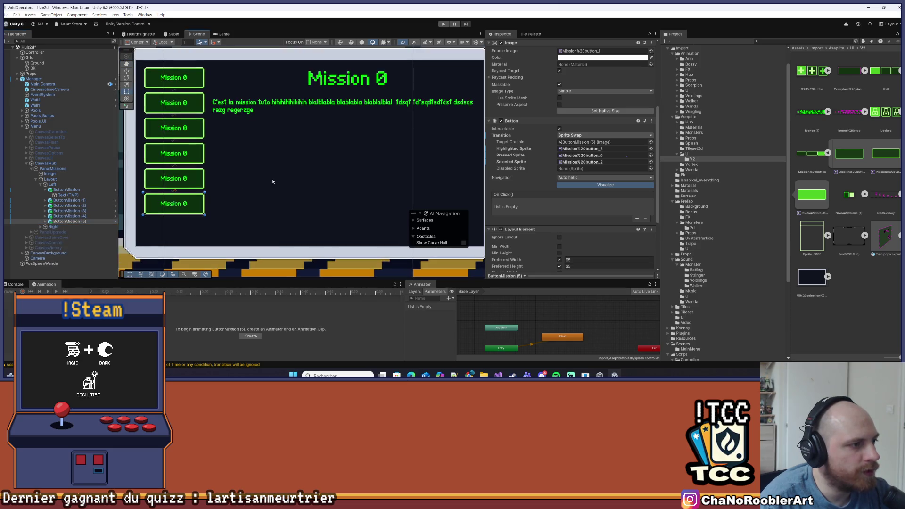
{"action": "key", "text": "ctrl+d"}
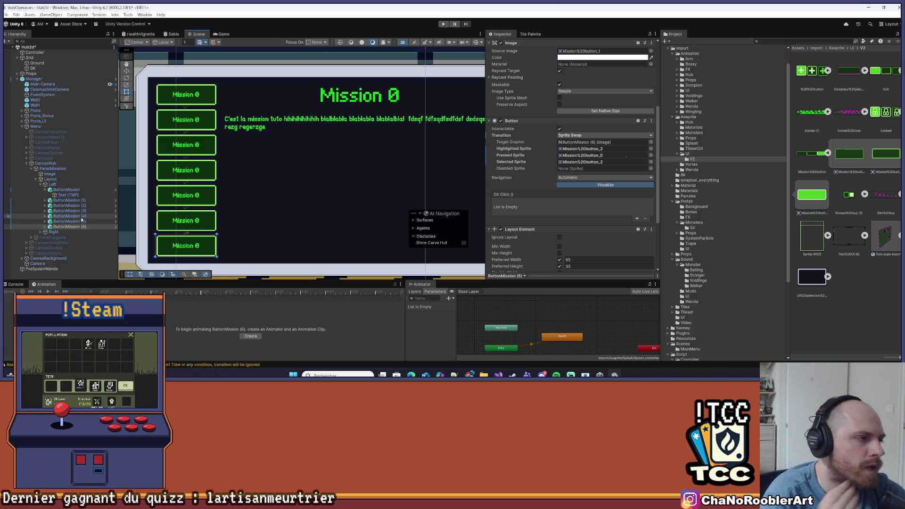
{"action": "left_click", "coordinate": [56, 221]}
{"action": "key", "text": "Delete"}
{"action": "left_click", "coordinate": [64, 216]}
{"action": "key", "text": "Delete"}
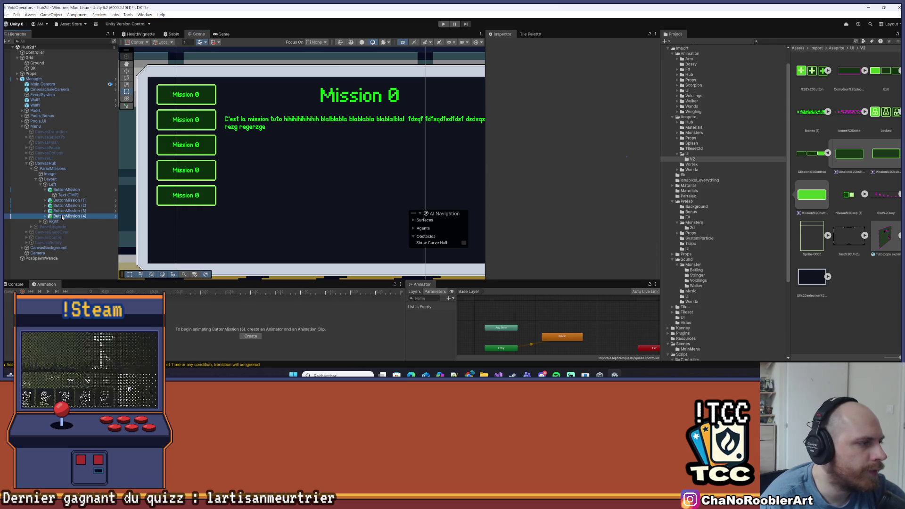
{"action": "left_click", "coordinate": [64, 213]}
{"action": "key", "text": "Delete"}
{"action": "key", "text": "Delete"}
{"action": "left_click", "coordinate": [71, 200]}
{"action": "key", "text": "Delete"}
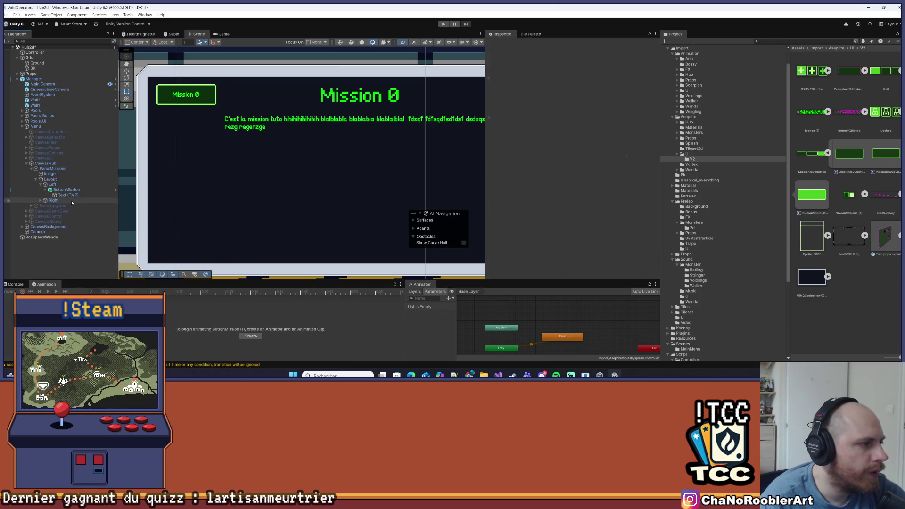
{"action": "left_click", "coordinate": [66, 190]}
{"action": "scroll", "coordinate": [242, 158], "scroll_direction": "down", "scroll_amount": 1}
{"action": "scroll", "coordinate": [242, 159], "scroll_direction": "up", "scroll_amount": 1}
{"action": "left_click", "coordinate": [66, 185]}
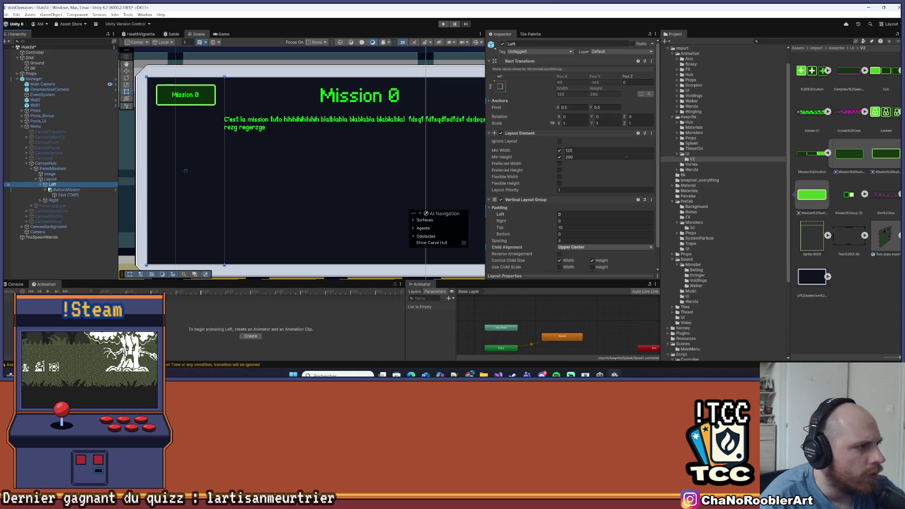
Add an Image component to the Left column.
{"action": "scroll", "coordinate": [519, 179], "scroll_direction": "down", "scroll_amount": 1}
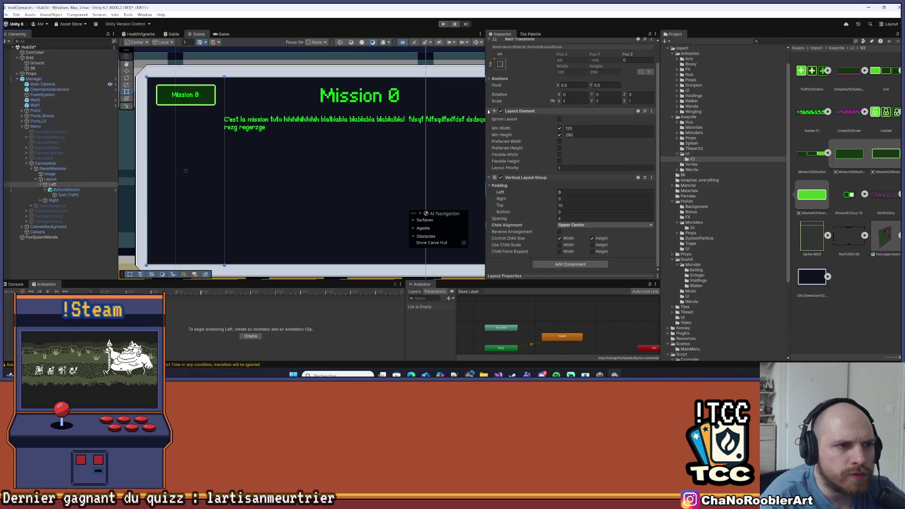
{"action": "left_click", "coordinate": [489, 131]}
{"action": "left_click", "coordinate": [489, 141]}
{"action": "left_click", "coordinate": [554, 151]}
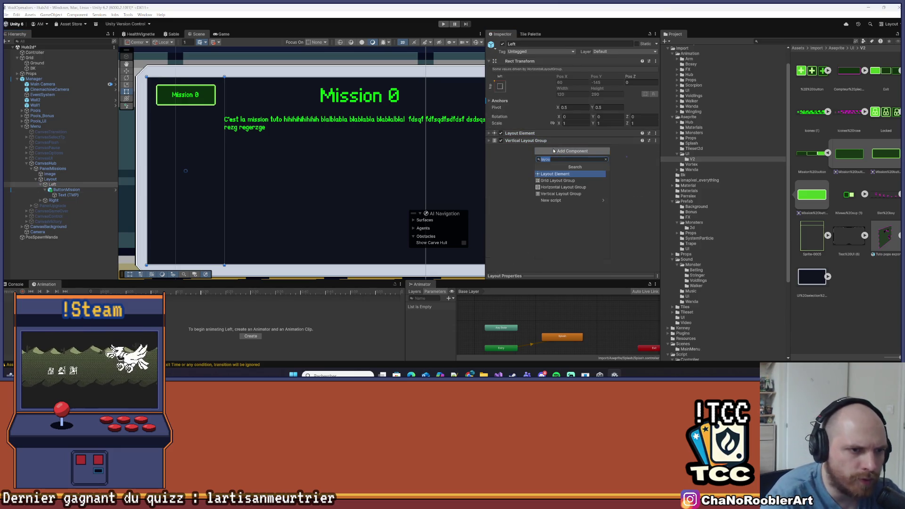
{"action": "type", "text": "ima"}
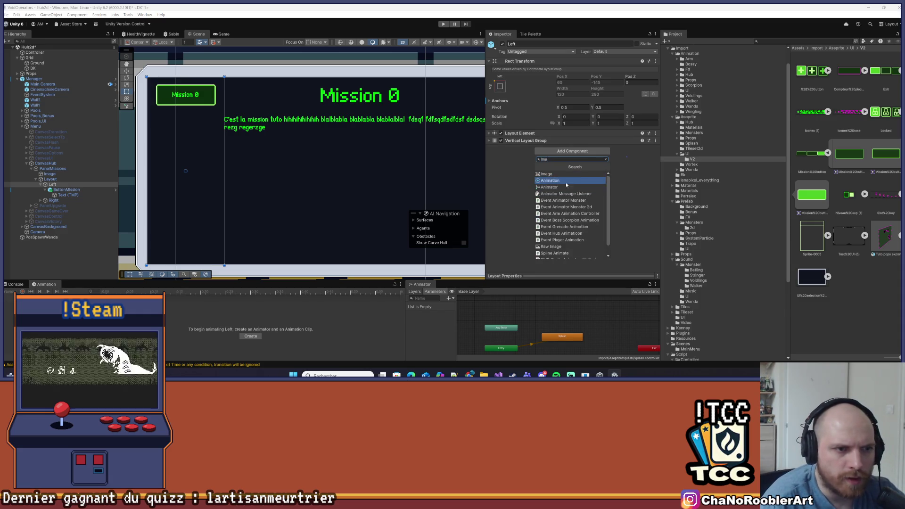
{"action": "left_click", "coordinate": [554, 174]}
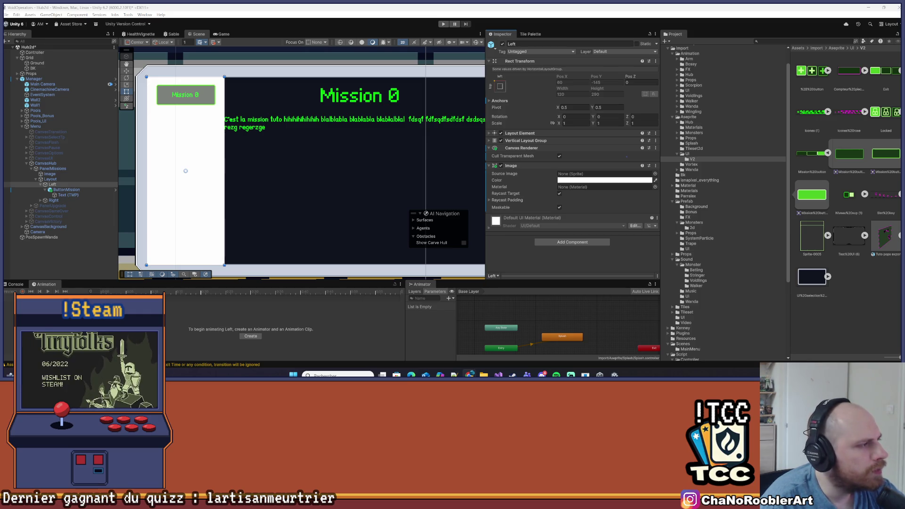
Try Sprite-0005 on Left's Image, undo it, then remove the Image component.
{"action": "left_click", "coordinate": [187, 176]}
{"action": "left_click", "coordinate": [66, 194]}
{"action": "left_click", "coordinate": [66, 189]}
{"action": "left_click", "coordinate": [66, 184]}
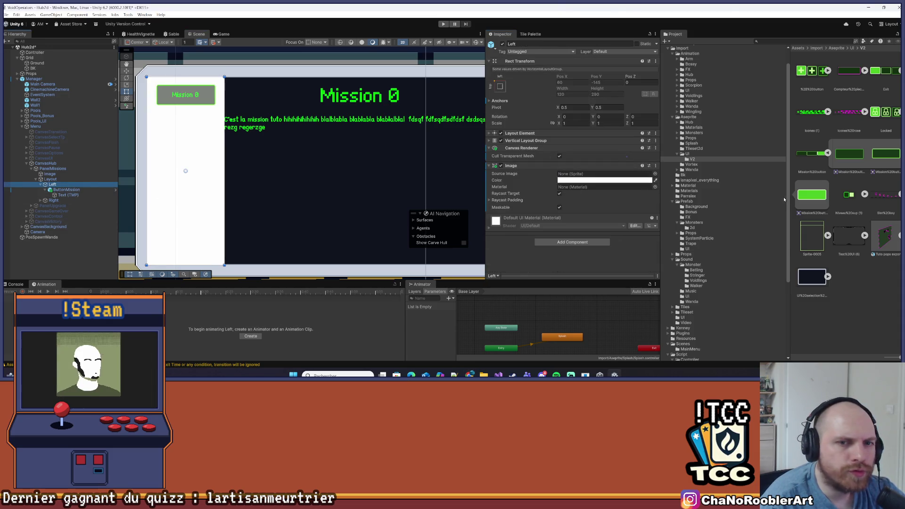
{"action": "left_click_drag", "start_coordinate": [811, 238], "coordinate": [592, 176]}
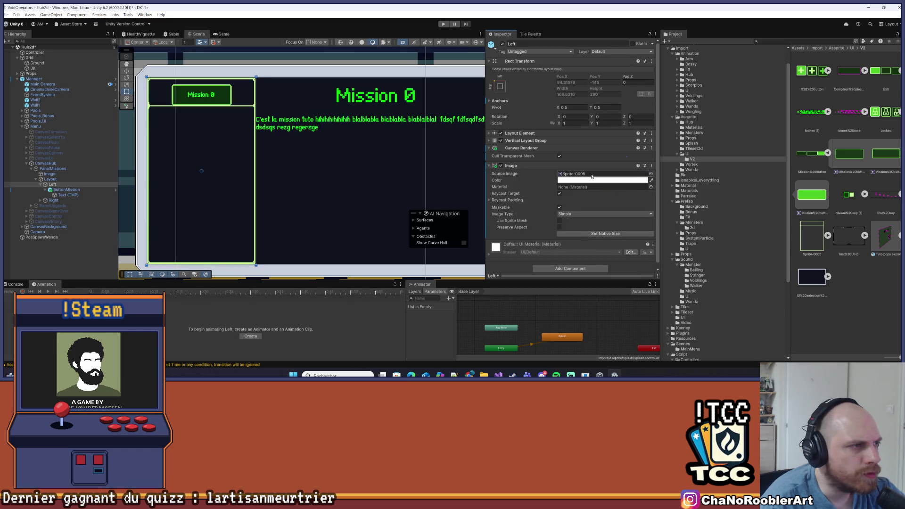
{"action": "left_click", "coordinate": [594, 235]}
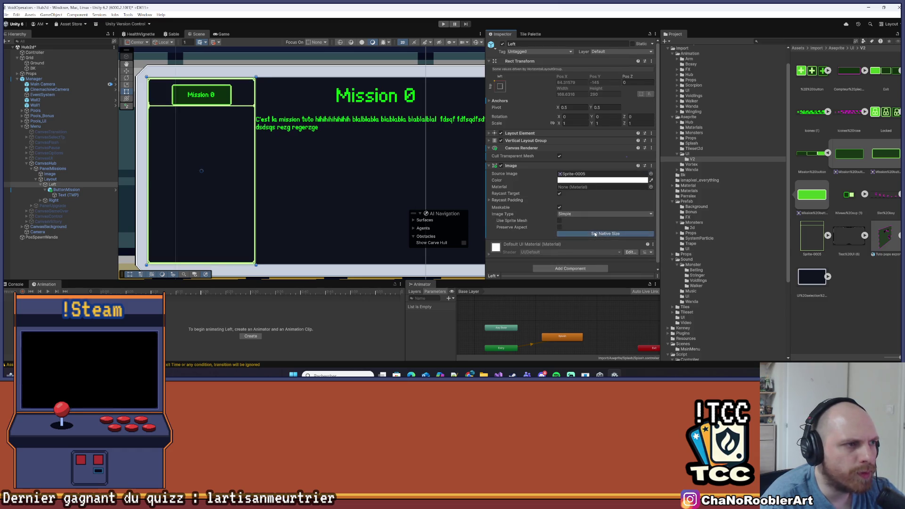
{"action": "left_click", "coordinate": [65, 185]}
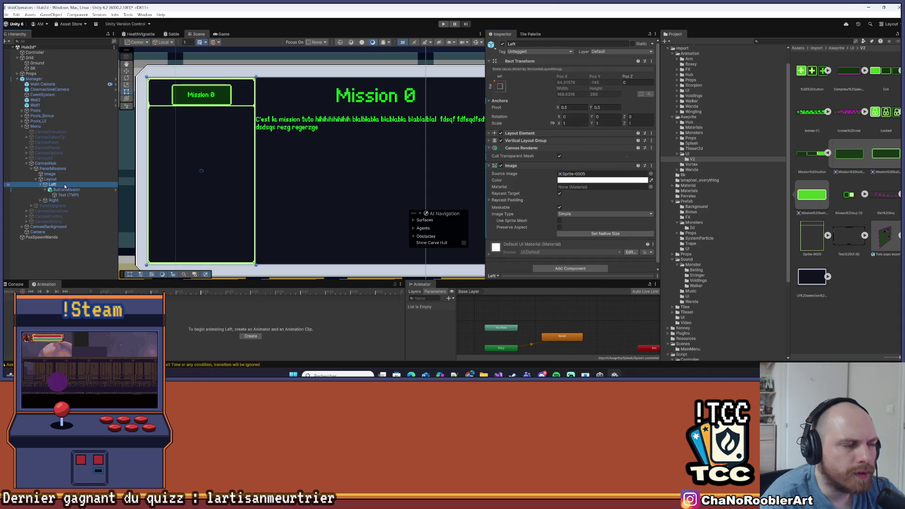
{"action": "key", "text": "ctrl+z"}
{"action": "key", "text": "ctrl+z"}
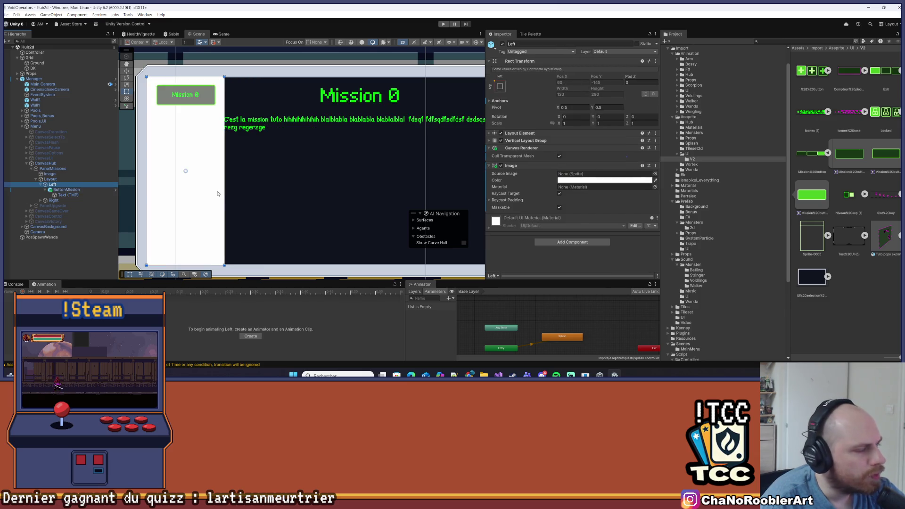
{"action": "right_click", "coordinate": [514, 167]}
{"action": "left_click", "coordinate": [541, 188]}
{"action": "left_click", "coordinate": [37, 63]}
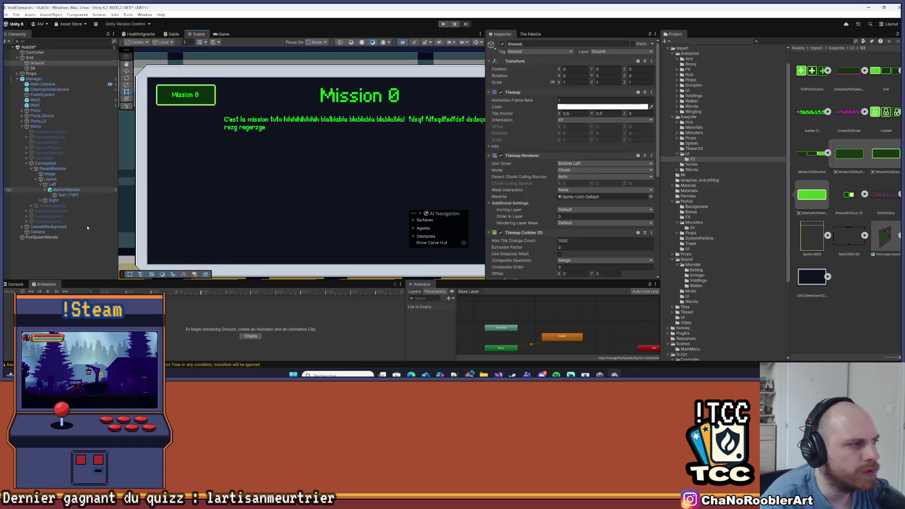
Save the Hub2d scene with Ctrl+S.
{"action": "left_click", "coordinate": [42, 267]}
{"action": "key", "text": "ctrl+s"}
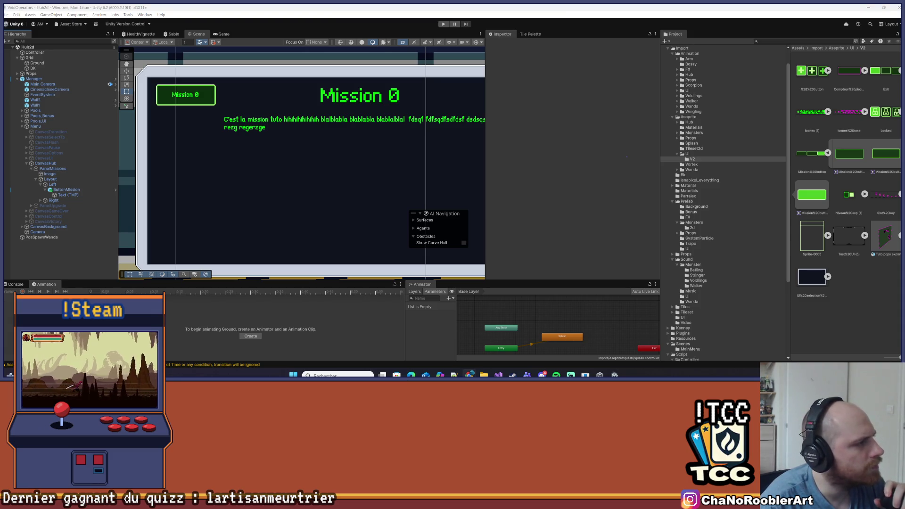
{"action": "scroll", "coordinate": [297, 200], "scroll_direction": "down", "scroll_amount": 2}
{"action": "scroll", "coordinate": [341, 204], "scroll_direction": "up", "scroll_amount": 2}
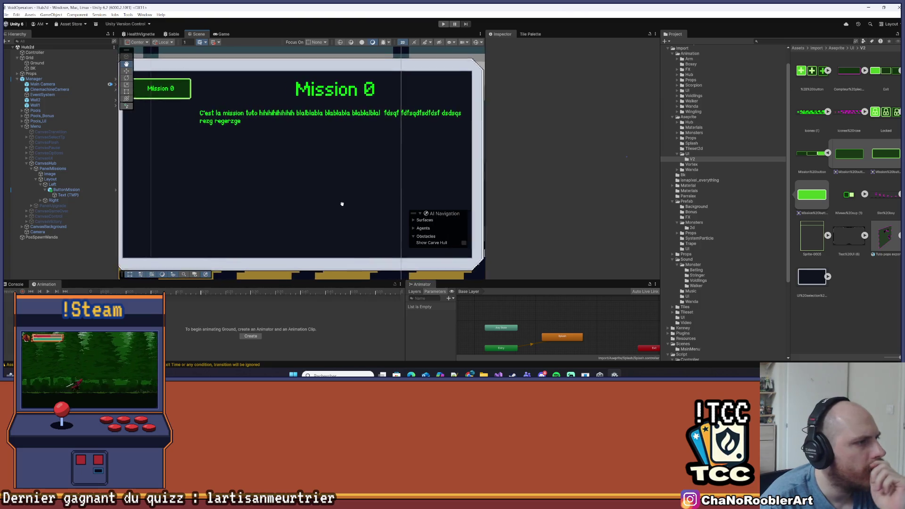
{"action": "scroll", "coordinate": [365, 209], "scroll_direction": "down", "scroll_amount": 1}
{"action": "scroll", "coordinate": [346, 204], "scroll_direction": "up", "scroll_amount": 1}
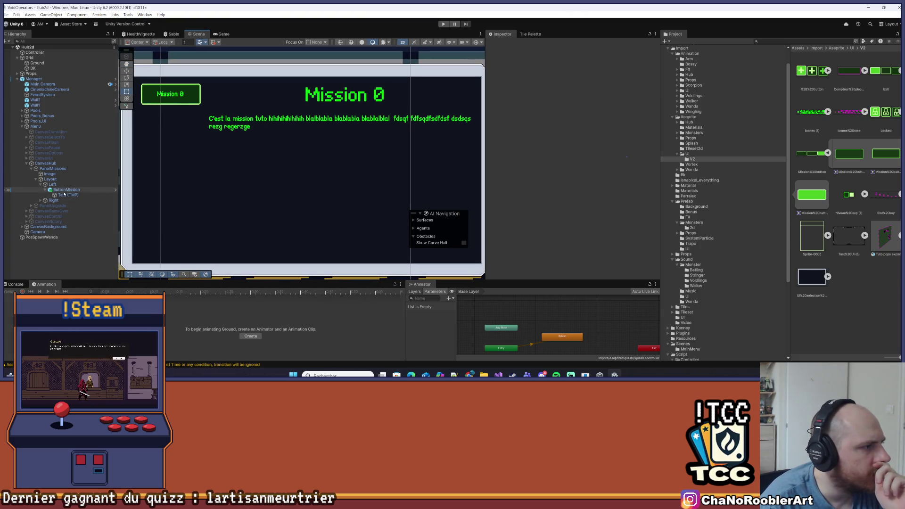
Collapse Left in the Hierarchy and select the Right column, panning the view to it.
{"action": "left_click", "coordinate": [63, 186]}
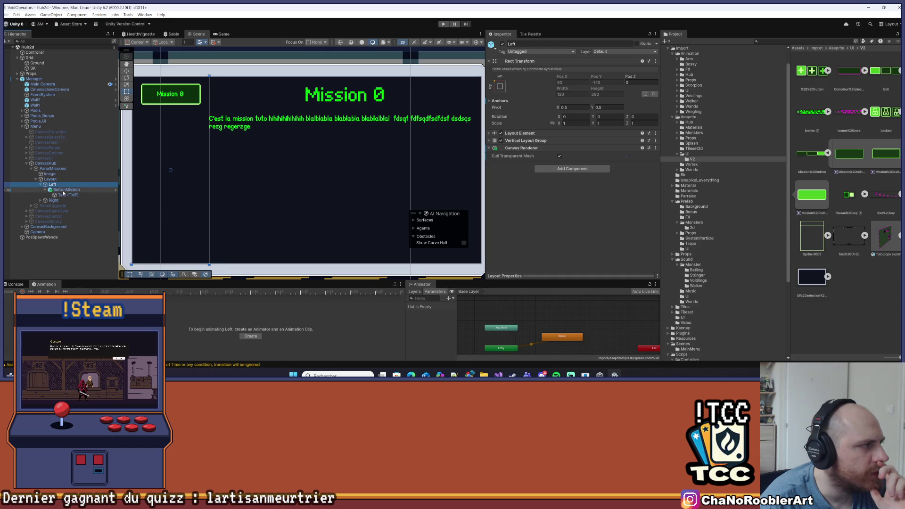
{"action": "left_click", "coordinate": [63, 189]}
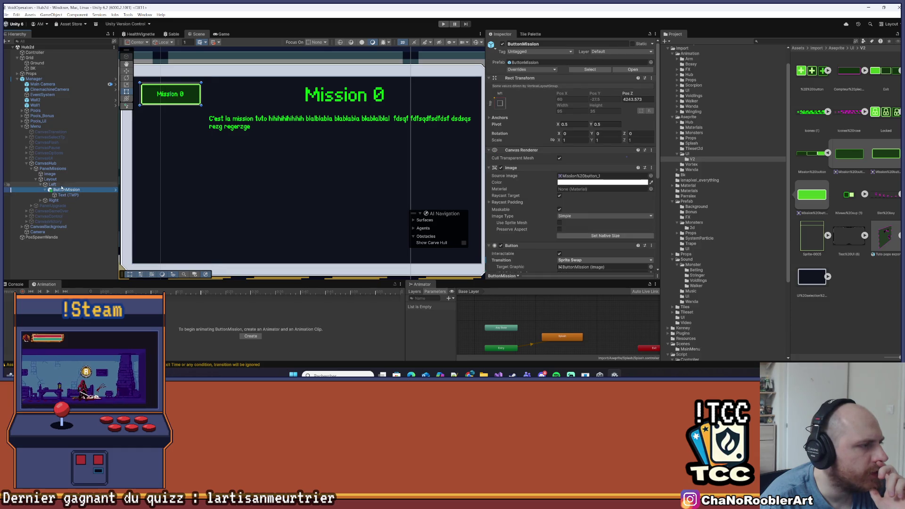
{"action": "left_click", "coordinate": [42, 185]}
{"action": "left_click", "coordinate": [41, 185]}
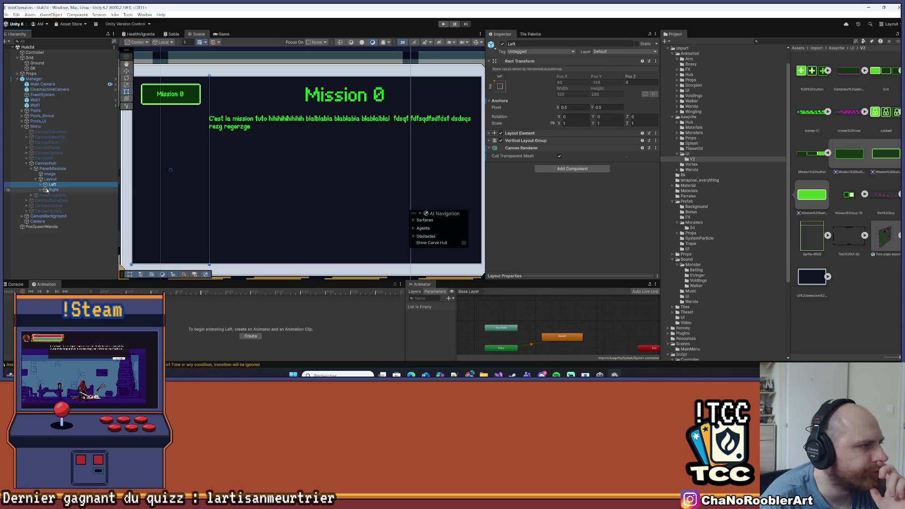
{"action": "left_click", "coordinate": [41, 190]}
{"action": "mouse_move", "coordinate": [428, 173]}
{"action": "left_mouse_down"}
{"action": "mouse_move", "coordinate": [370, 175]}
{"action": "mouse_move", "coordinate": [370, 168]}
{"action": "left_mouse_up"}
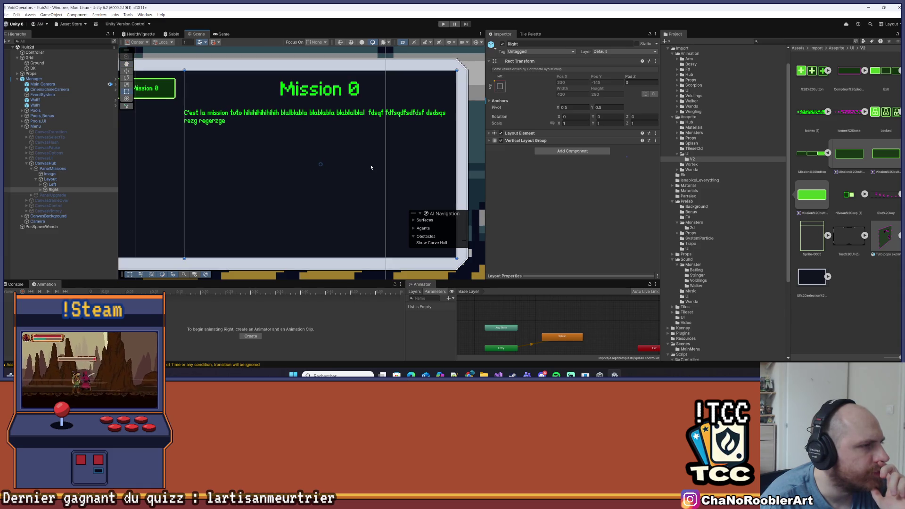
Inspect Right's text child and add an empty child object under Right.
{"action": "left_click", "coordinate": [41, 190]}
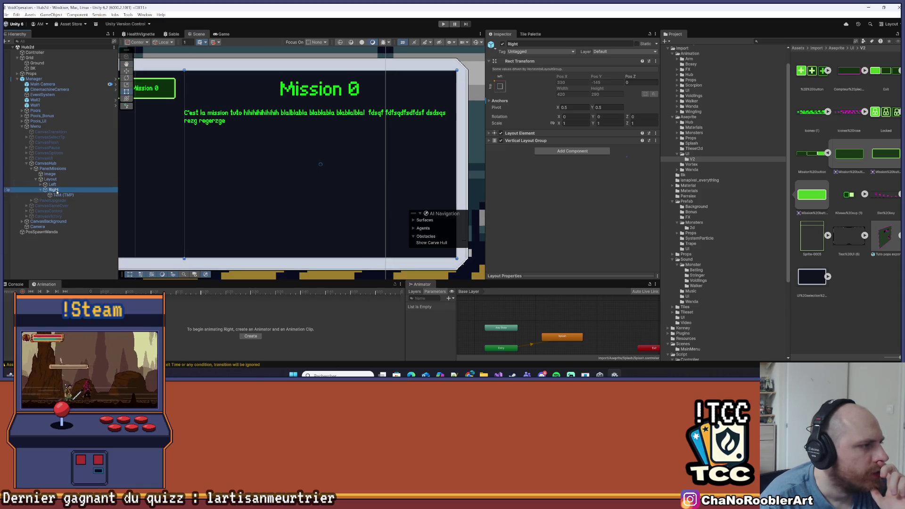
{"action": "left_click", "coordinate": [57, 195]}
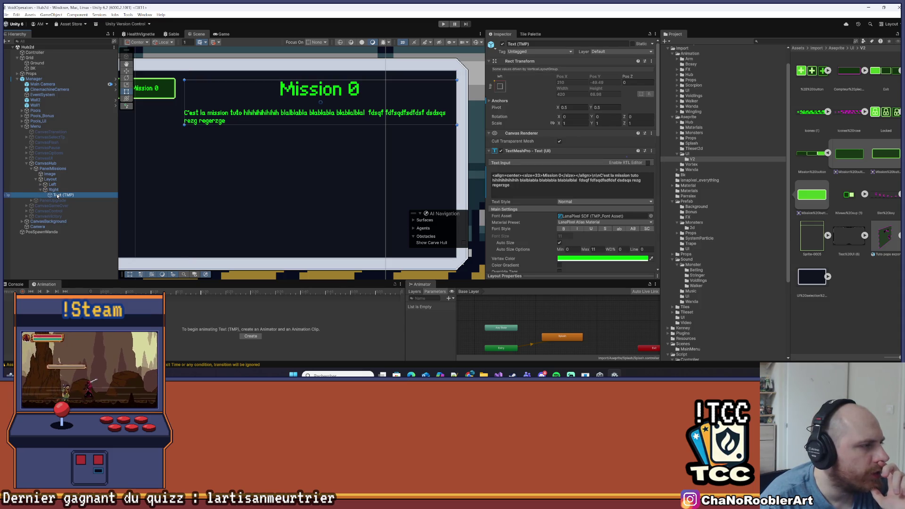
{"action": "left_click", "coordinate": [55, 191]}
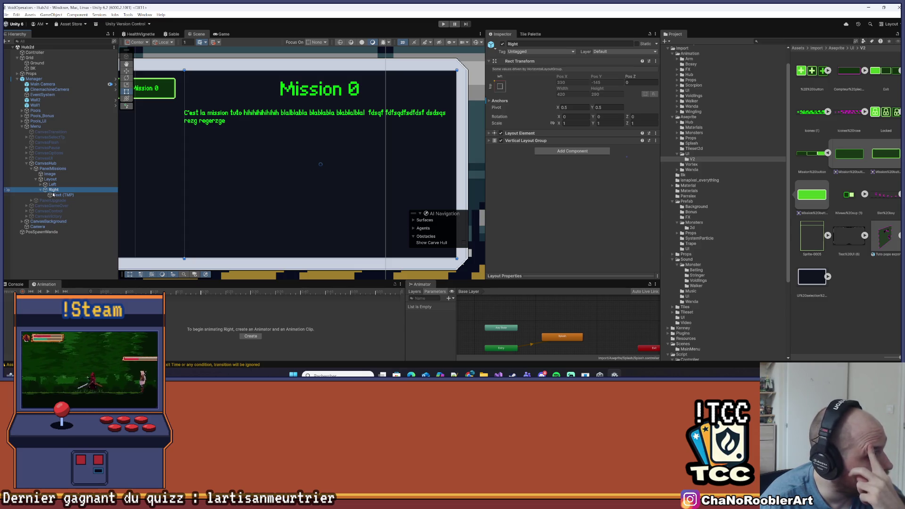
{"action": "left_click", "coordinate": [59, 195]}
{"action": "left_click", "coordinate": [59, 189]}
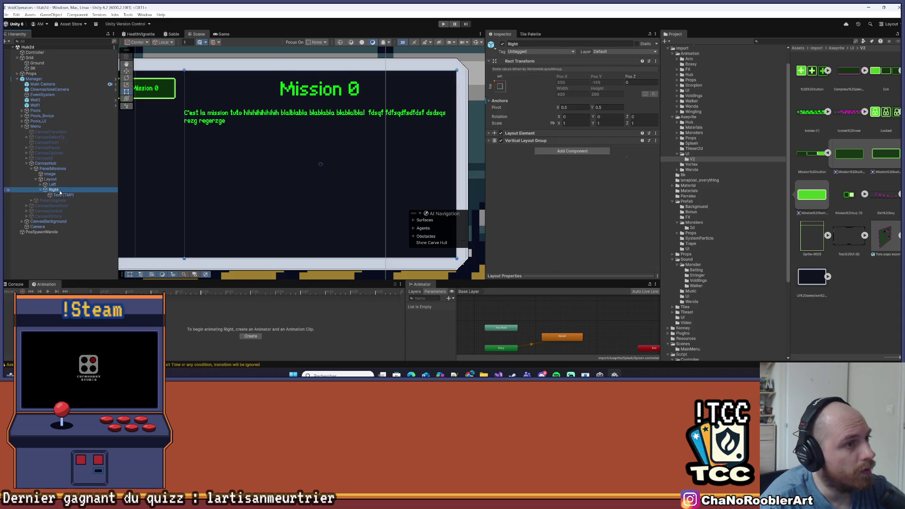
{"action": "right_click", "coordinate": [51, 190]}
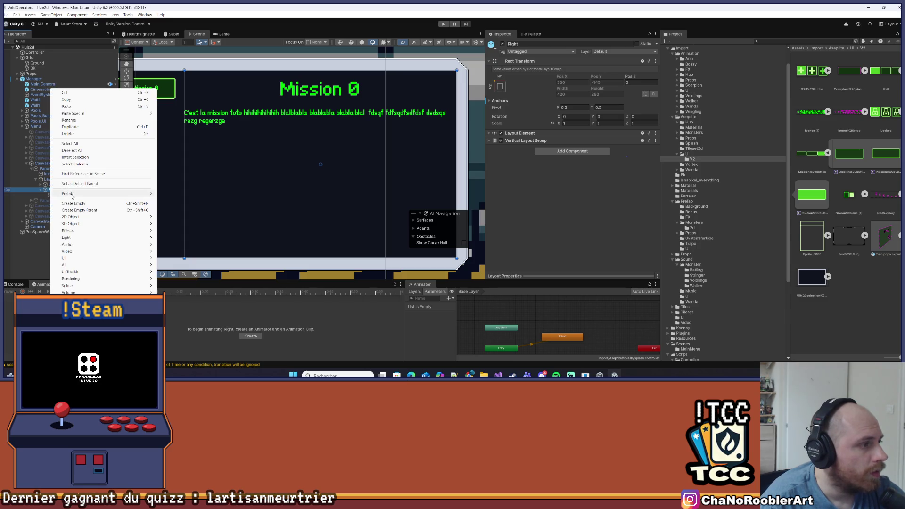
{"action": "left_click", "coordinate": [73, 203]}
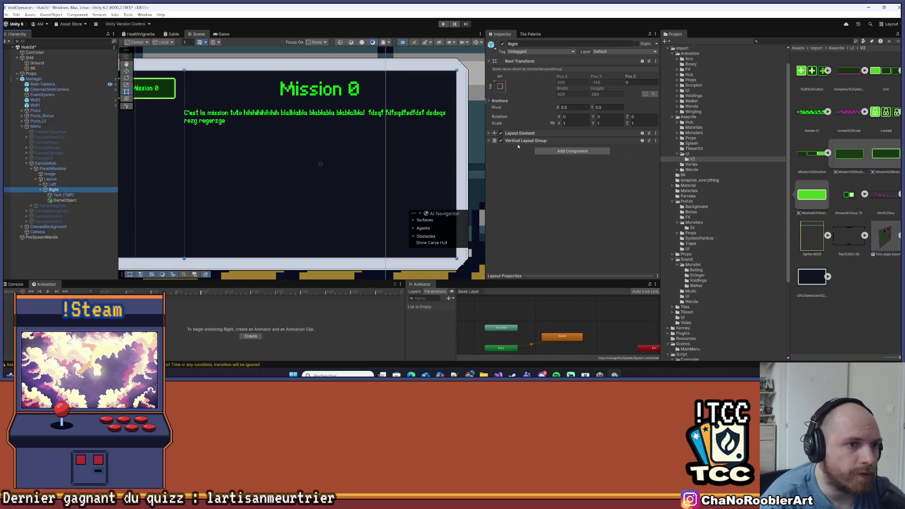
Set the Right column's top and bottom padding to 0.
{"action": "left_click", "coordinate": [523, 140]}
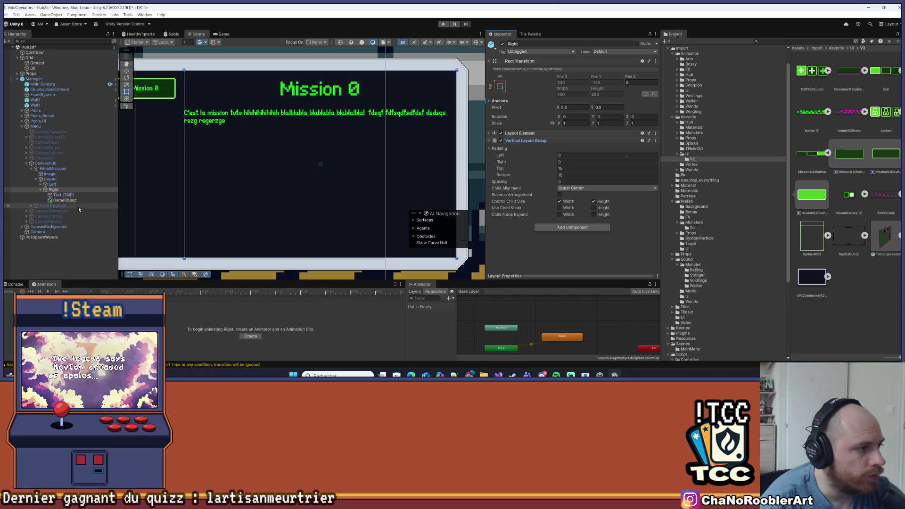
{"action": "left_click", "coordinate": [65, 200]}
{"action": "left_click", "coordinate": [53, 190]}
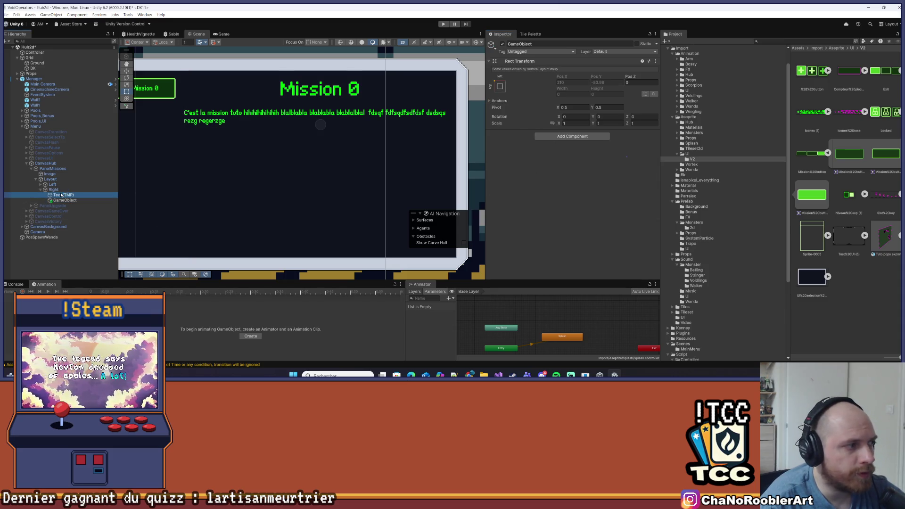
{"action": "left_click", "coordinate": [564, 169]}
{"action": "key", "text": "BackSpace"}
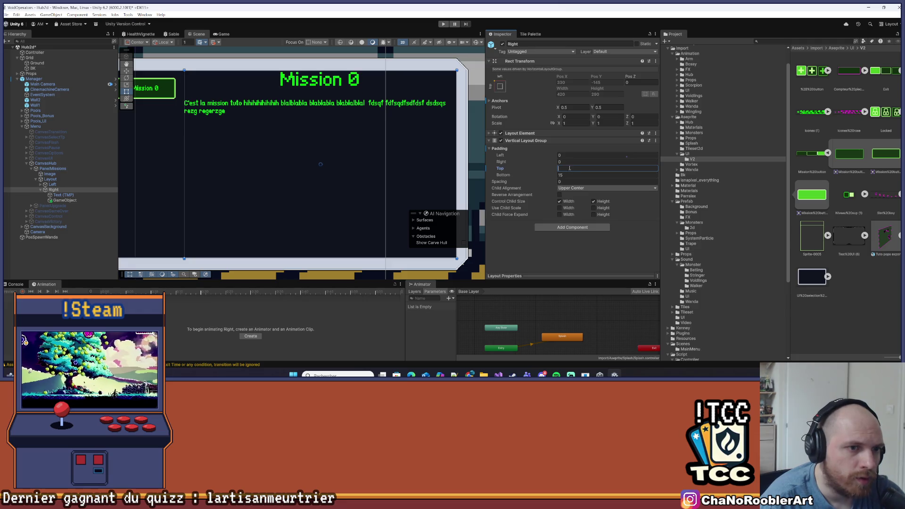
{"action": "key", "text": "Tab"}
{"action": "type", "text": "0"}
{"action": "key", "text": "Return"}
Rename the description text to TextMissionDesc and save the scene.
{"action": "left_click", "coordinate": [66, 195]}
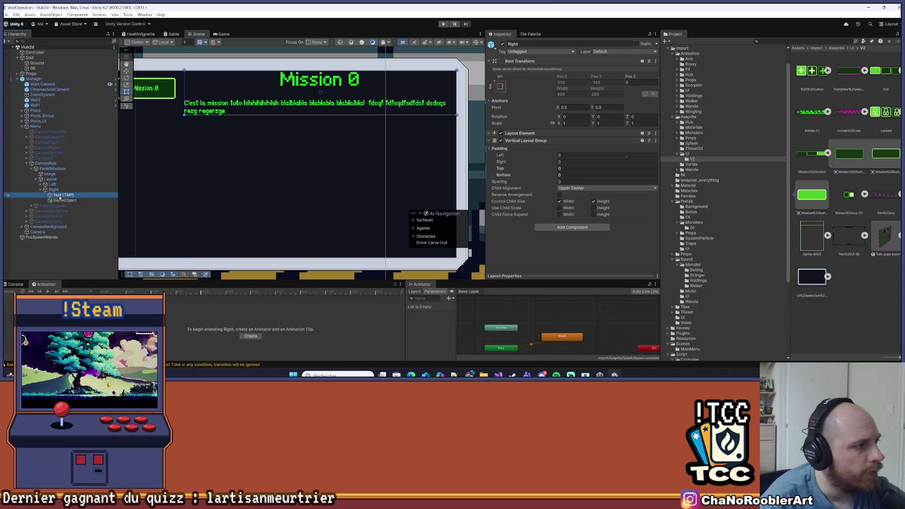
{"action": "right_click", "coordinate": [63, 195]}
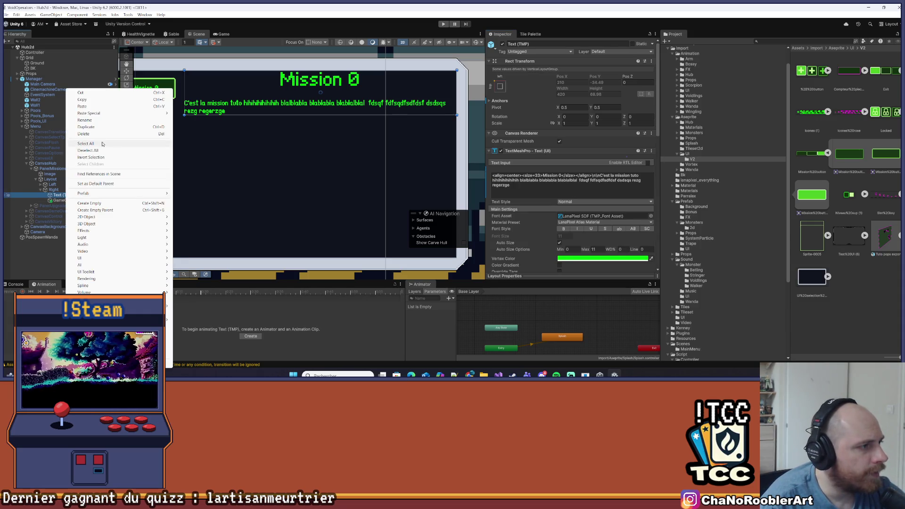
{"action": "left_click", "coordinate": [94, 124]}
{"action": "type", "text": "Des"}
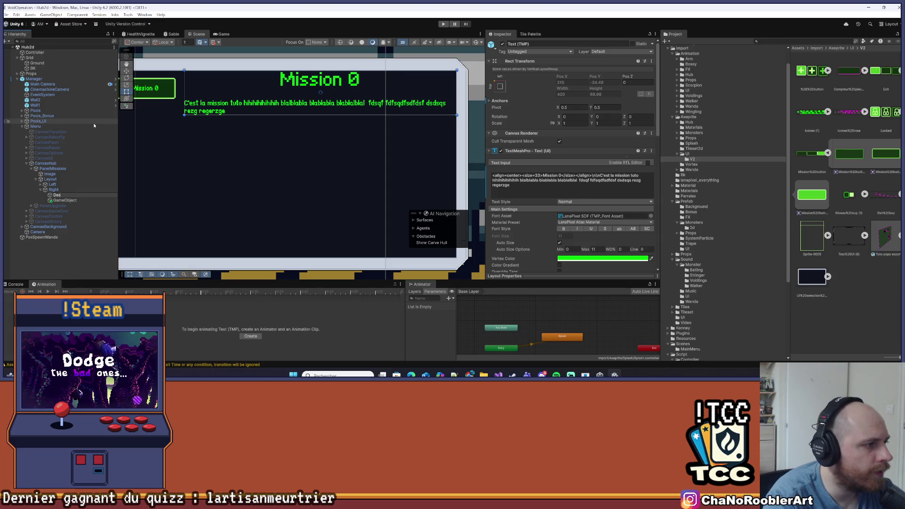
{"action": "type", "text": "M"}
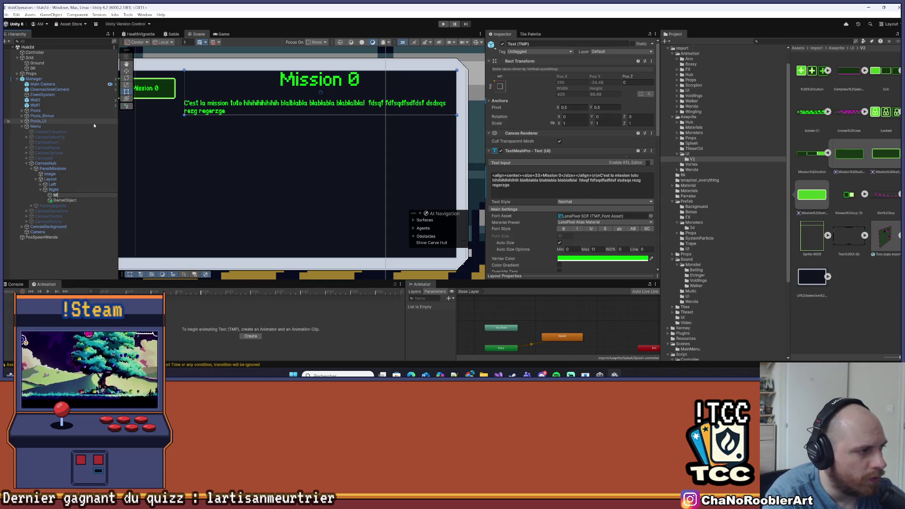
{"action": "key", "text": "Home"}
{"action": "type", "text": "Text"}
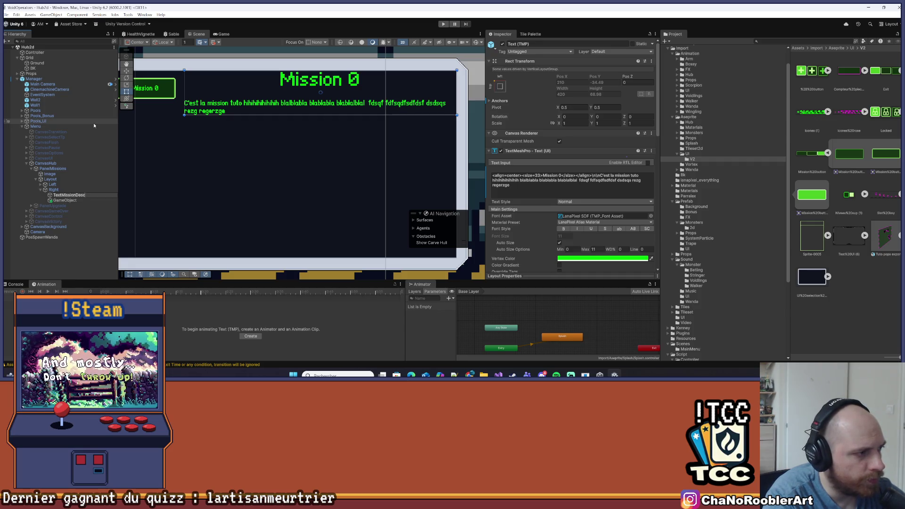
{"action": "key", "text": "Return"}
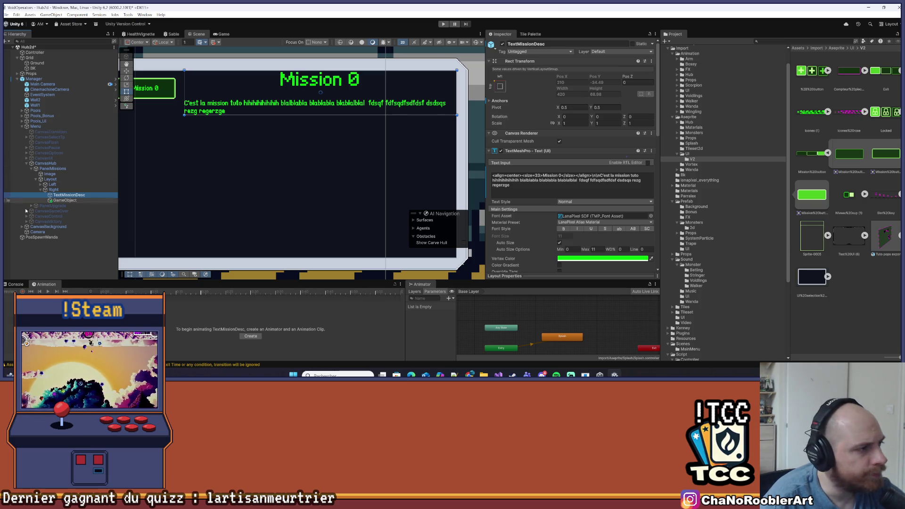
{"action": "key", "text": "ctrl+s"}
Move an empty object to the top of Right, rename it Title, and save.
{"action": "left_click", "coordinate": [64, 200]}
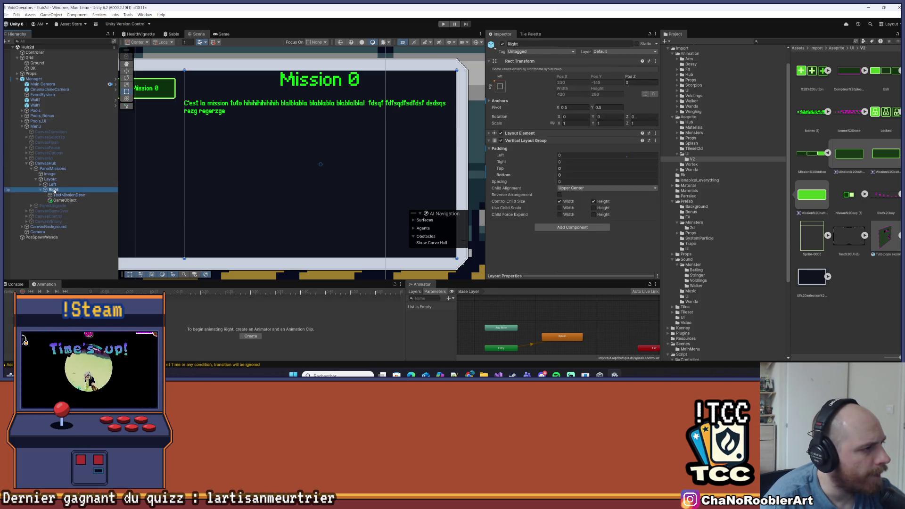
{"action": "right_click", "coordinate": [65, 200]}
{"action": "left_click", "coordinate": [70, 205]}
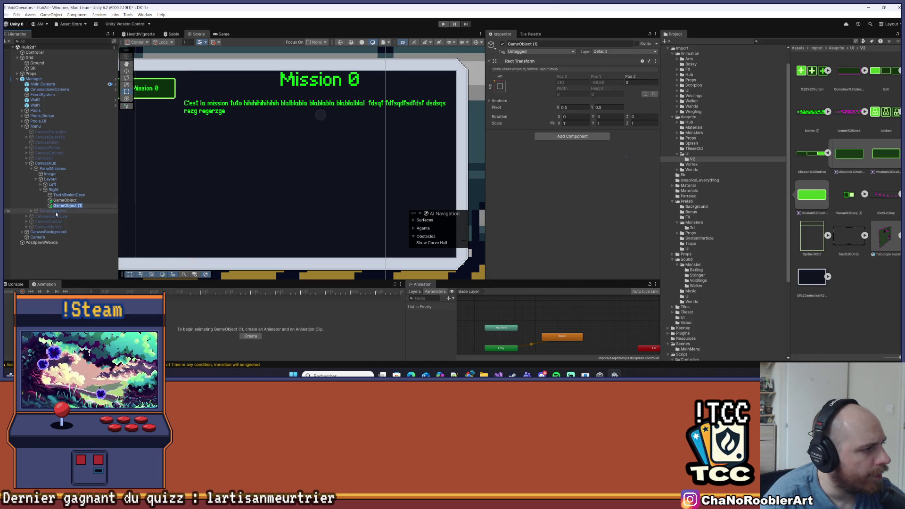
{"action": "left_click_drag", "start_coordinate": [64, 206], "coordinate": [60, 195]}
{"action": "right_click", "coordinate": [60, 195]}
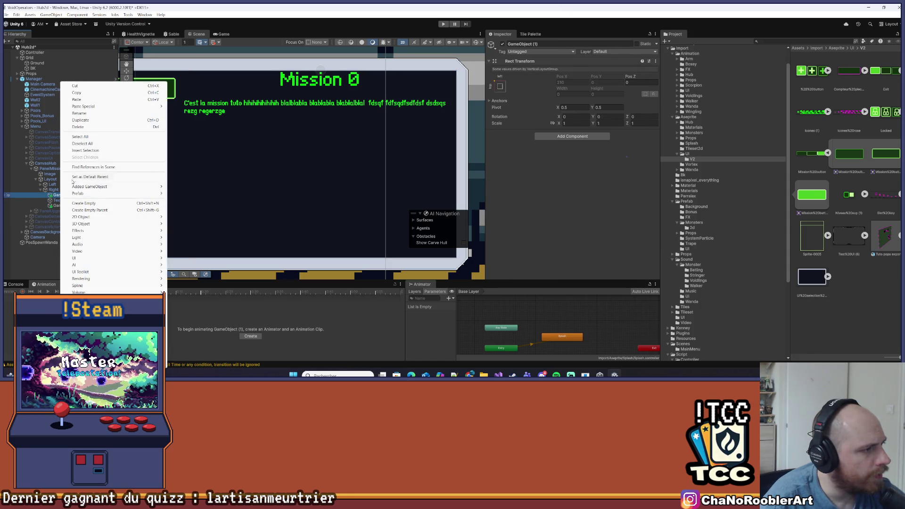
{"action": "left_click", "coordinate": [89, 117]}
{"action": "type", "text": "1"}
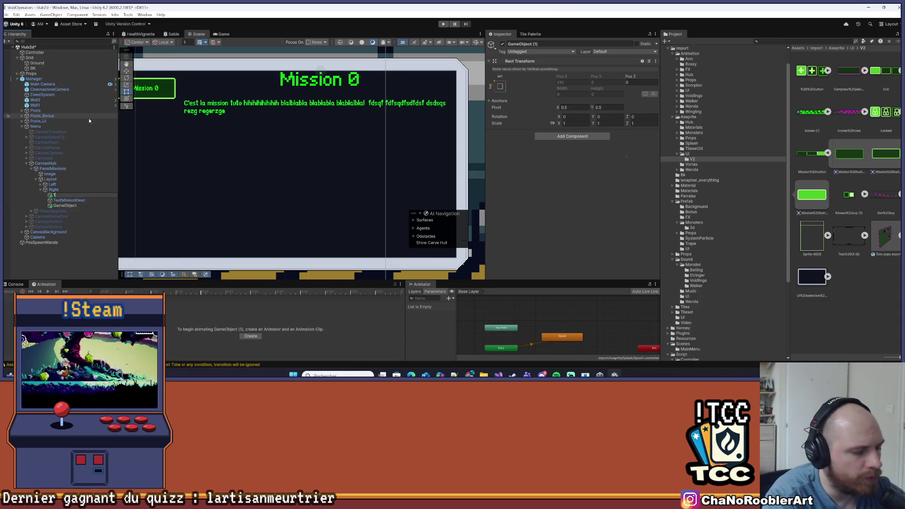
{"action": "type", "text": "le"}
{"action": "key", "text": "Return"}
{"action": "key", "text": "ctrl+s"}
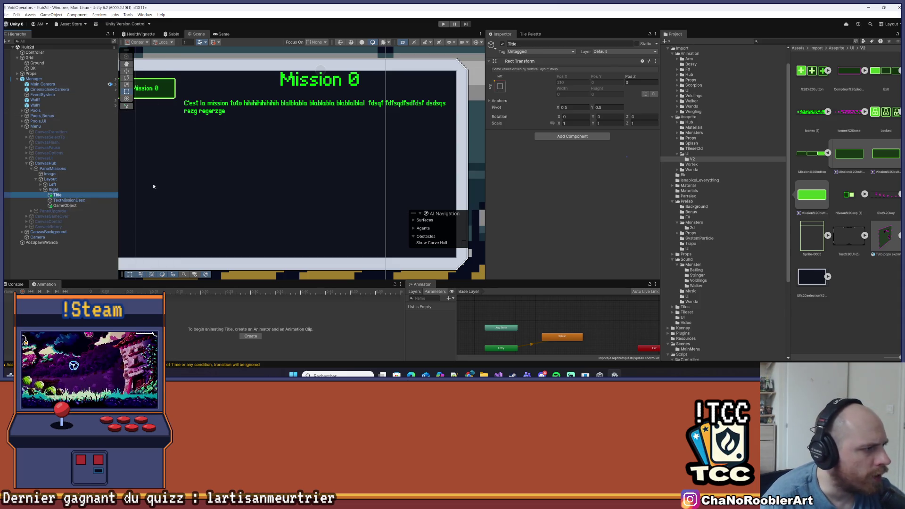
Place the other empty object under Title and rename it Desc.
{"action": "left_click", "coordinate": [75, 201]}
{"action": "left_click", "coordinate": [62, 205]}
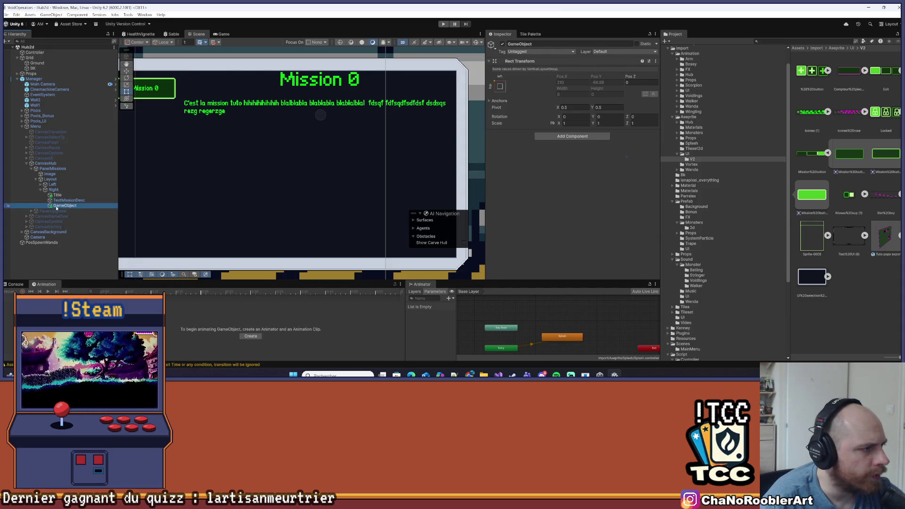
{"action": "left_click_drag", "start_coordinate": [64, 198], "coordinate": [59, 204]}
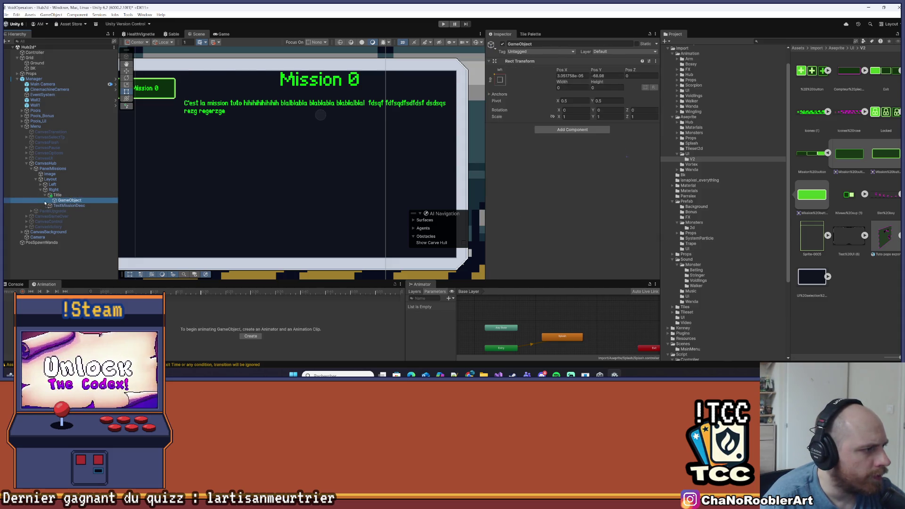
{"action": "right_click", "coordinate": [67, 200]}
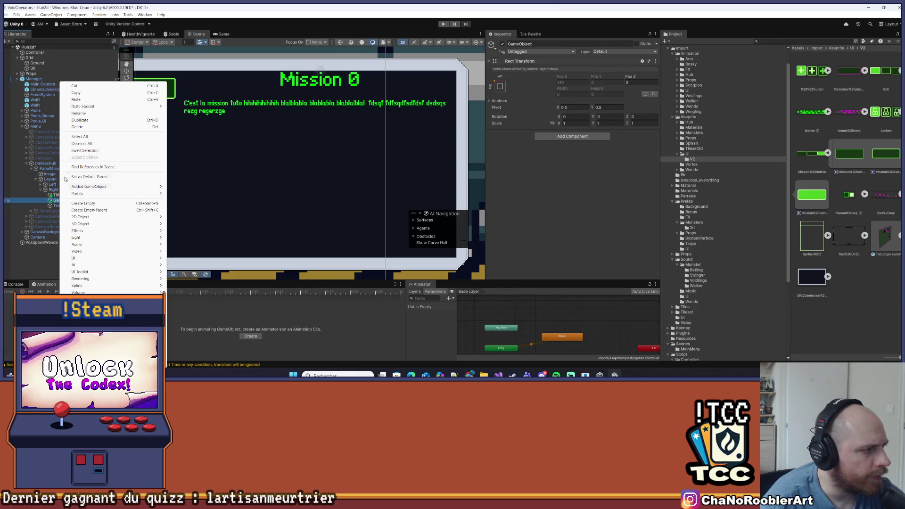
{"action": "left_click", "coordinate": [93, 113]}
{"action": "type", "text": "F"}
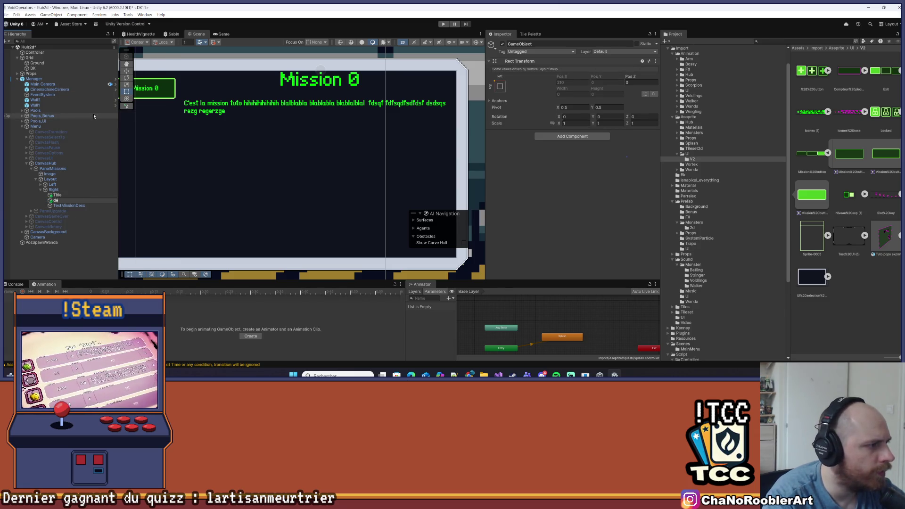
{"action": "key", "text": "BackSpace"}
{"action": "type", "text": "Desc"}
{"action": "key", "text": "Return"}
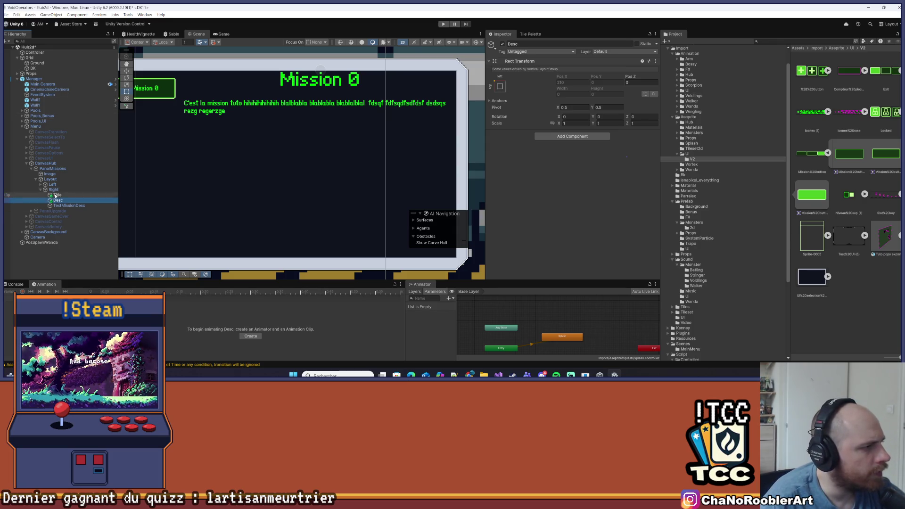
Create another empty object above TextMissionDesc, name it Bottom, and save.
{"action": "right_click", "coordinate": [53, 189]}
{"action": "left_click", "coordinate": [71, 203]}
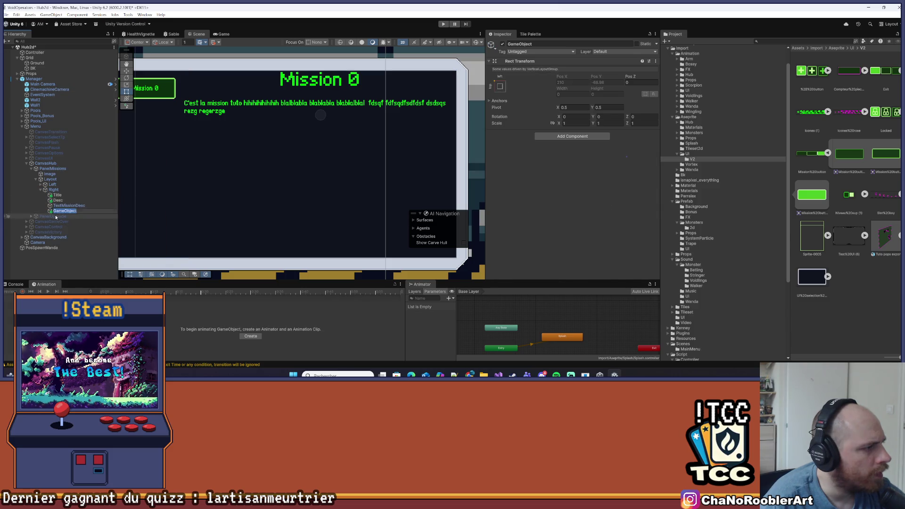
{"action": "left_click_drag", "start_coordinate": [66, 205], "coordinate": [66, 214]}
{"action": "left_click", "coordinate": [59, 206]}
{"action": "right_click", "coordinate": [59, 205]}
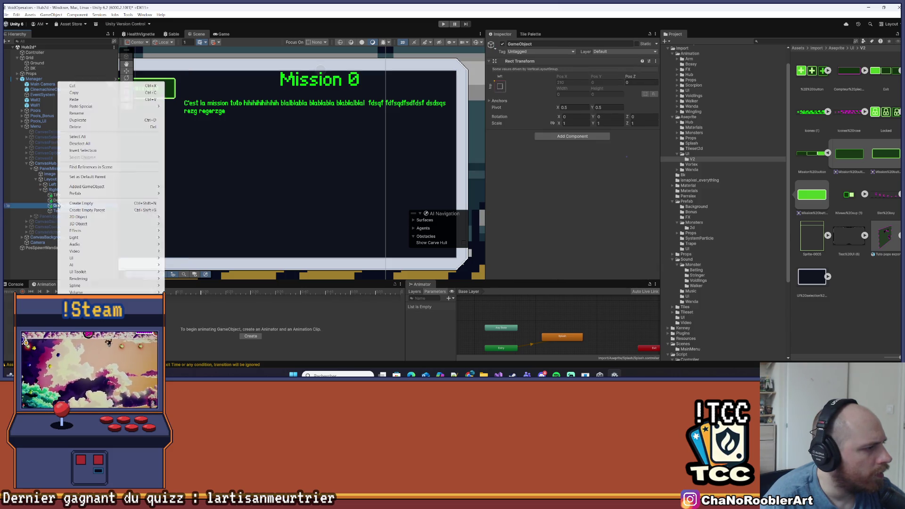
{"action": "left_click", "coordinate": [80, 114]}
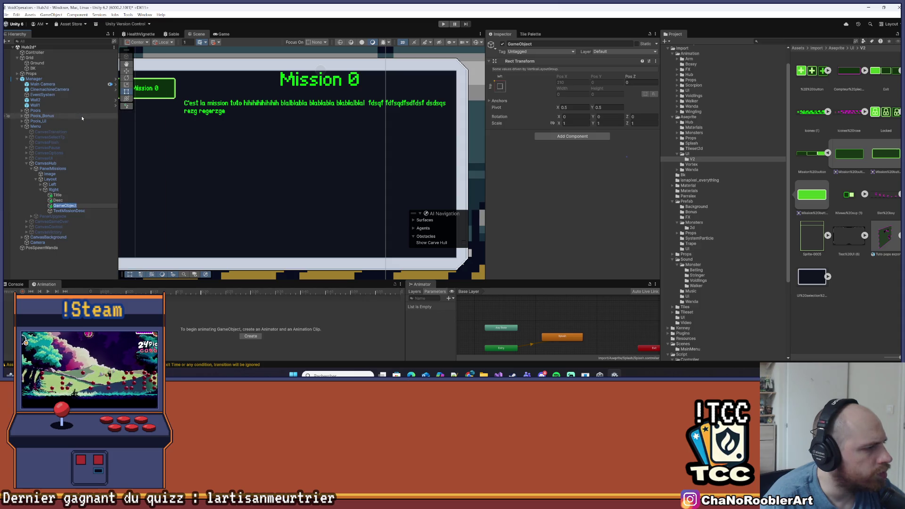
{"action": "type", "text": "Bottom"}
{"action": "key", "text": "Return"}
{"action": "key", "text": "ctrl+s"}
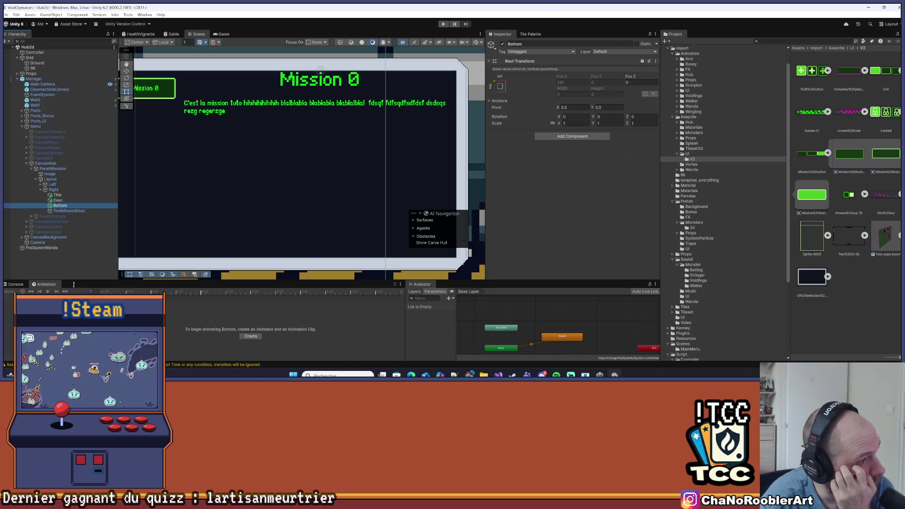
{"action": "left_click", "coordinate": [57, 195]}
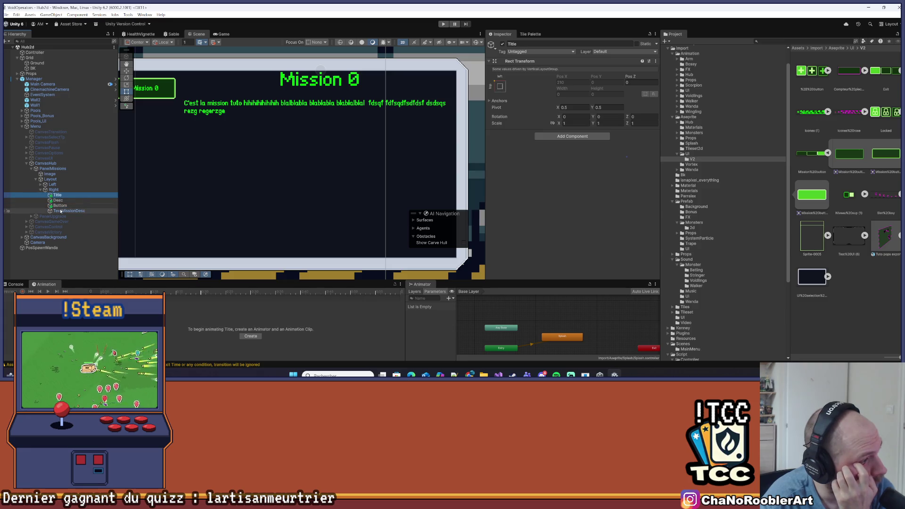
{"action": "left_click", "coordinate": [60, 211]}
{"action": "left_click", "coordinate": [58, 195]}
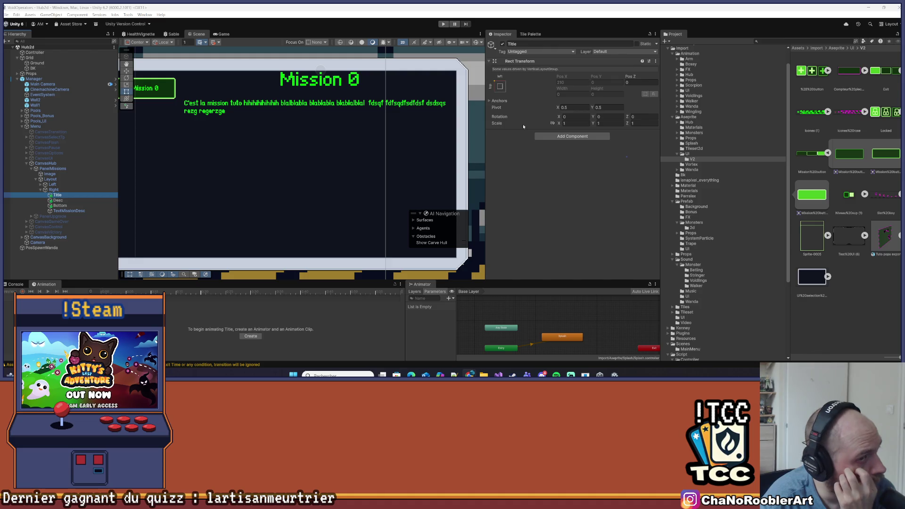
Add a Layout Element component to the Title object.
{"action": "left_click", "coordinate": [582, 136]}
{"action": "type", "text": "layout e"}
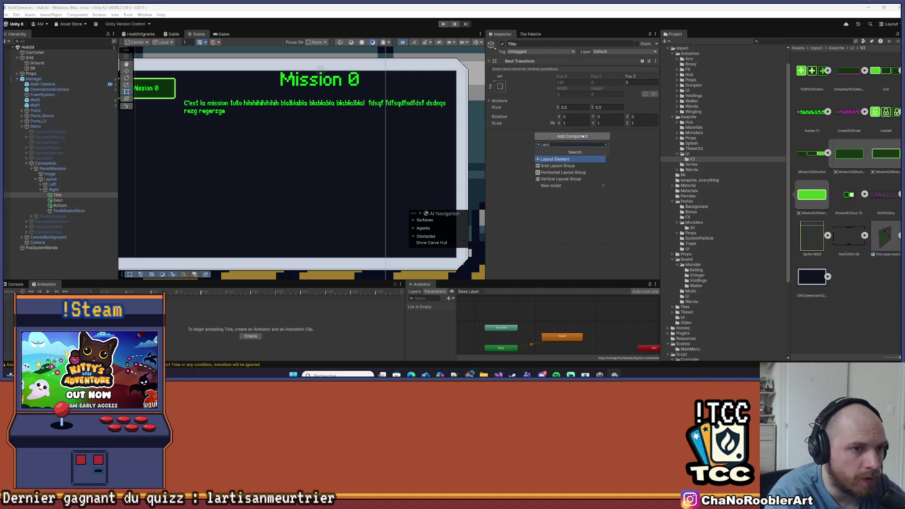
{"action": "key", "text": "Return"}
{"action": "left_click", "coordinate": [518, 133]}
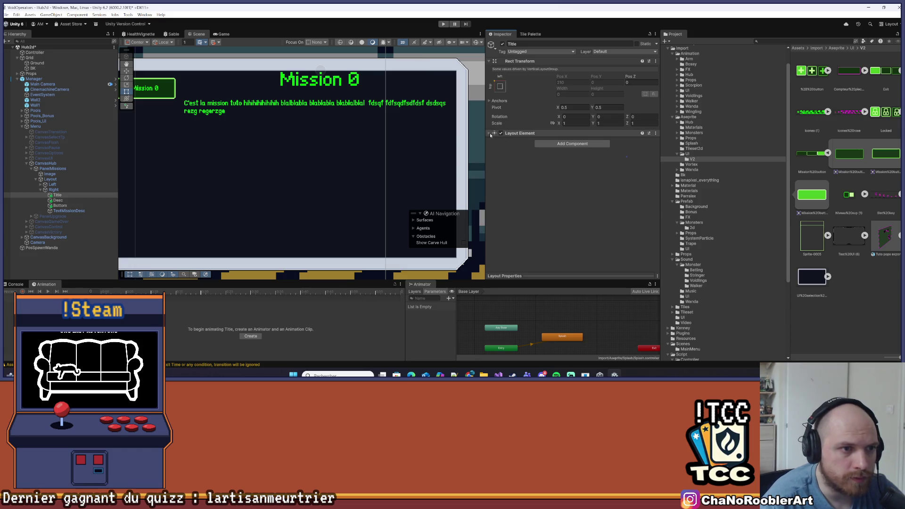
Enable Preferred Width and Preferred Height overrides, setting preferred height to 30 after trying 50.
{"action": "left_click", "coordinate": [559, 157]}
{"action": "left_click", "coordinate": [560, 156]}
{"action": "left_click", "coordinate": [559, 164]}
{"action": "left_click", "coordinate": [559, 170]}
{"action": "left_click", "coordinate": [576, 163]}
{"action": "left_click", "coordinate": [572, 171]}
{"action": "type", "text": "50"}
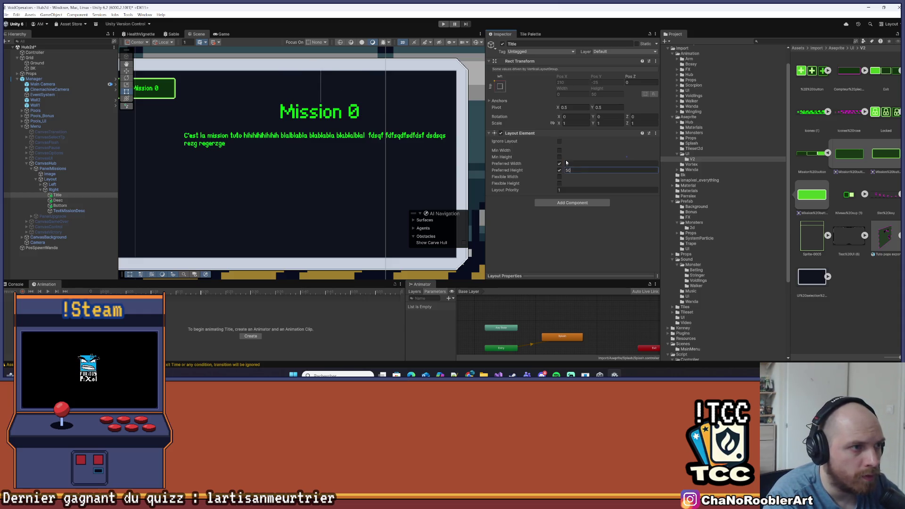
{"action": "key", "text": "Return"}
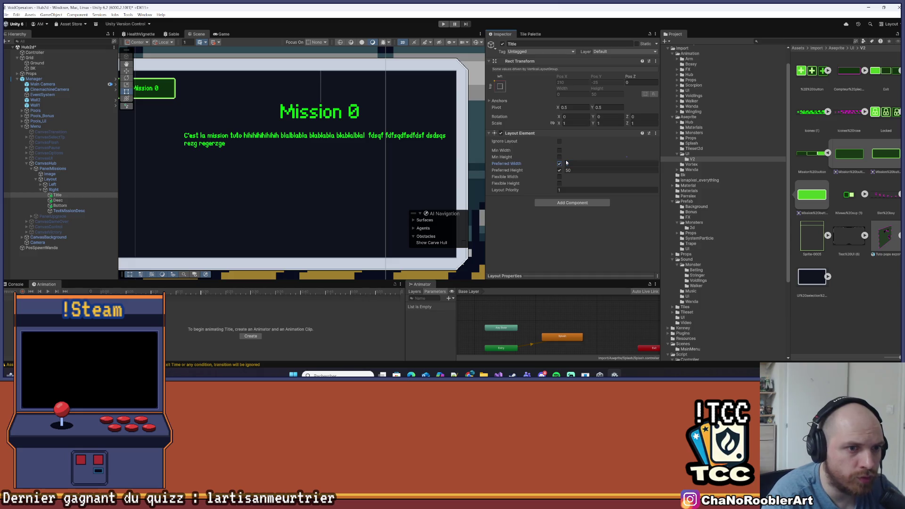
{"action": "key", "text": "Return"}
{"action": "type", "text": "30"}
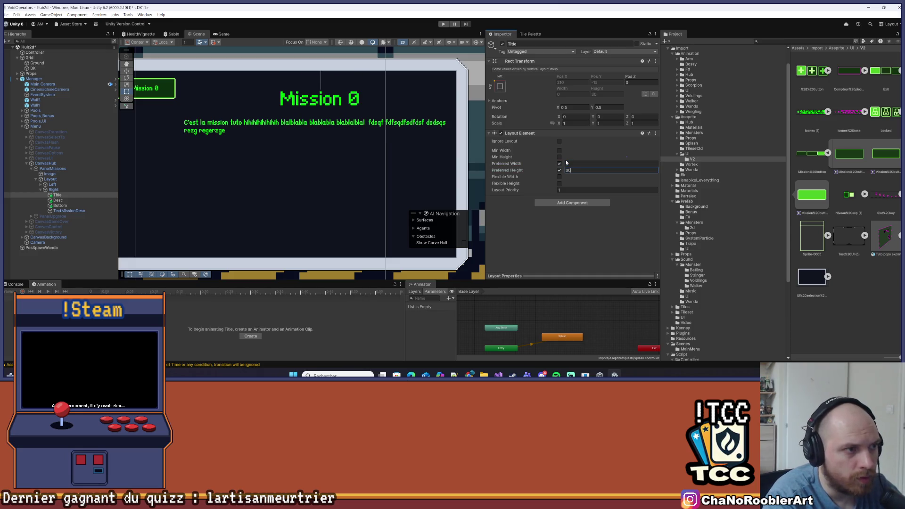
{"action": "key", "text": "Return"}
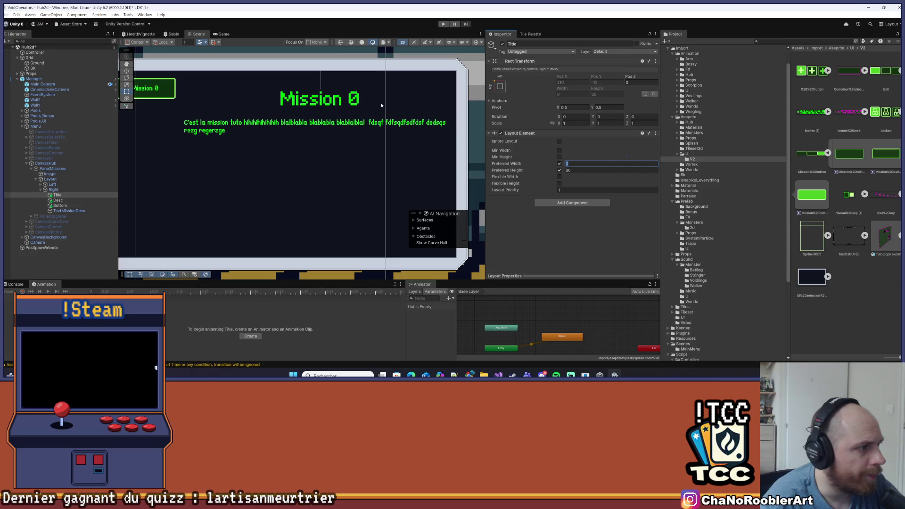
{"action": "left_click", "coordinate": [66, 188]}
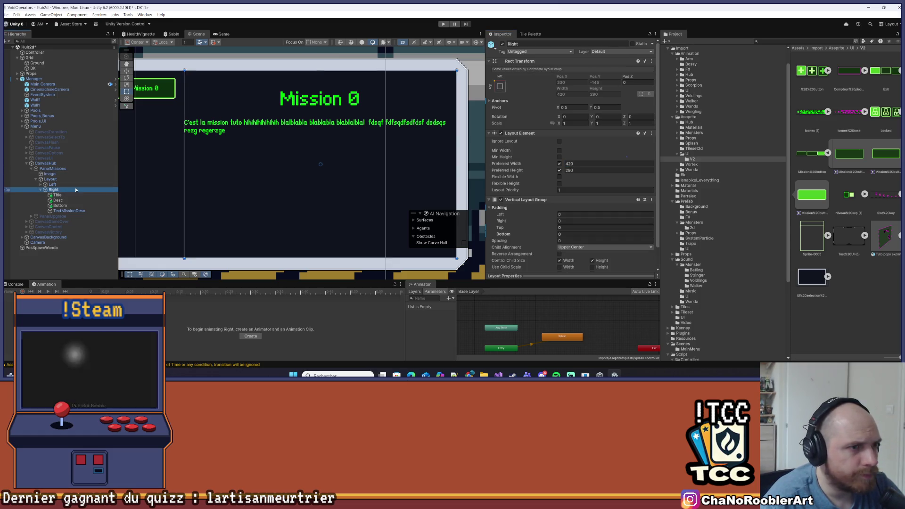
Set Right's preferred width to 400 and the Layout group's column spacing to 20.
{"action": "left_click", "coordinate": [582, 163]}
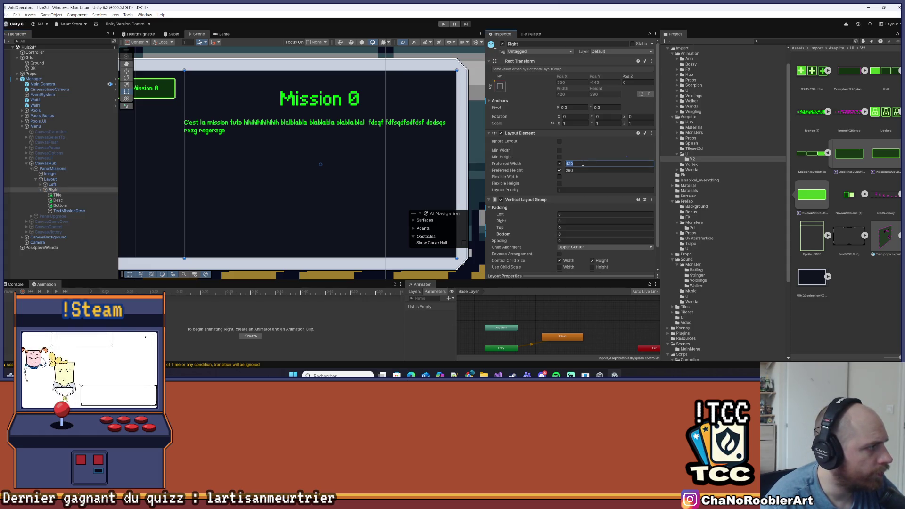
{"action": "type", "text": "400"}
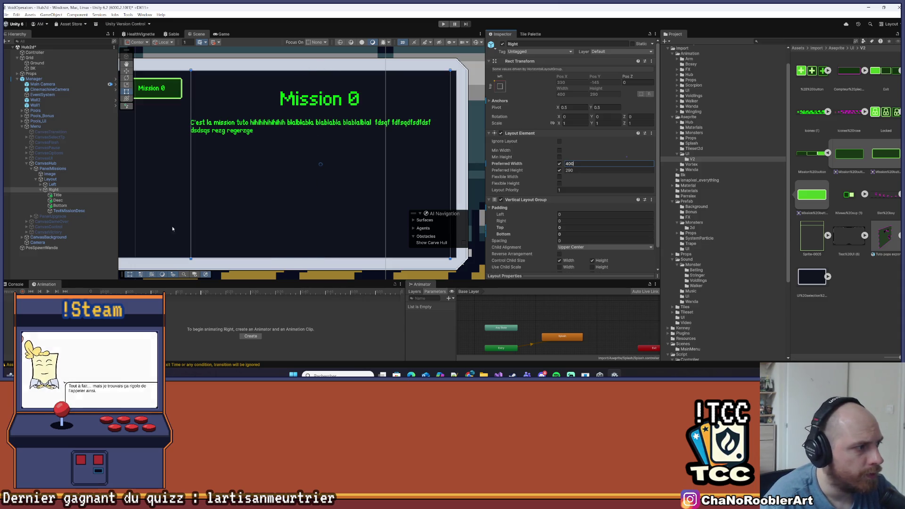
{"action": "left_click", "coordinate": [50, 179]}
{"action": "scroll", "coordinate": [570, 198], "scroll_direction": "down", "scroll_amount": 1}
{"action": "left_click", "coordinate": [584, 218]}
{"action": "type", "text": "20"}
{"action": "scroll", "coordinate": [248, 231], "scroll_direction": "down", "scroll_amount": 3}
{"action": "scroll", "coordinate": [248, 231], "scroll_direction": "up", "scroll_amount": 2}
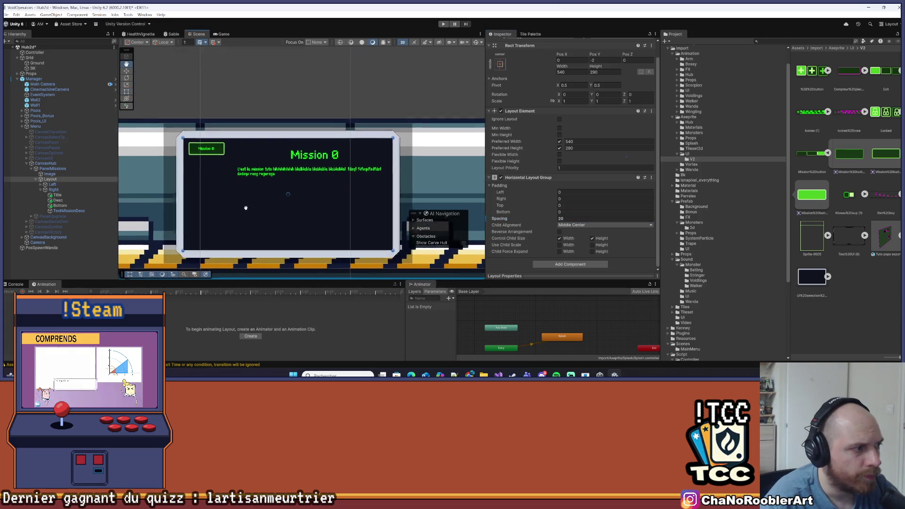
{"action": "left_click", "coordinate": [69, 185]}
{"action": "left_click", "coordinate": [67, 190]}
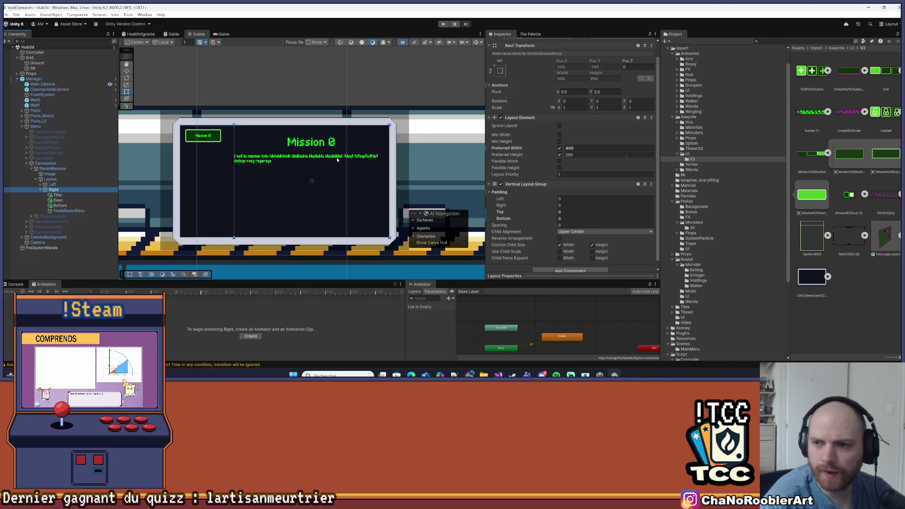
{"action": "scroll", "coordinate": [337, 160], "scroll_direction": "up", "scroll_amount": 4}
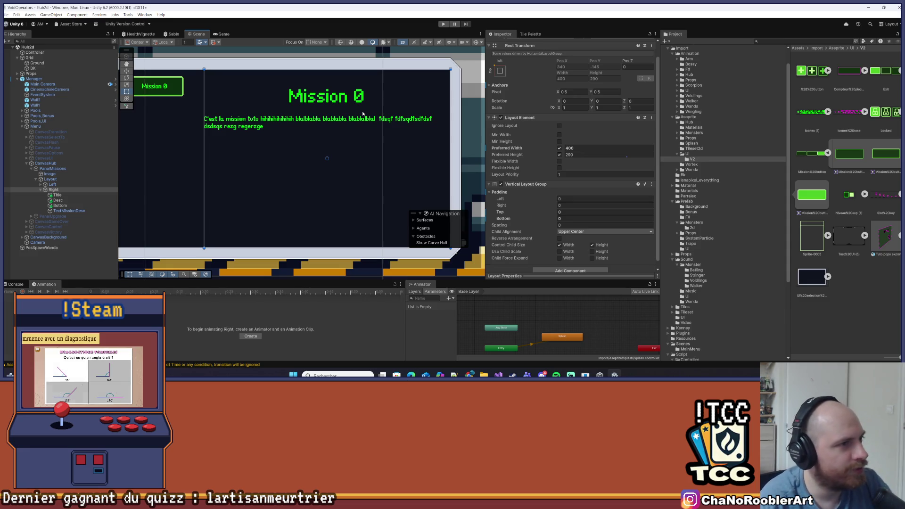
Set Title's Layout Element preferred width to 400 and save the scene.
{"action": "left_click", "coordinate": [60, 195]}
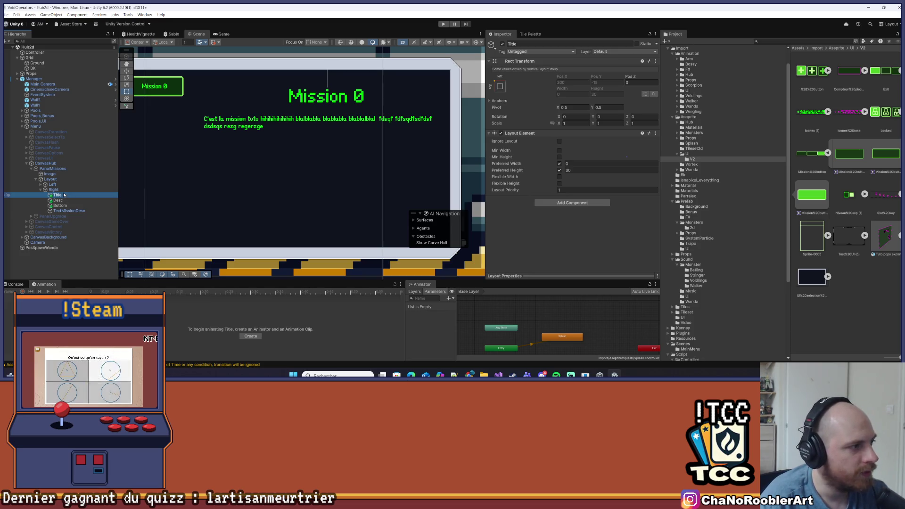
{"action": "left_click", "coordinate": [62, 190]}
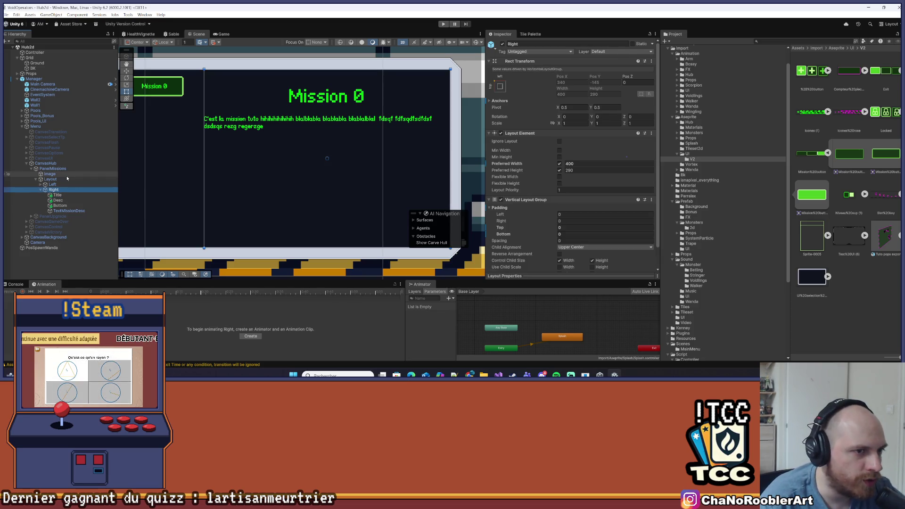
{"action": "left_click", "coordinate": [60, 196]}
{"action": "left_click", "coordinate": [589, 164]}
{"action": "type", "text": "400"}
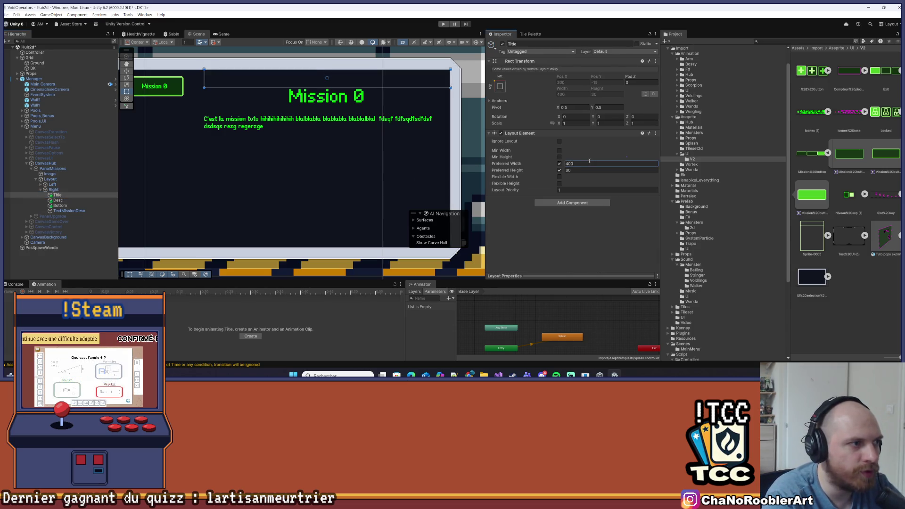
{"action": "key", "text": "ctrl+s"}
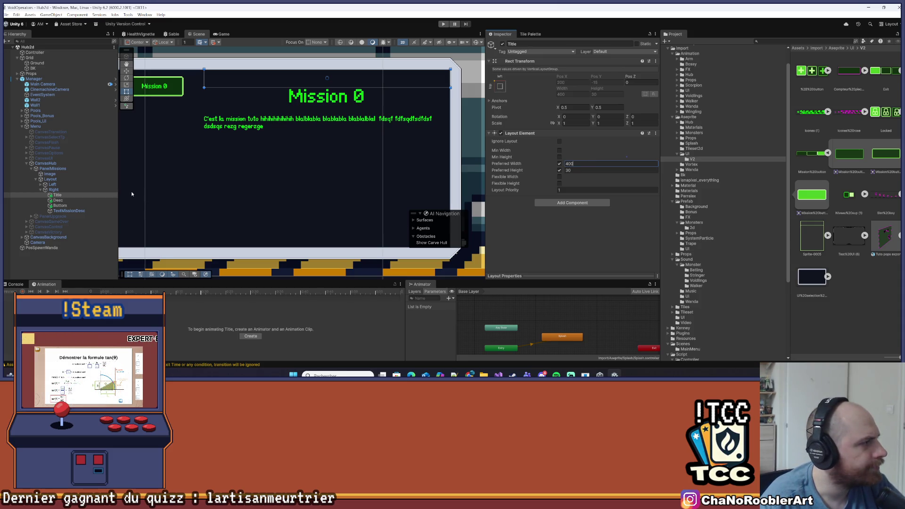
On the Right container, try a top padding of 20, then set it back to 0.
{"action": "left_click", "coordinate": [222, 138]}
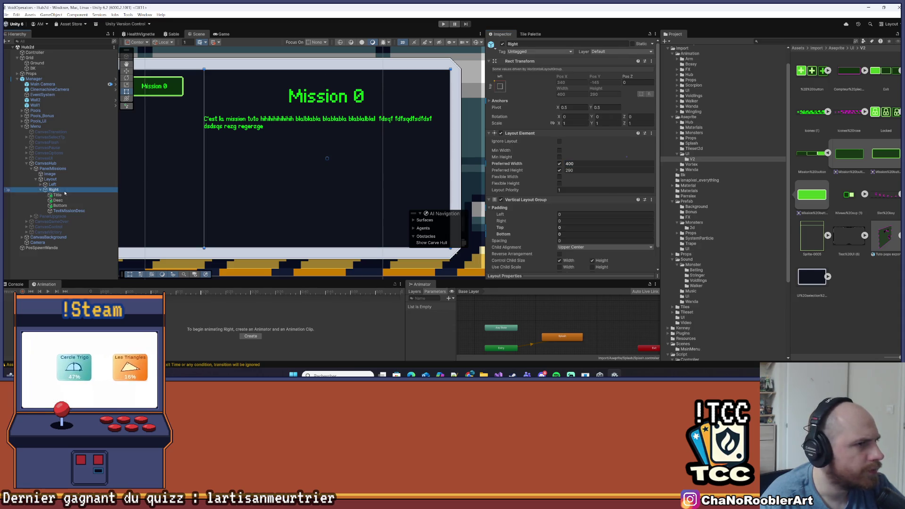
{"action": "left_click", "coordinate": [572, 233]}
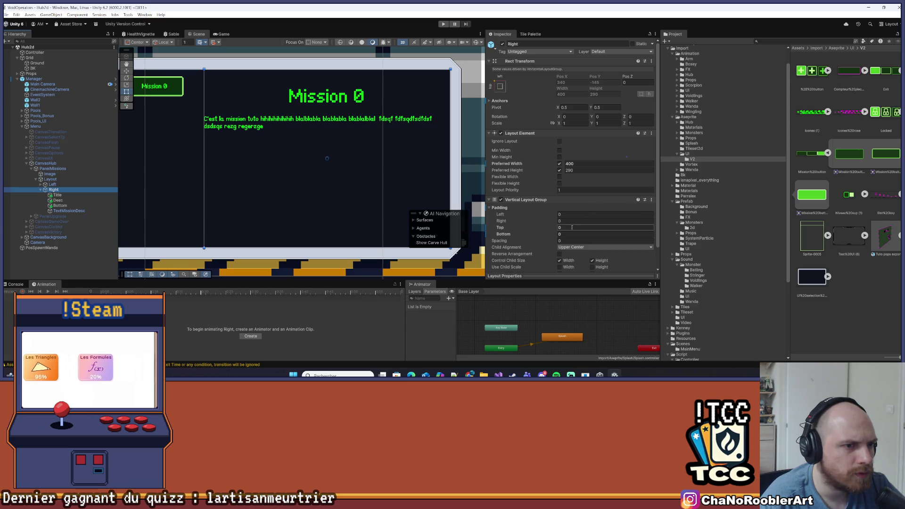
{"action": "left_click", "coordinate": [571, 227]}
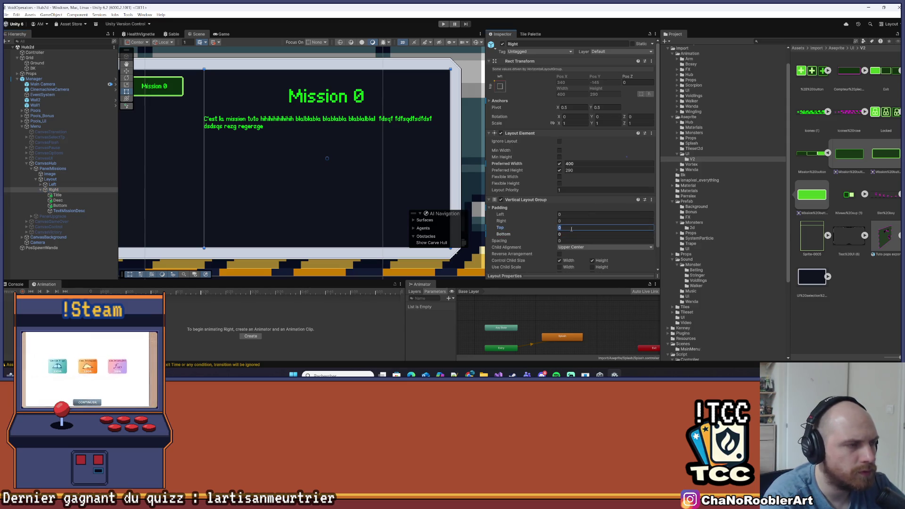
{"action": "type", "text": "20"}
{"action": "key", "text": "BackSpace"}
{"action": "key", "text": "BackSpace"}
{"action": "type", "text": "0"}
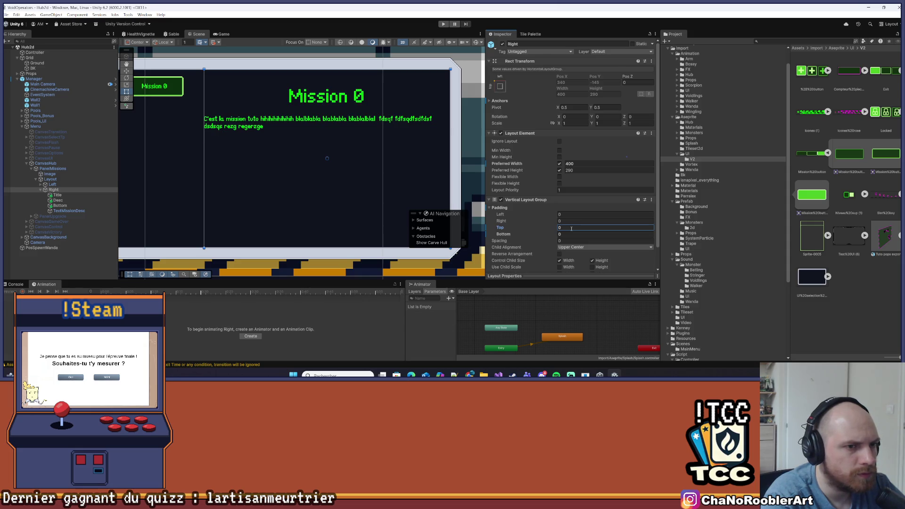
{"action": "left_click", "coordinate": [545, 235]}
{"action": "scroll", "coordinate": [546, 235], "scroll_direction": "down", "scroll_amount": 2}
{"action": "left_click", "coordinate": [568, 264]}
Add an Image component to Right with Sprite-0005 as its source image.
{"action": "type", "text": "Layou"}
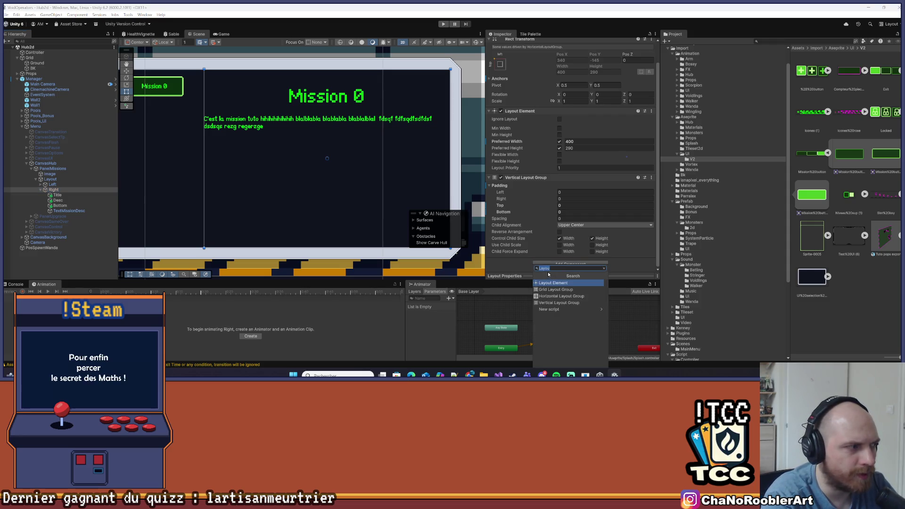
{"action": "type", "text": "Image"}
{"action": "key", "text": "Return"}
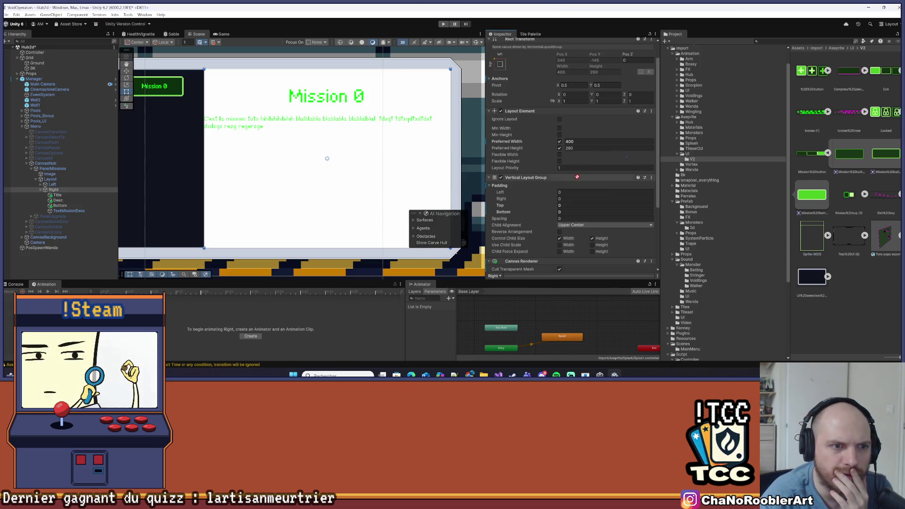
{"action": "left_click_drag", "start_coordinate": [588, 159], "coordinate": [589, 207]}
{"action": "scroll", "coordinate": [588, 160], "scroll_direction": "down", "scroll_amount": 3}
{"action": "scroll", "coordinate": [536, 111], "scroll_direction": "up", "scroll_amount": 4}
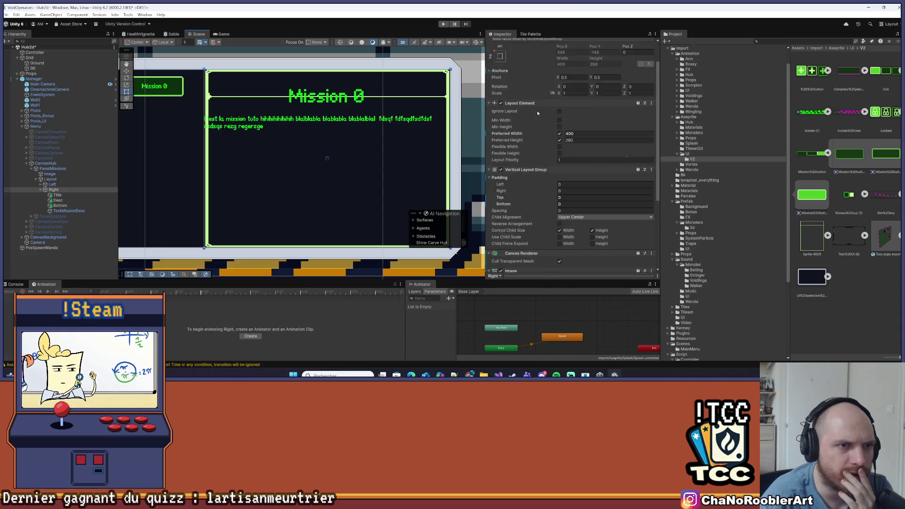
Reselect Right and reset its layout top padding to 0 after trying 10.
{"action": "left_click", "coordinate": [403, 98]}
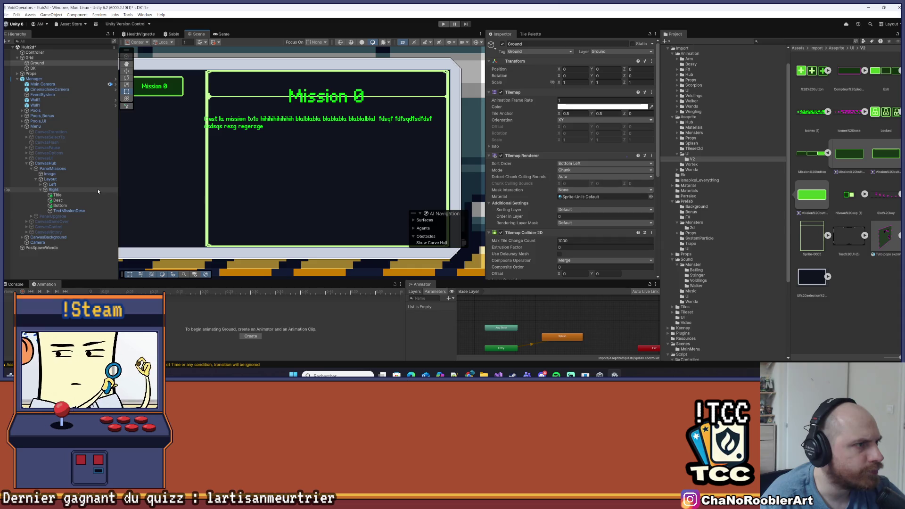
{"action": "left_click", "coordinate": [57, 195]}
{"action": "left_click", "coordinate": [56, 190]}
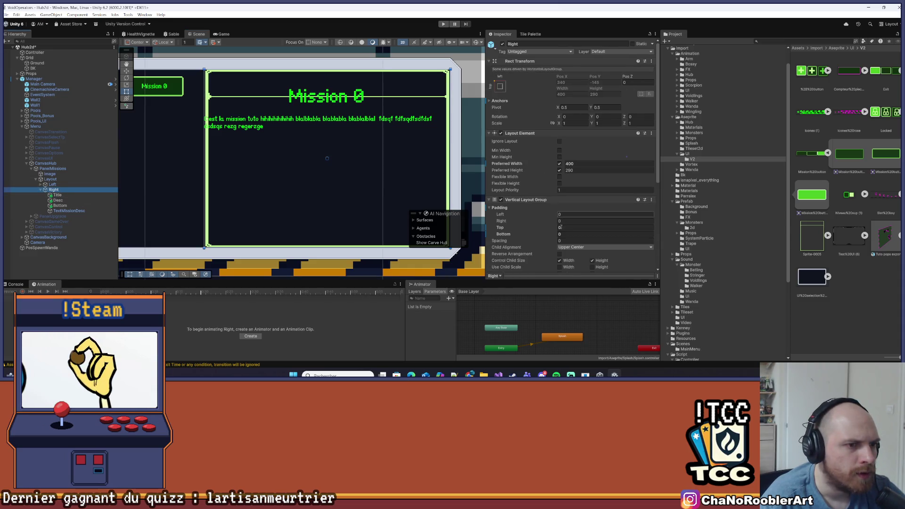
{"action": "left_click", "coordinate": [559, 227]}
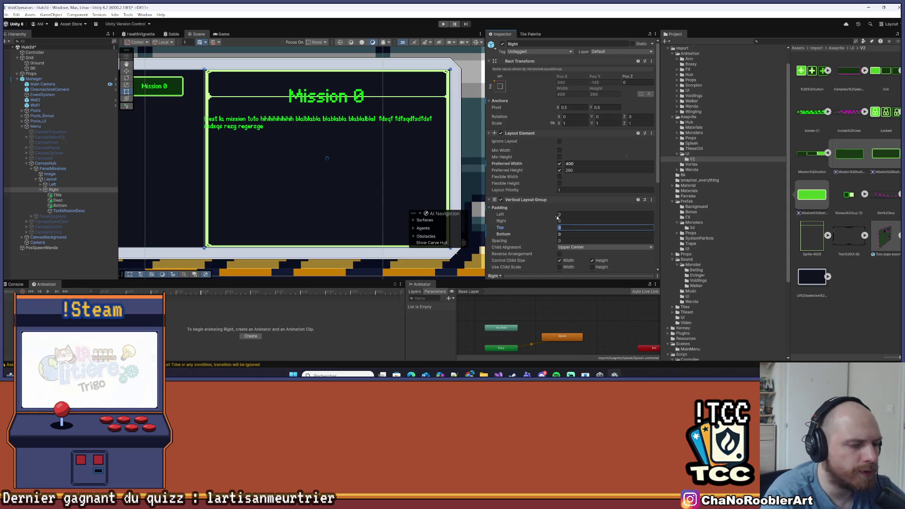
{"action": "type", "text": "10"}
{"action": "key", "text": "BackSpace"}
{"action": "key", "text": "BackSpace"}
{"action": "type", "text": "0"}
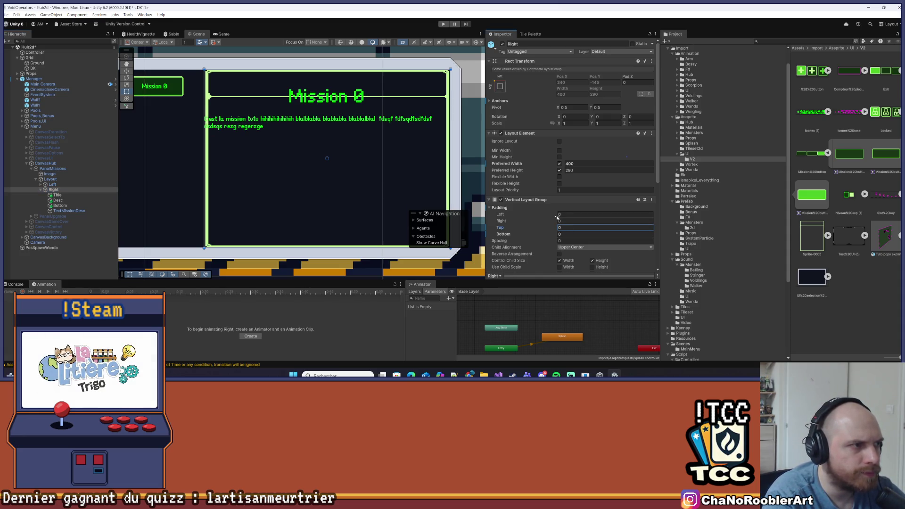
{"action": "scroll", "coordinate": [535, 199], "scroll_direction": "down", "scroll_amount": 5}
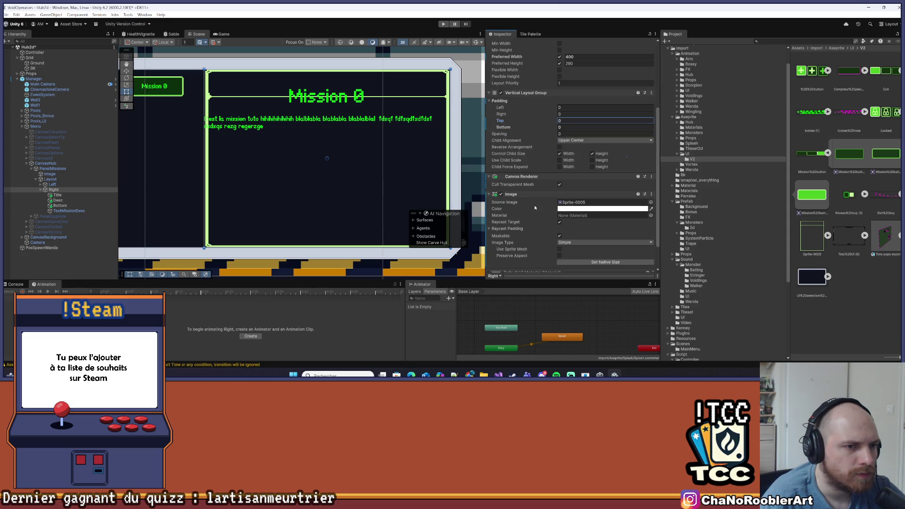
Remove the Image component from Right and save the scene.
{"action": "right_click", "coordinate": [520, 194]}
{"action": "left_click", "coordinate": [542, 217]}
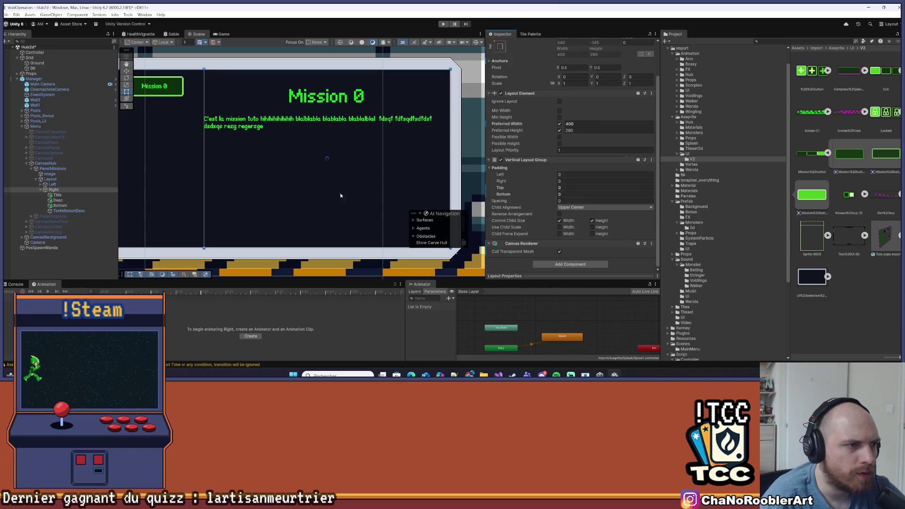
{"action": "key", "text": "ctrl+s"}
Create a new UI Text - TextMeshPro object under Title.
{"action": "left_click", "coordinate": [57, 194]}
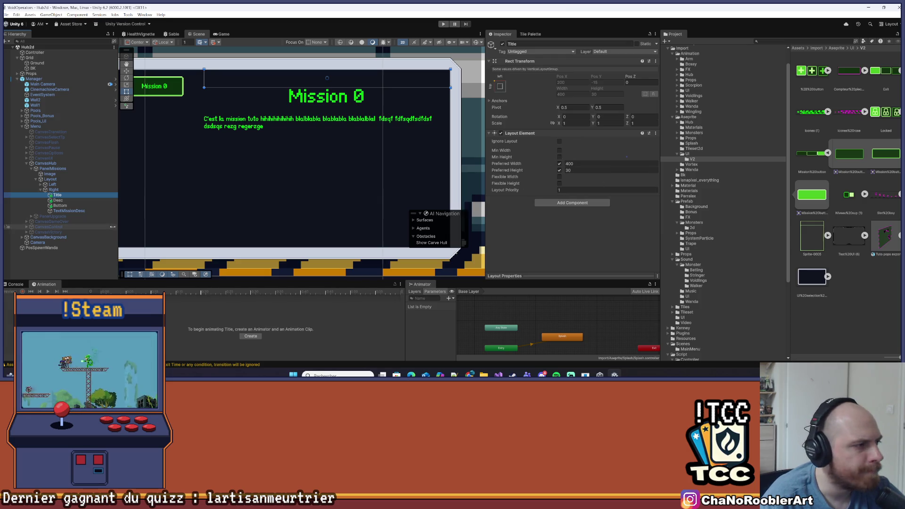
{"action": "right_click", "coordinate": [60, 196]}
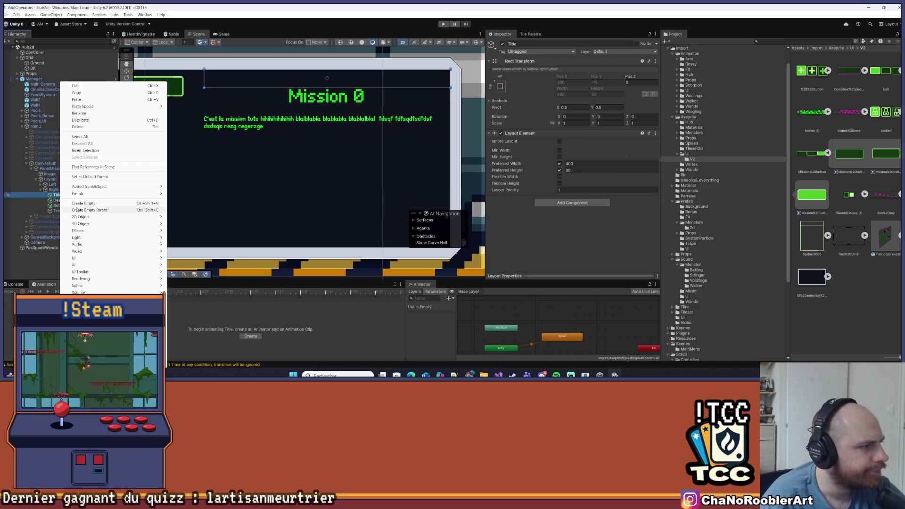
{"action": "mouse_move", "coordinate": [113, 257]}
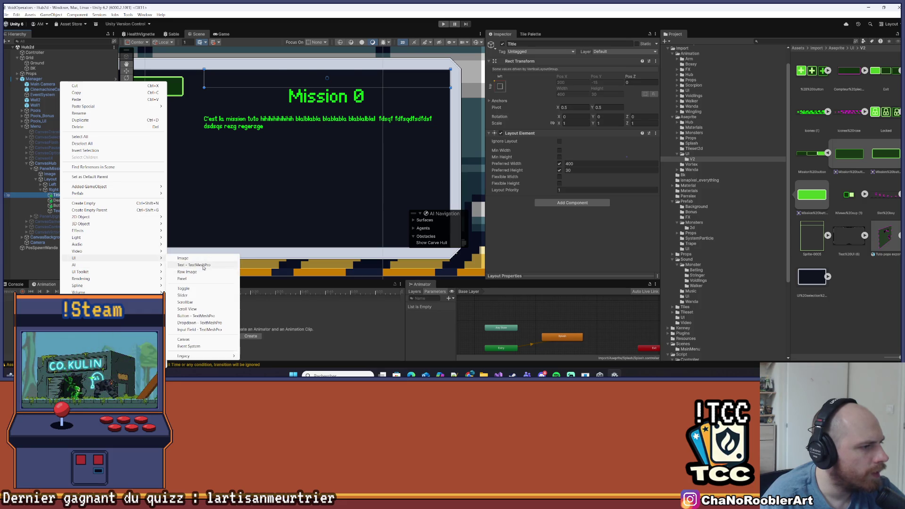
{"action": "left_click", "coordinate": [178, 265]}
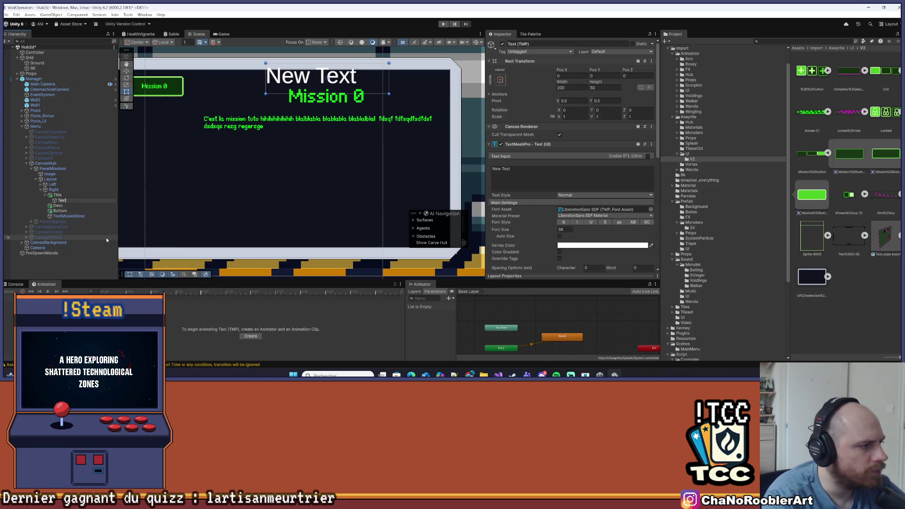
{"action": "type", "text": "TextTitle"}
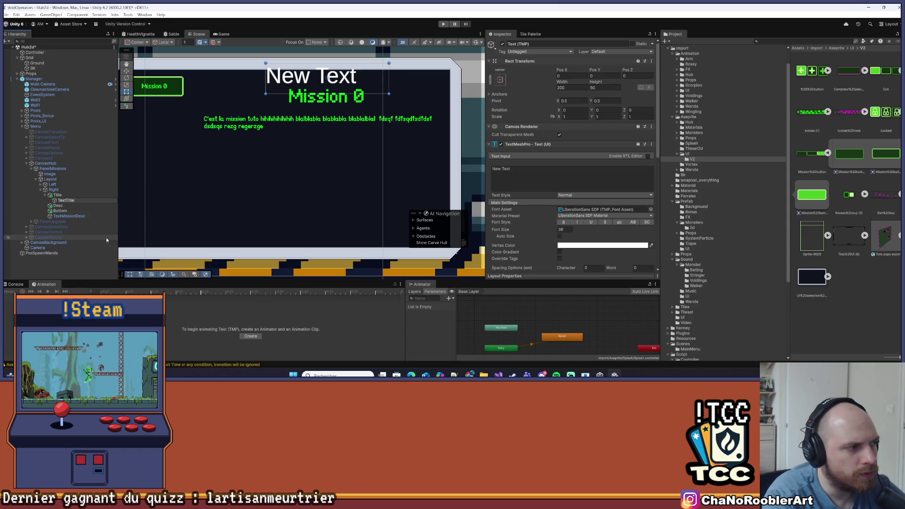
Name the new object TextTitle and set its text to 'SABLES HOSTILES'.
{"action": "key", "text": "Return"}
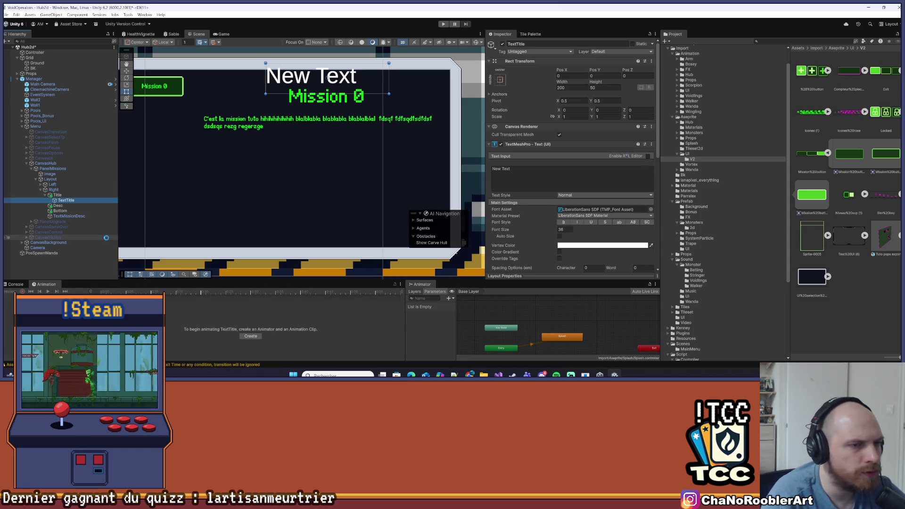
{"action": "left_click", "coordinate": [528, 177]}
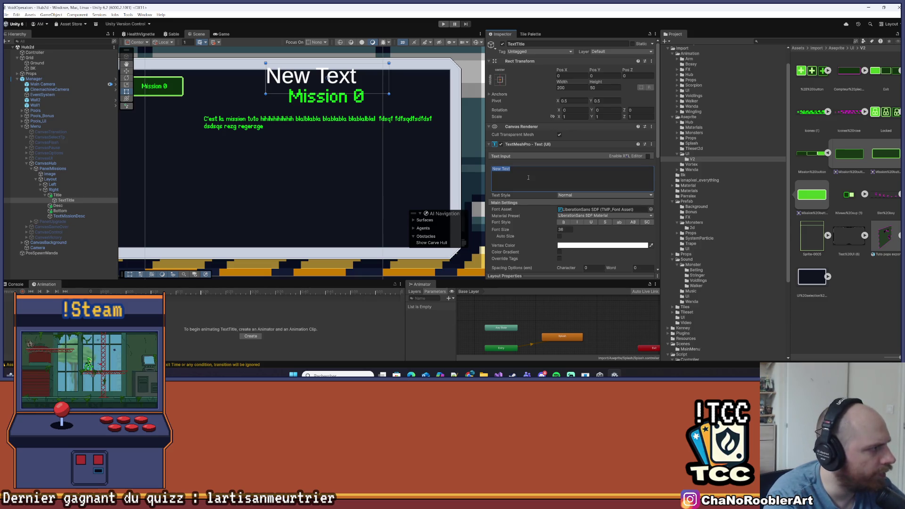
{"action": "type", "text": "SABLES"}
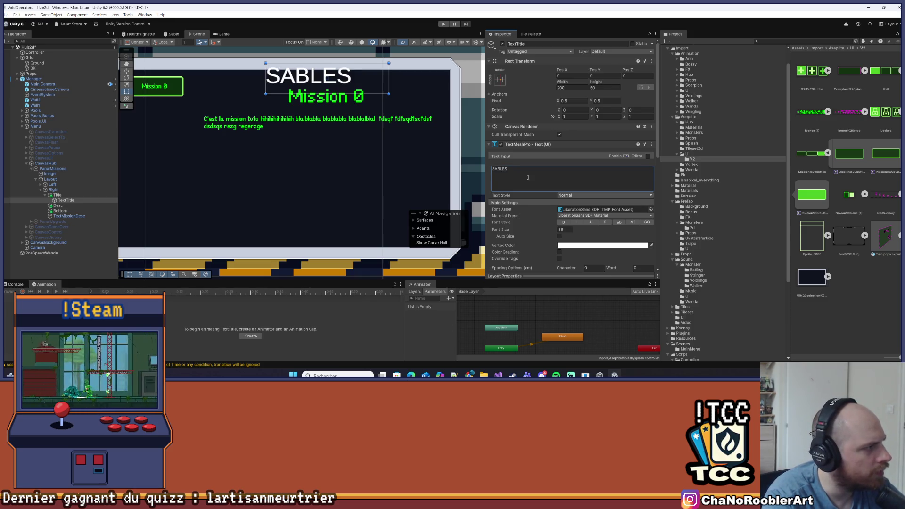
{"action": "type", "text": " HOSTILES"}
Stretch TextTitle across its parent with all four offsets set to 0.
{"action": "left_click", "coordinate": [500, 79]}
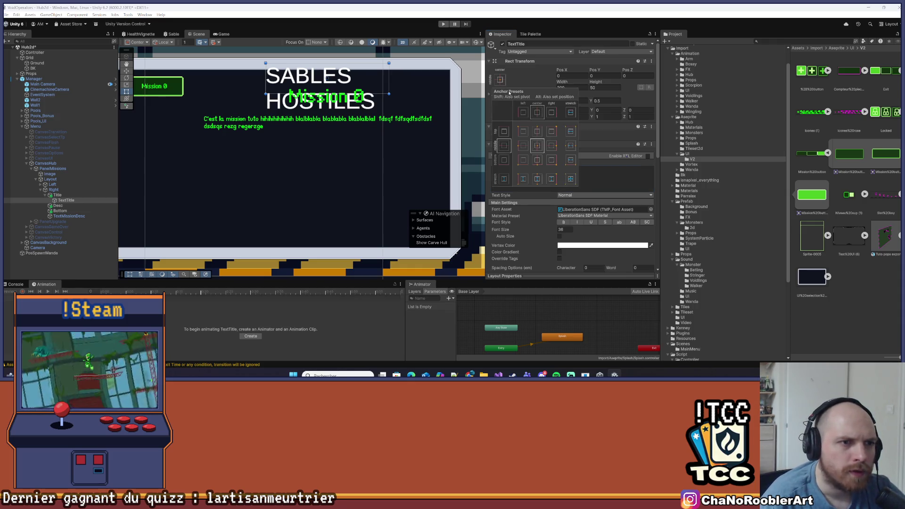
{"action": "left_click", "coordinate": [570, 179]}
{"action": "left_click", "coordinate": [570, 76]}
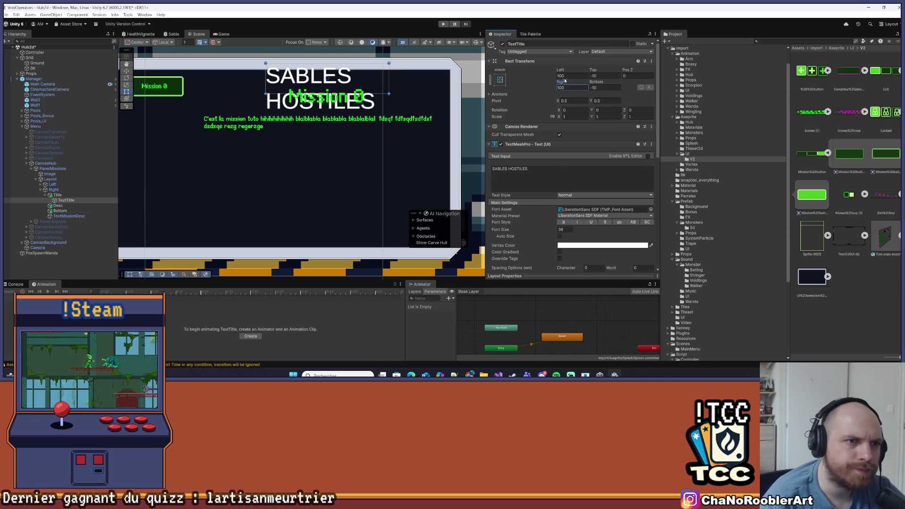
{"action": "type", "text": "0"}
{"action": "key", "text": "Tab"}
{"action": "type", "text": "0"}
{"action": "key", "text": "Tab"}
{"action": "key", "text": "Tab"}
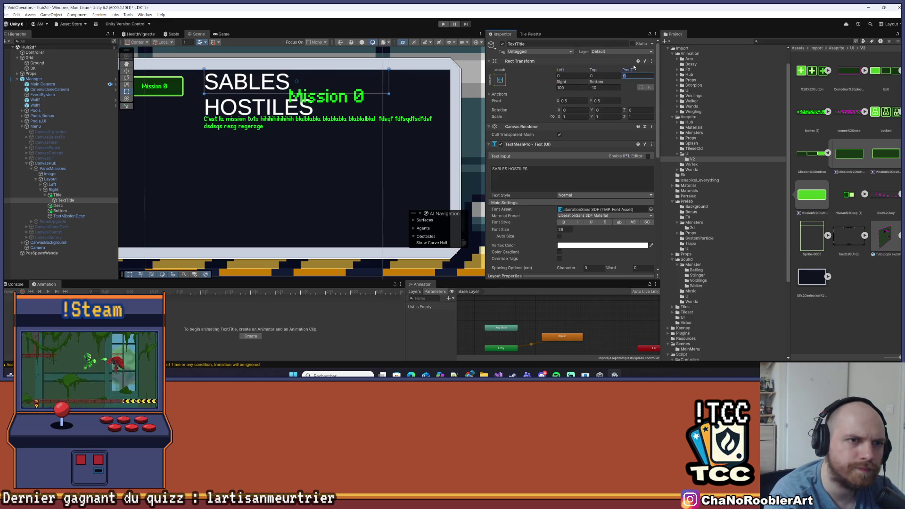
{"action": "type", "text": "0"}
{"action": "key", "text": "Tab"}
{"action": "type", "text": "0"}
{"action": "left_click", "coordinate": [571, 182]}
Give the title LanaPixel SDF font at size 18, centred horizontally and vertically.
{"action": "left_click", "coordinate": [568, 229]}
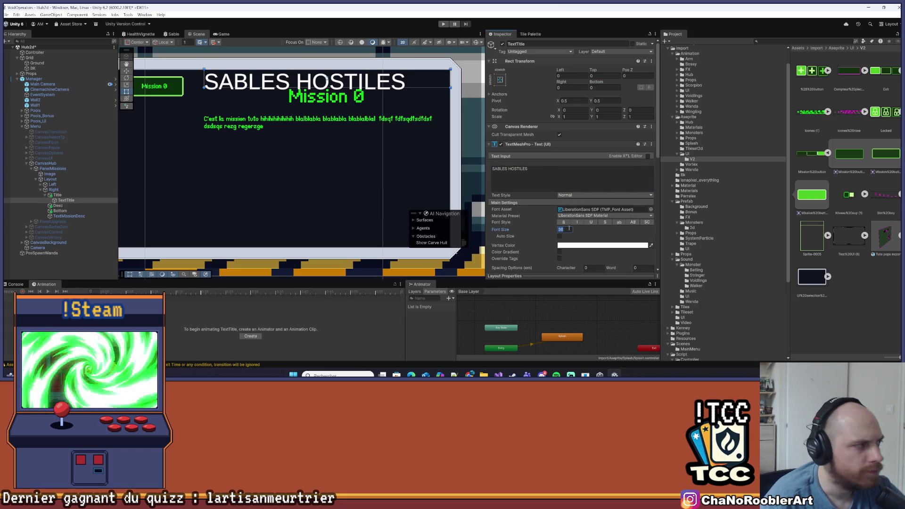
{"action": "type", "text": "18"}
{"action": "left_click", "coordinate": [651, 210]}
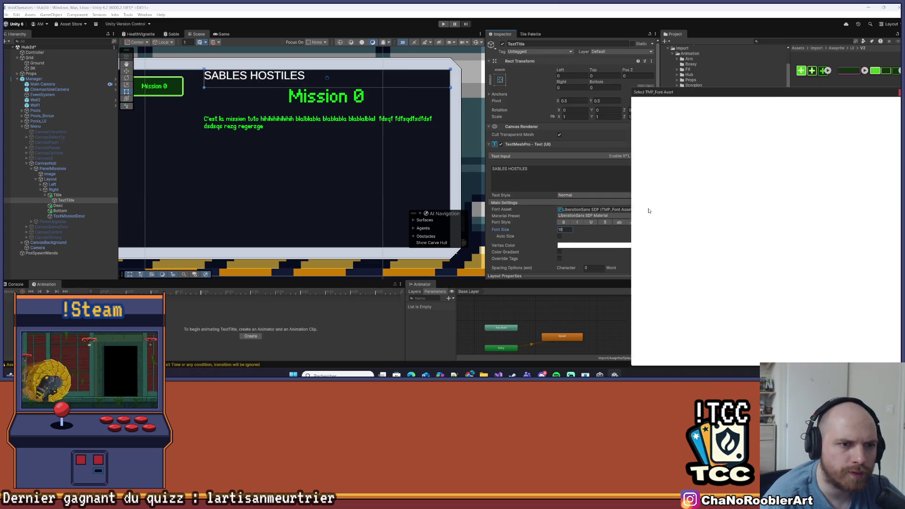
{"action": "double_click", "coordinate": [659, 119]}
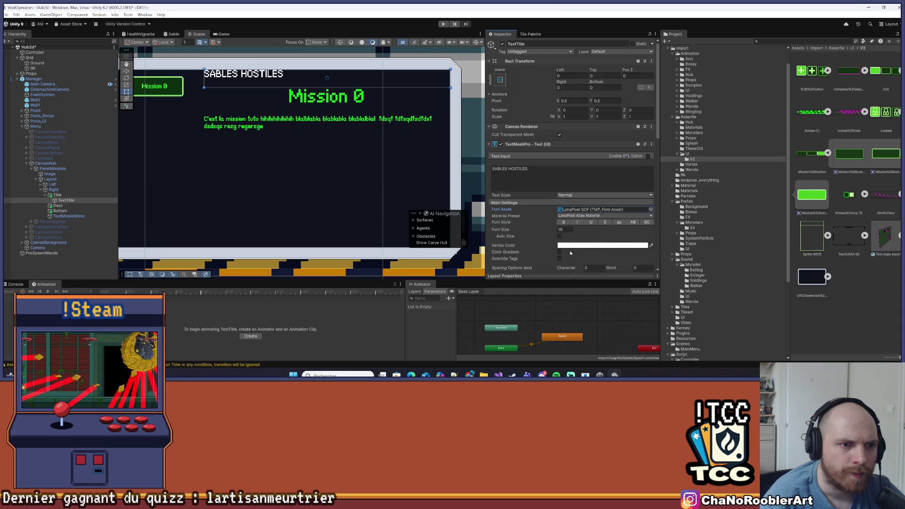
{"action": "scroll", "coordinate": [570, 212], "scroll_direction": "down", "scroll_amount": 3}
{"action": "left_click", "coordinate": [567, 230]}
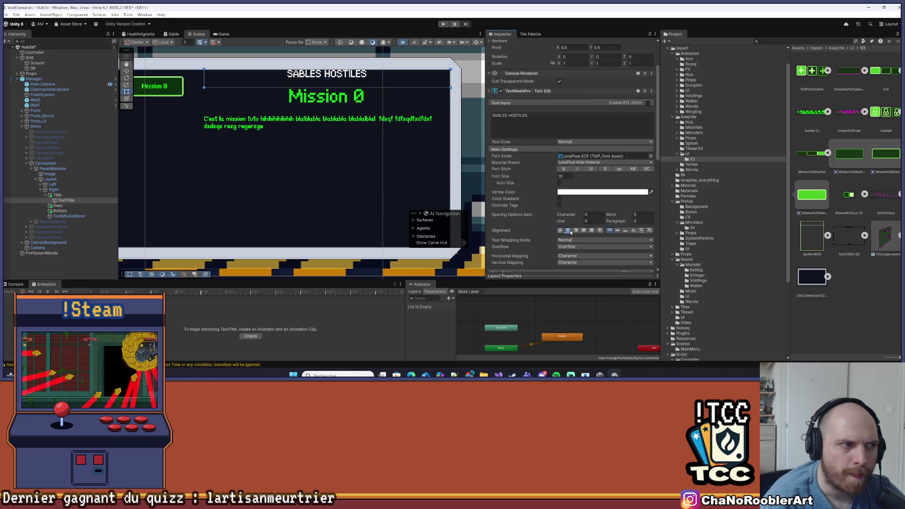
{"action": "left_click", "coordinate": [640, 231]}
Frame the TextTitle object in the Scene view.
{"action": "left_click", "coordinate": [335, 205]}
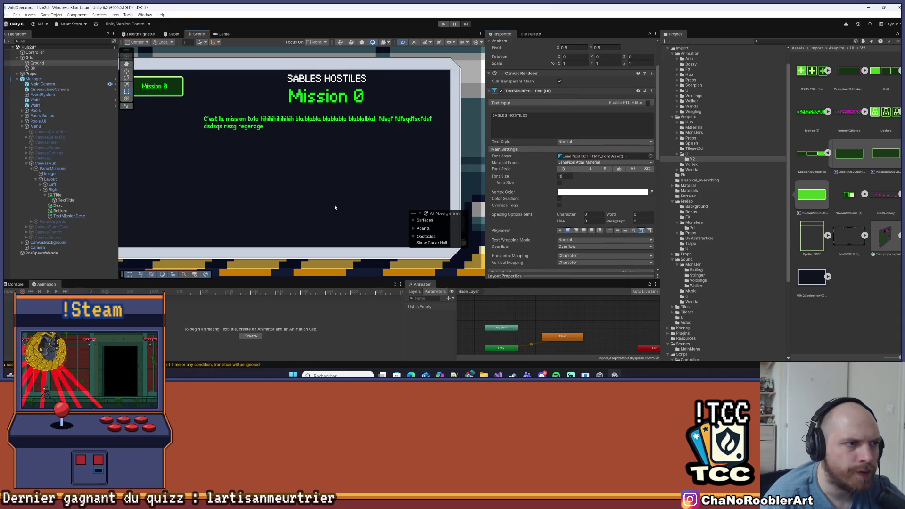
{"action": "left_click", "coordinate": [110, 201]}
{"action": "key", "text": "f"}
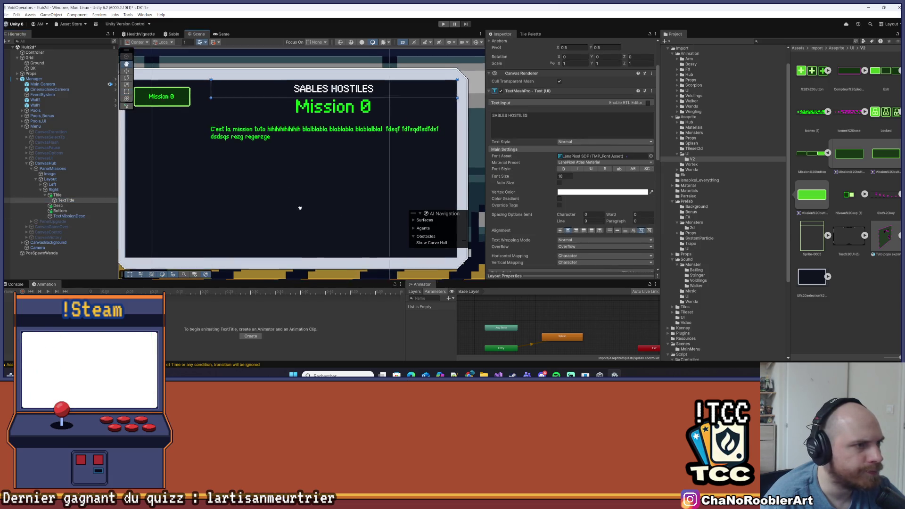
{"action": "scroll", "coordinate": [245, 132], "scroll_direction": "up", "scroll_amount": 3}
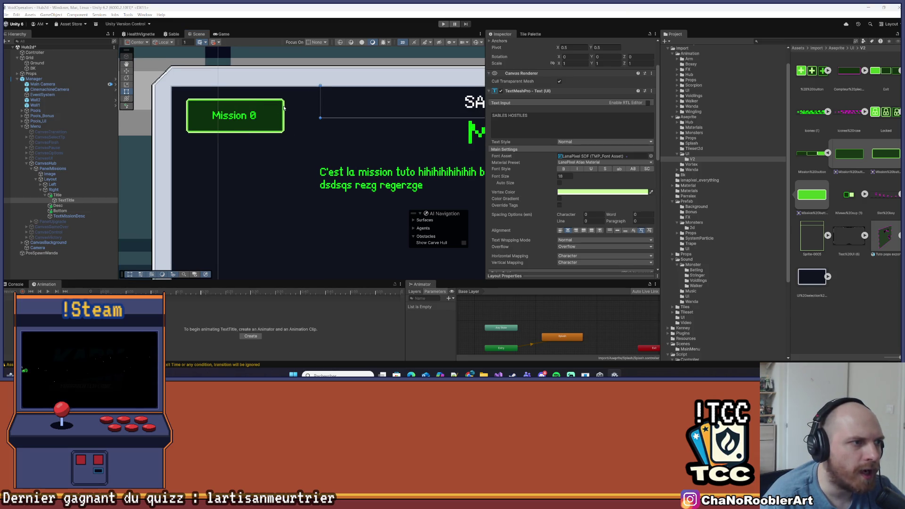
{"action": "scroll", "coordinate": [357, 150], "scroll_direction": "down", "scroll_amount": 5}
{"action": "left_click", "coordinate": [264, 132]}
{"action": "scroll", "coordinate": [299, 153], "scroll_direction": "up", "scroll_amount": 3}
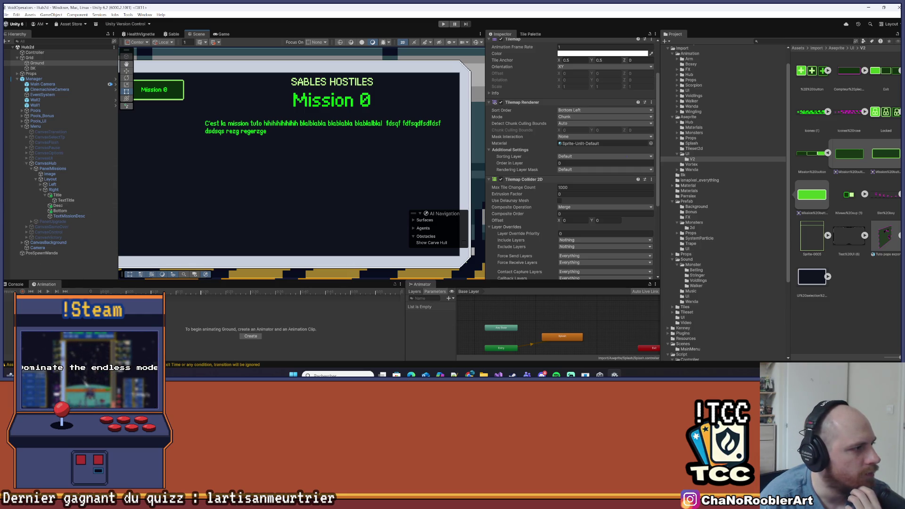
Drag the TextMissionDesc briefing text onto the Desc object in the Hierarchy.
{"action": "left_click", "coordinate": [82, 199]}
{"action": "left_click", "coordinate": [84, 204]}
{"action": "left_click", "coordinate": [81, 201]}
{"action": "left_click", "coordinate": [77, 205]}
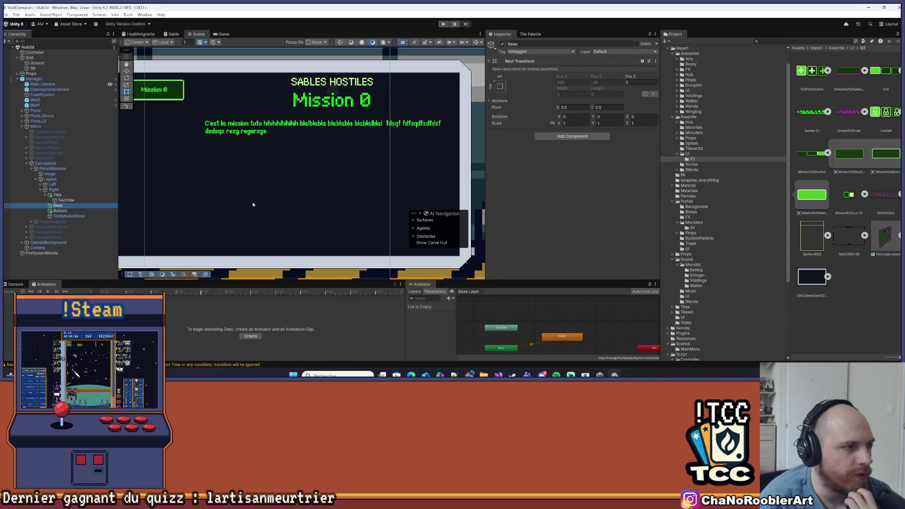
{"action": "left_click", "coordinate": [62, 196]}
{"action": "left_click", "coordinate": [69, 216]}
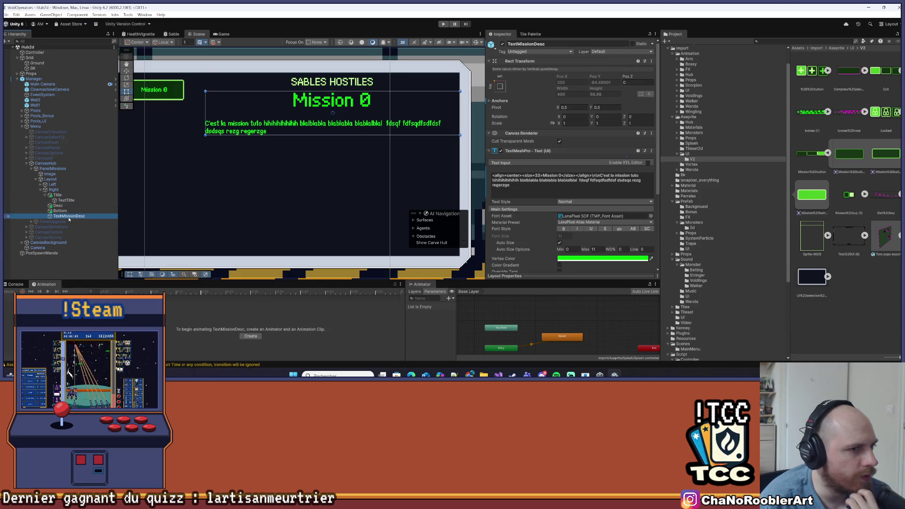
{"action": "left_click", "coordinate": [489, 151]}
{"action": "left_click_drag", "start_coordinate": [60, 216], "coordinate": [69, 206]}
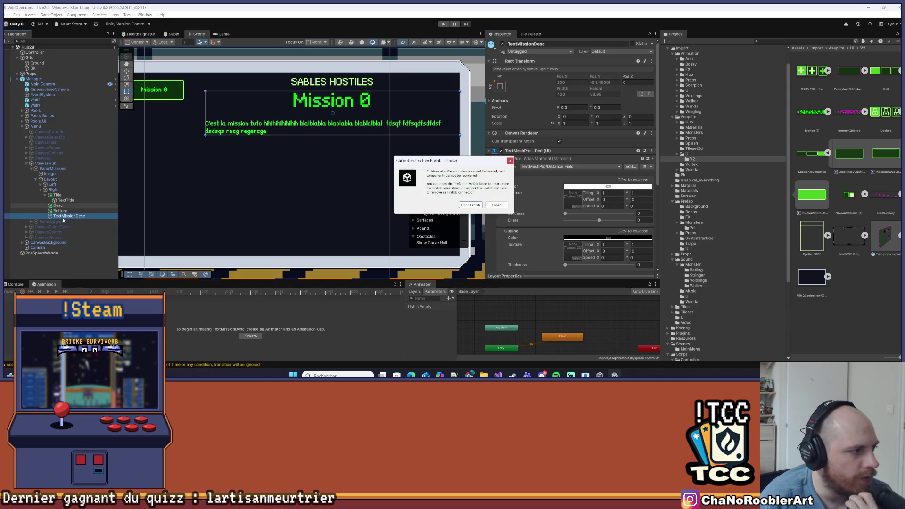
Apply all pending overrides to the Manager prefab instance.
{"action": "left_click", "coordinate": [470, 204]}
{"action": "scroll", "coordinate": [76, 186], "scroll_direction": "down", "scroll_amount": 3}
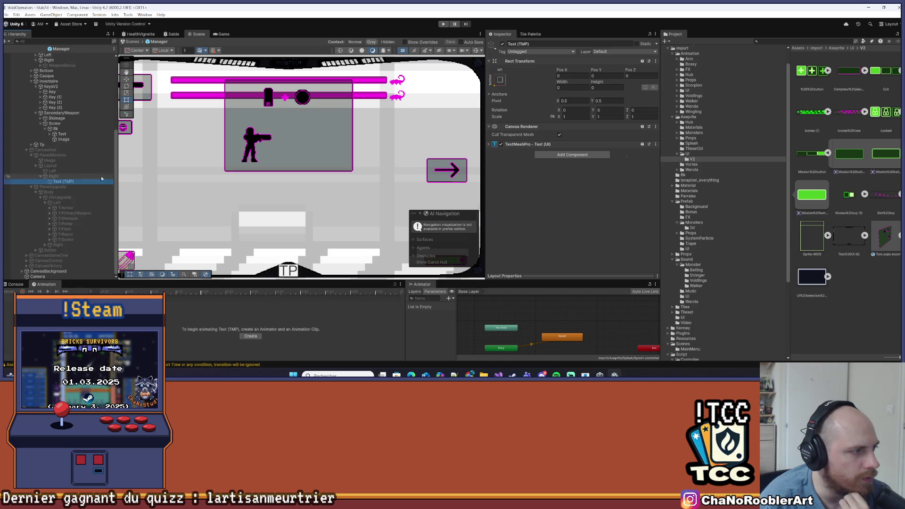
{"action": "left_click", "coordinate": [7, 52]}
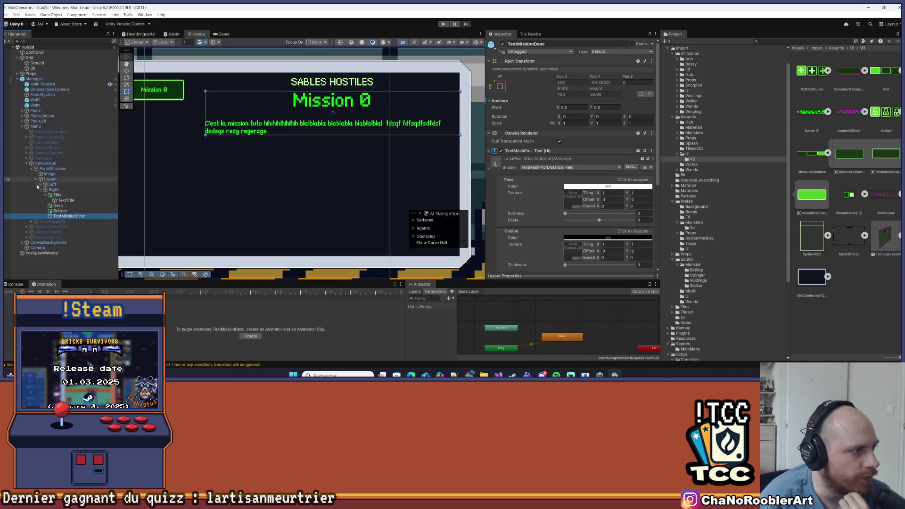
{"action": "left_click", "coordinate": [53, 164]}
{"action": "right_click", "coordinate": [54, 163]}
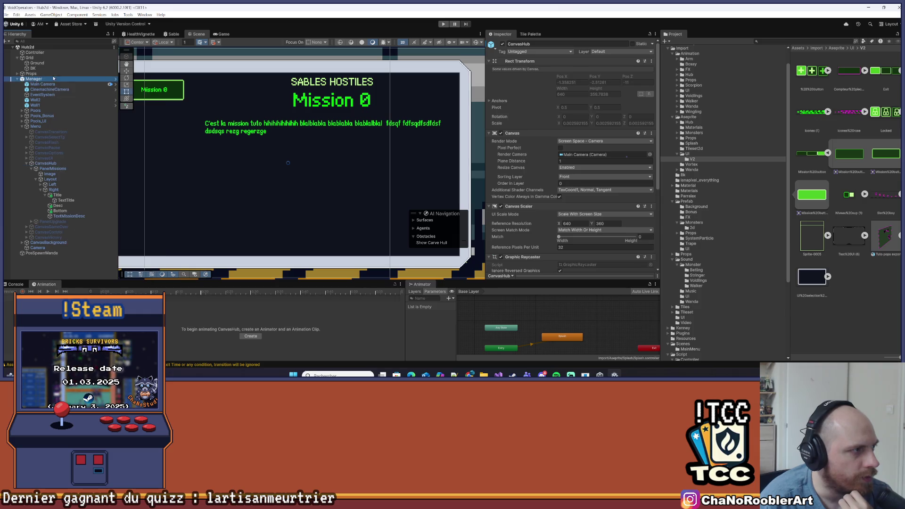
{"action": "left_click", "coordinate": [34, 79]}
{"action": "left_click", "coordinate": [532, 69]}
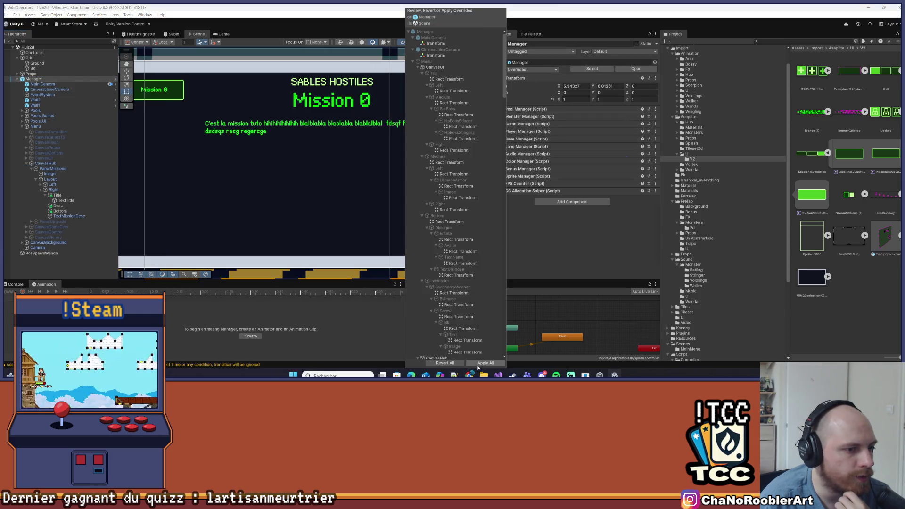
{"action": "left_click", "coordinate": [485, 362]}
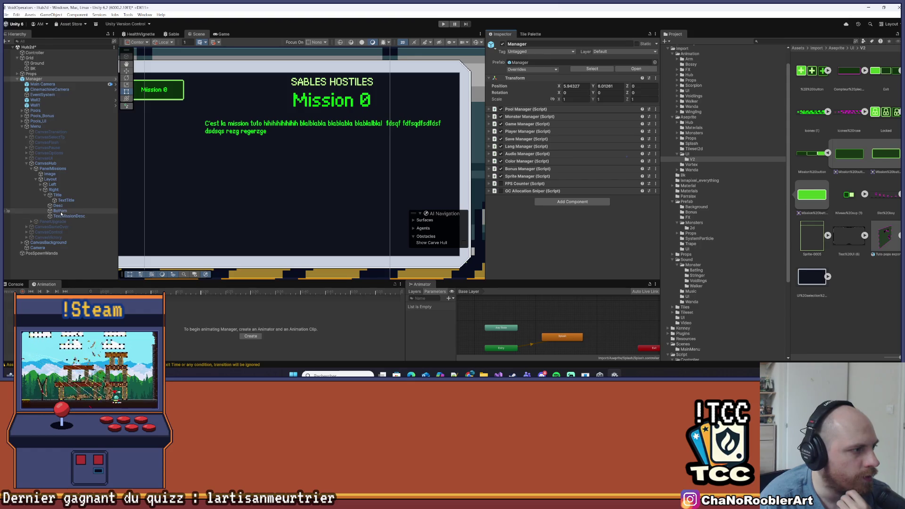
In prefab mode, parent TextMissionDesc under Desc and save the Manager prefab.
{"action": "left_click_drag", "start_coordinate": [65, 215], "coordinate": [66, 207]}
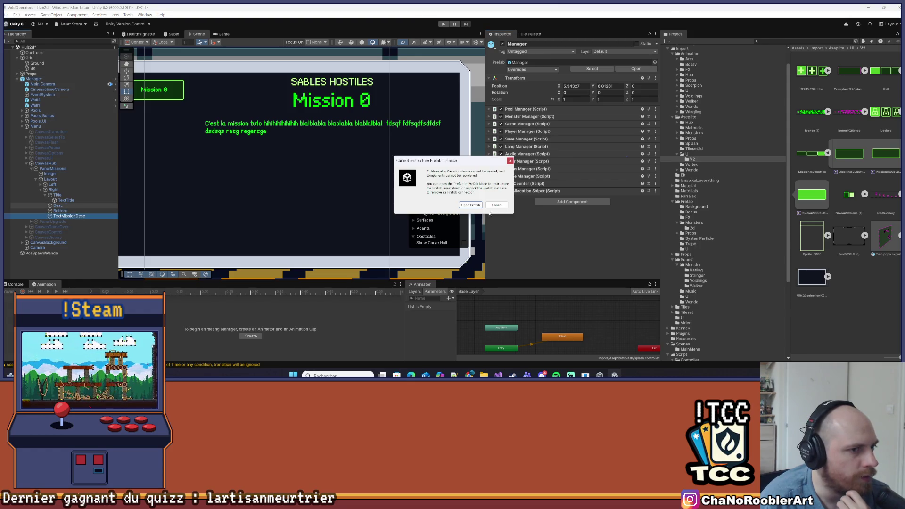
{"action": "left_click", "coordinate": [471, 204]}
{"action": "scroll", "coordinate": [84, 194], "scroll_direction": "down", "scroll_amount": 3}
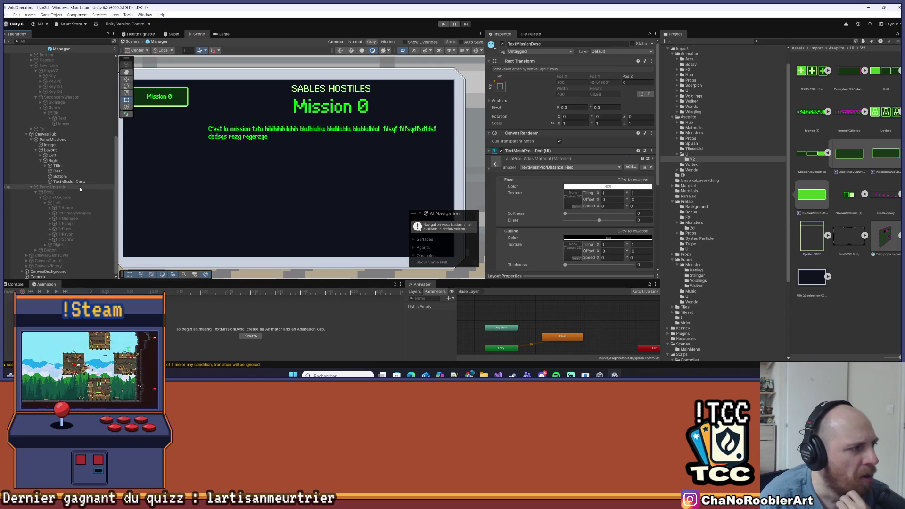
{"action": "left_click_drag", "start_coordinate": [60, 181], "coordinate": [68, 172]}
{"action": "left_click", "coordinate": [53, 186]}
{"action": "left_click", "coordinate": [9, 17]}
{"action": "left_click", "coordinate": [3, 45]}
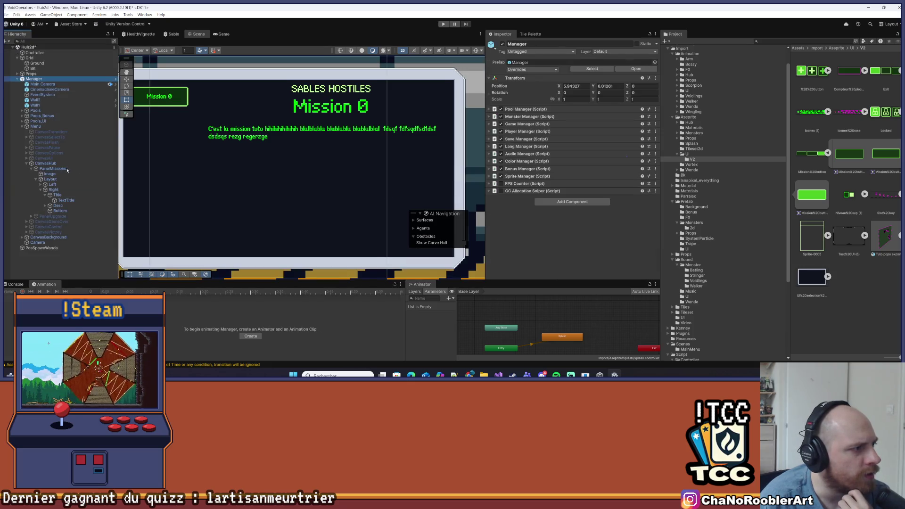
Back in Hub2d, expand Desc and review Title's layout sizing.
{"action": "left_click", "coordinate": [57, 205]}
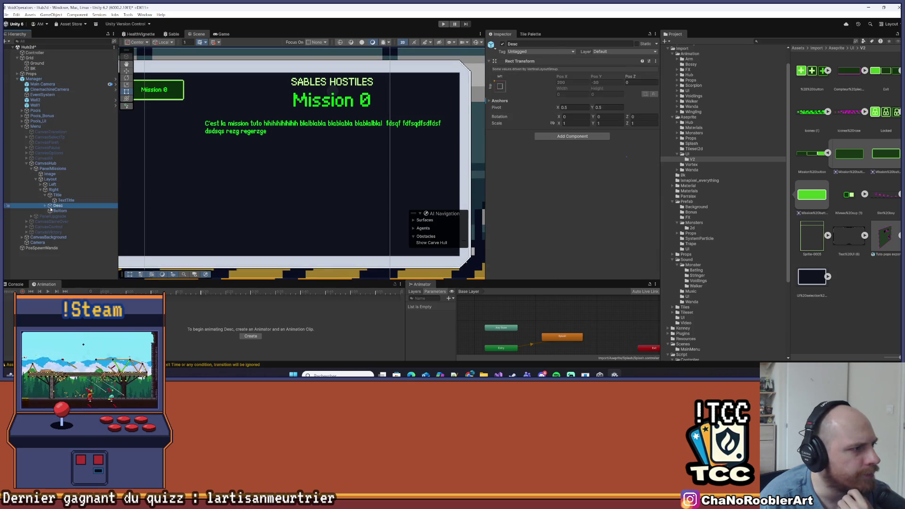
{"action": "left_click", "coordinate": [46, 206]}
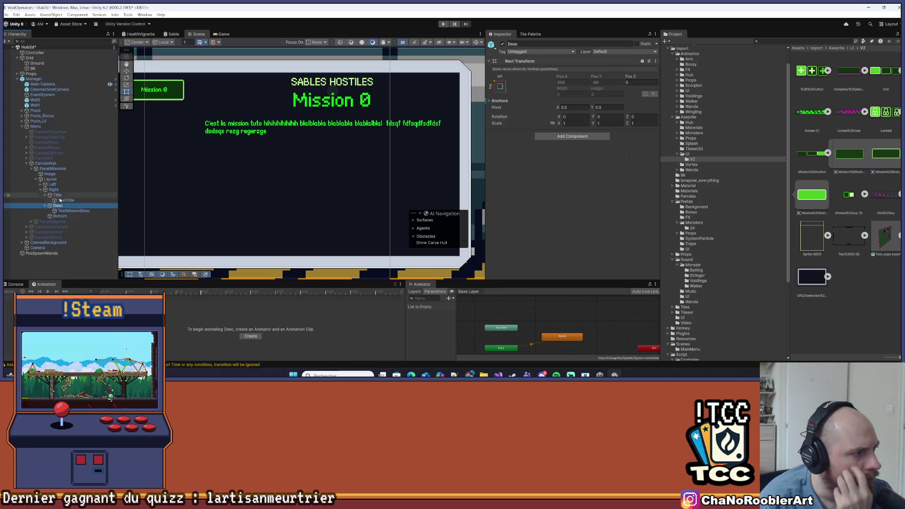
{"action": "left_click", "coordinate": [56, 195]}
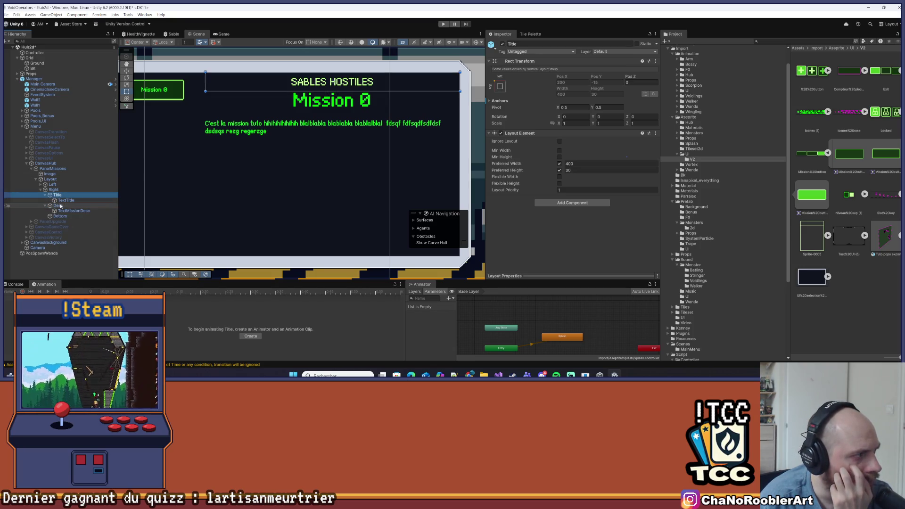
{"action": "left_click", "coordinate": [58, 206]}
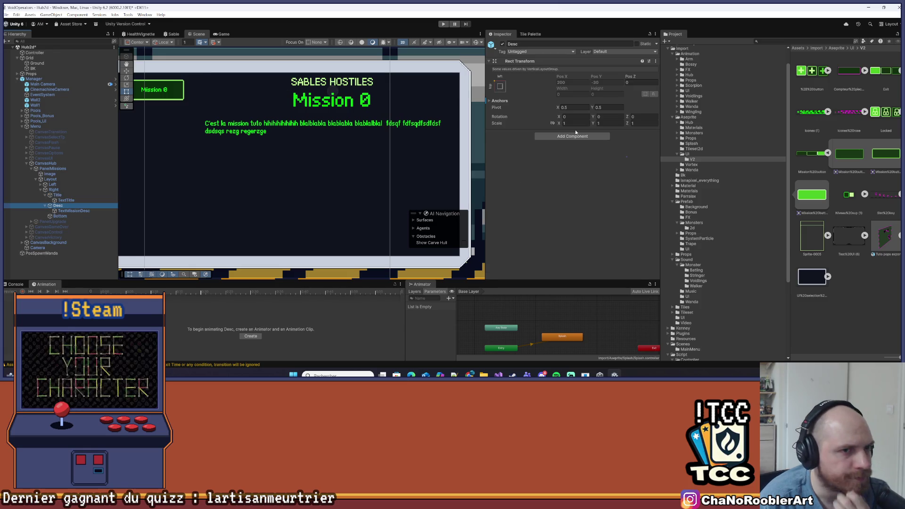
{"action": "left_click", "coordinate": [57, 195]}
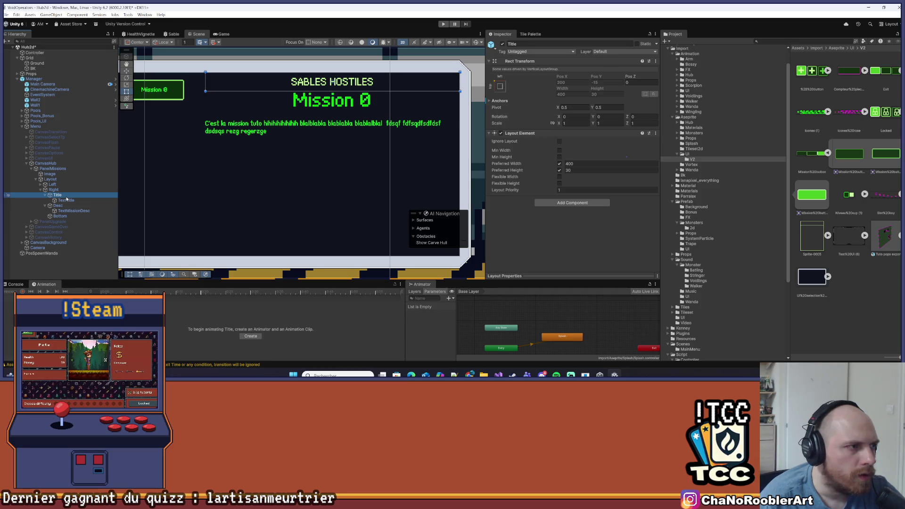
{"action": "left_click", "coordinate": [86, 188]}
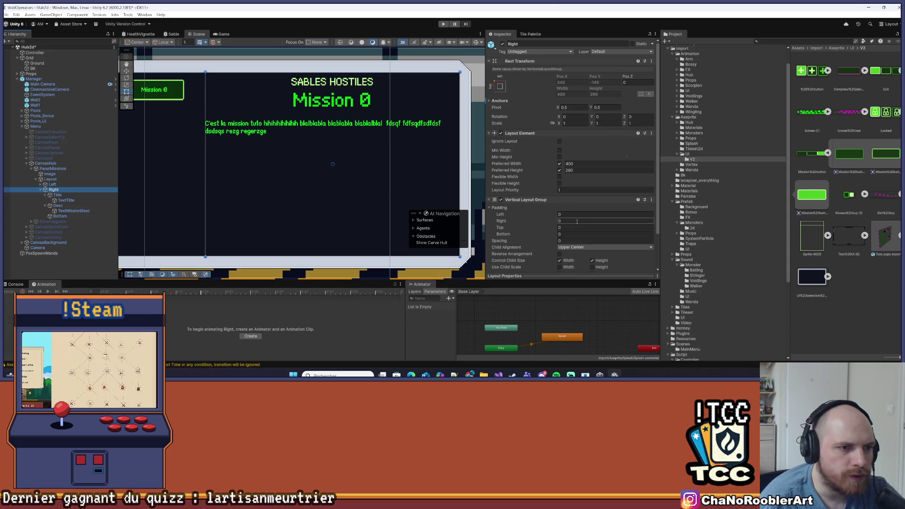
Try Right's layout padding values of top 20, right 20 and bottom 0.
{"action": "left_click", "coordinate": [568, 231]}
{"action": "type", "text": "2"}
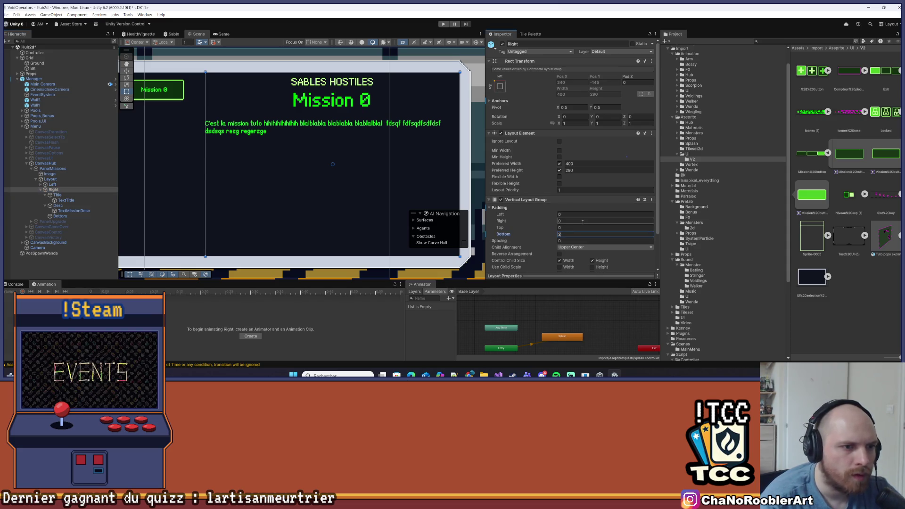
{"action": "key", "text": "shift+Tab"}
{"action": "type", "text": "20"}
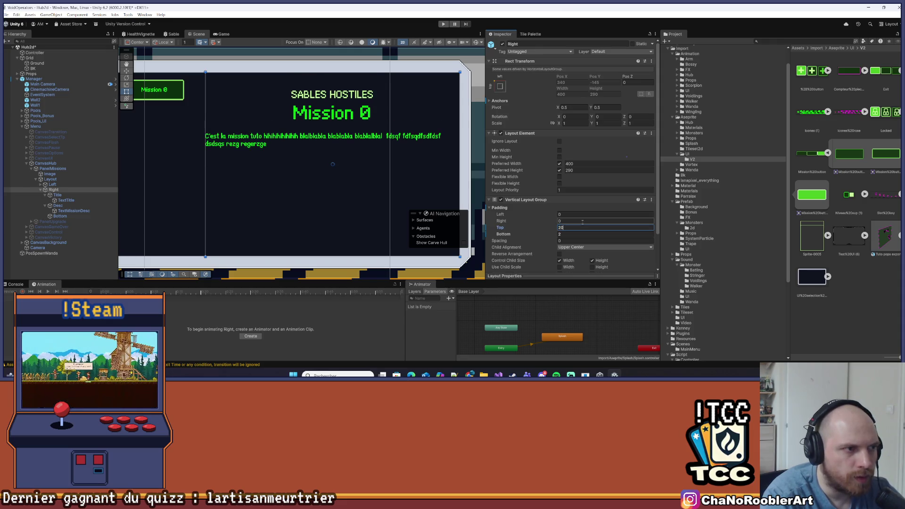
{"action": "key", "text": "Tab"}
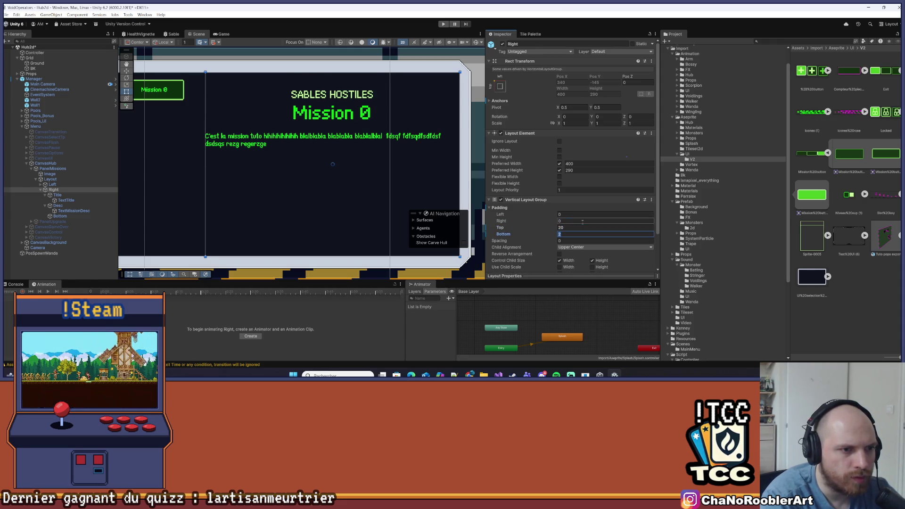
{"action": "left_click", "coordinate": [583, 221]}
{"action": "type", "text": "20"}
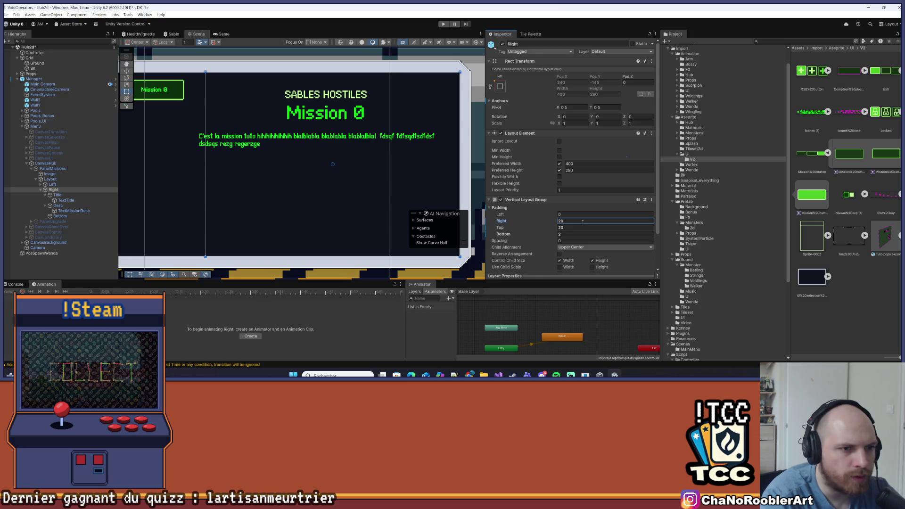
{"action": "left_click", "coordinate": [577, 234]}
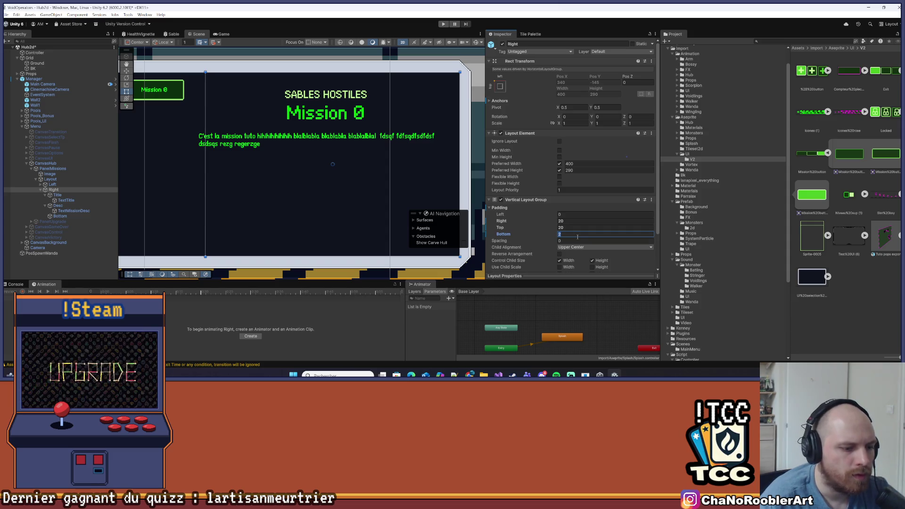
{"action": "type", "text": "0"}
{"action": "key", "text": "Tab"}
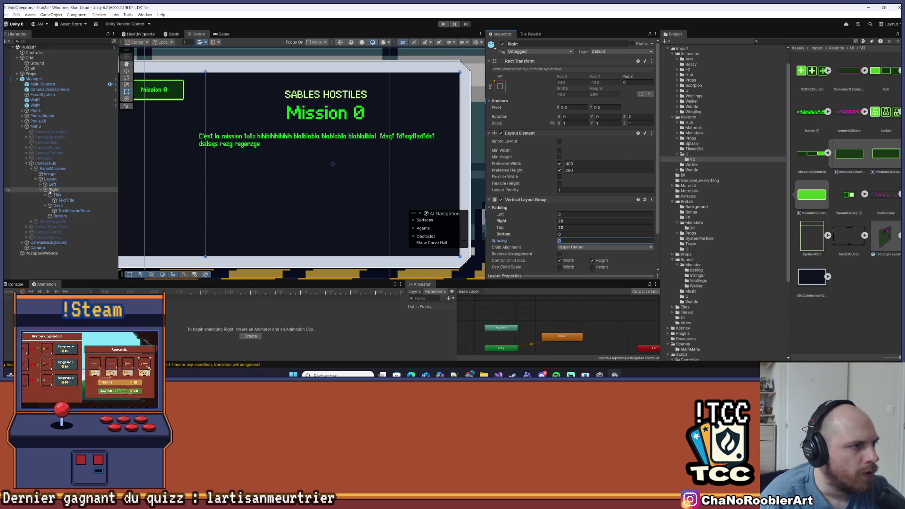
Reselect Right and change its padding to right 15 and top 115.
{"action": "left_click", "coordinate": [59, 195]}
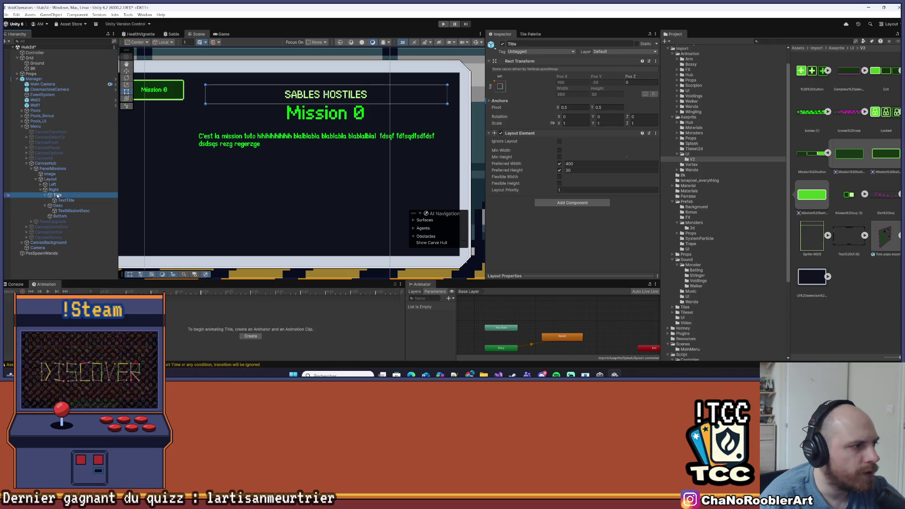
{"action": "left_click", "coordinate": [54, 190]}
{"action": "left_click", "coordinate": [568, 221]}
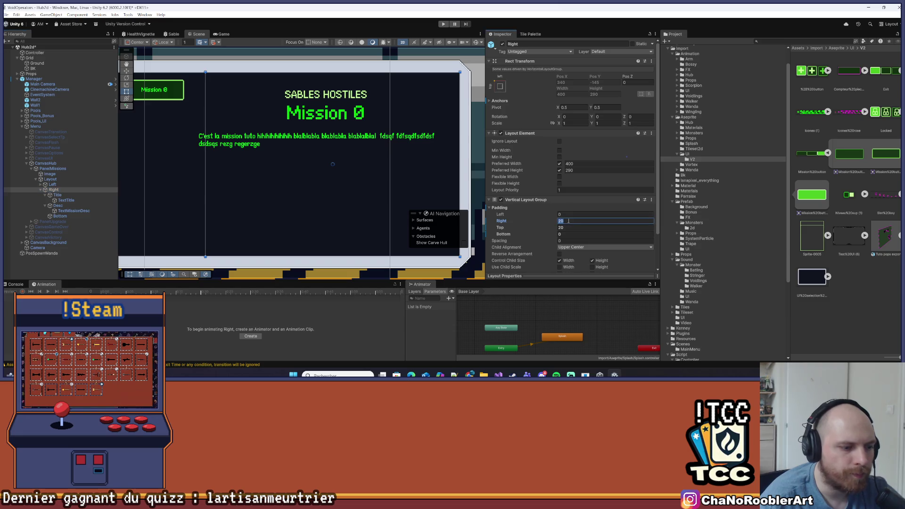
{"action": "type", "text": "15"}
{"action": "left_click", "coordinate": [571, 227]}
{"action": "type", "text": "11"}
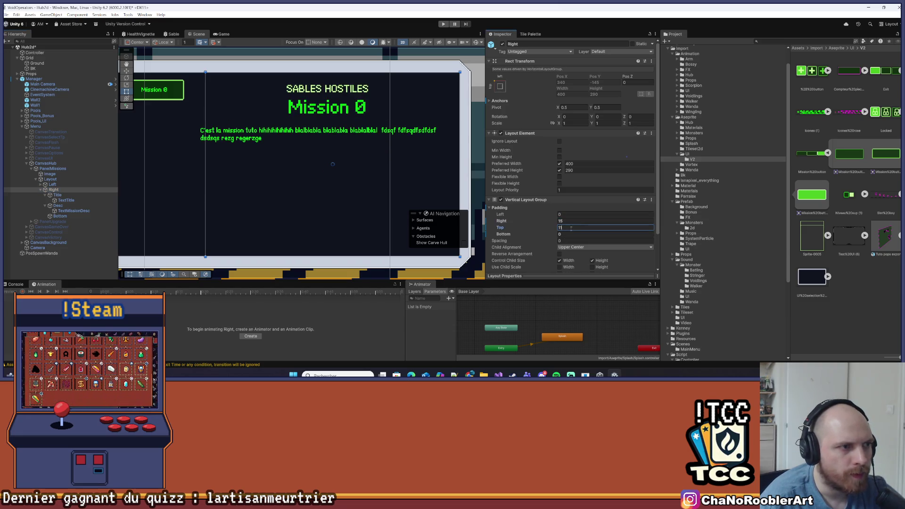
{"action": "type", "text": "5"}
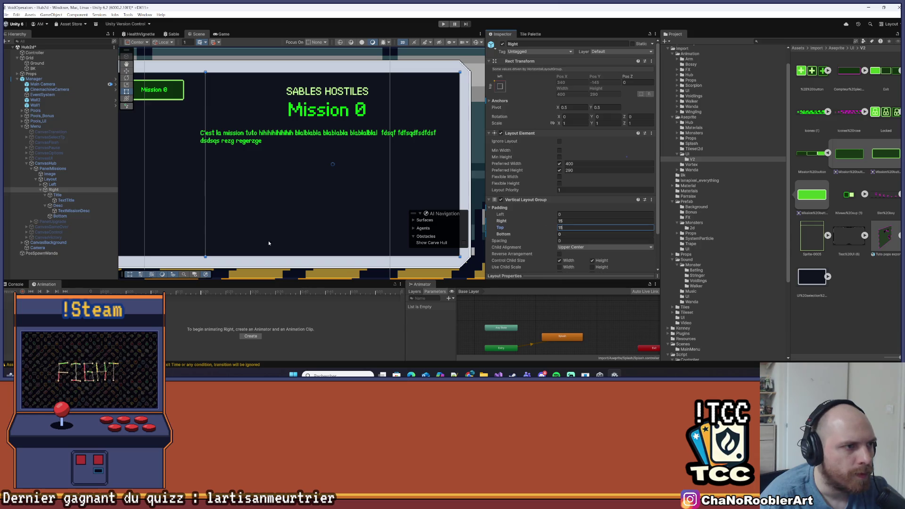
{"action": "left_click", "coordinate": [101, 268]}
{"action": "scroll", "coordinate": [334, 176], "scroll_direction": "down", "scroll_amount": 3}
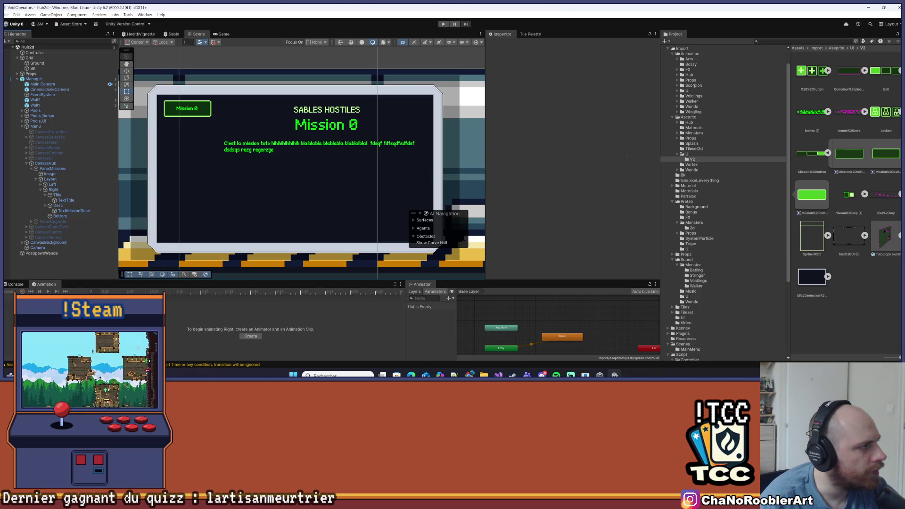
{"action": "scroll", "coordinate": [205, 122], "scroll_direction": "up", "scroll_amount": 3}
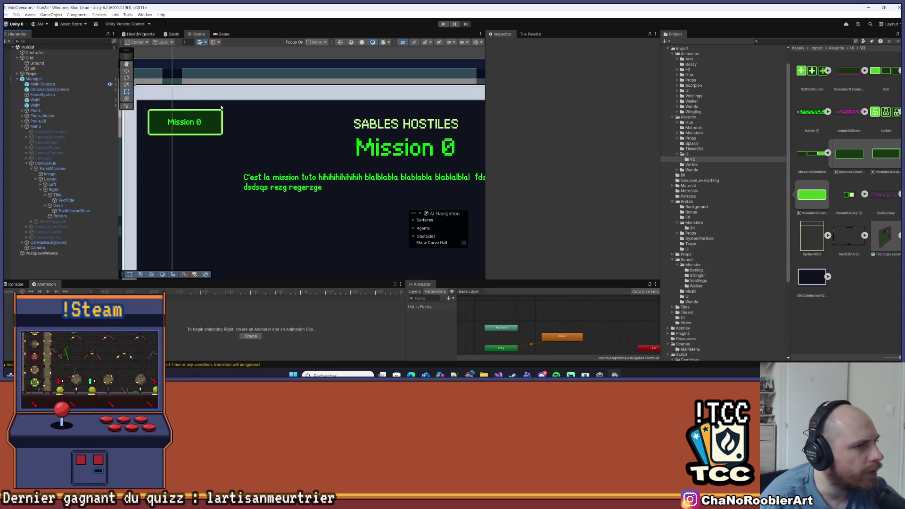
Set Right's right padding to 10 and recentre the mission panel in the Scene view.
{"action": "left_click", "coordinate": [56, 190]}
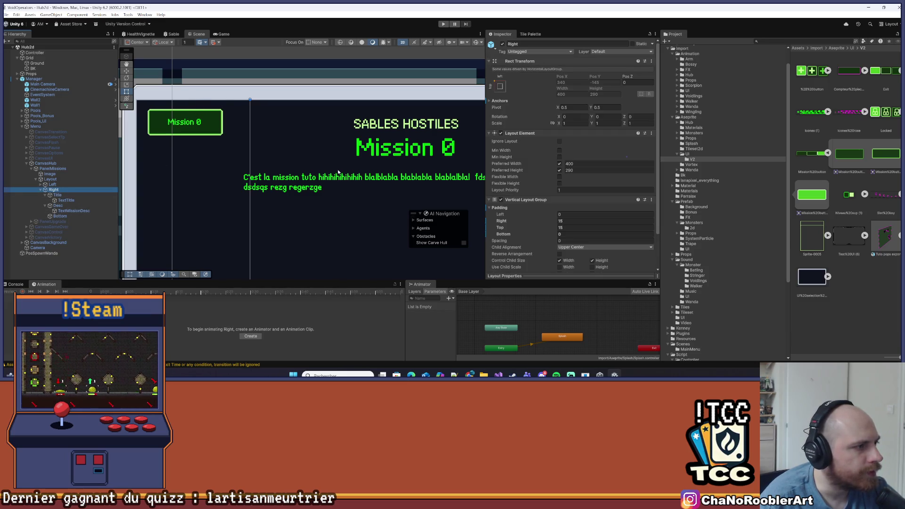
{"action": "scroll", "coordinate": [338, 173], "scroll_direction": "down", "scroll_amount": 3}
{"action": "left_click", "coordinate": [57, 195]}
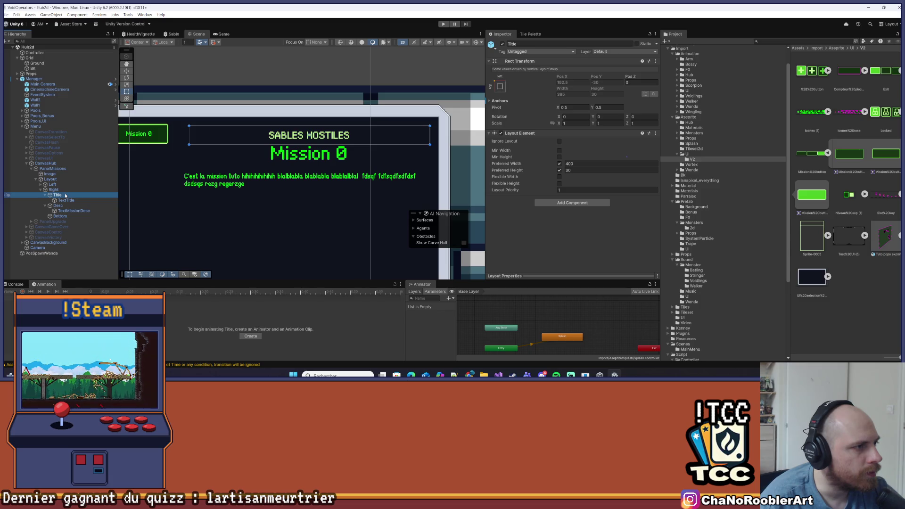
{"action": "left_click", "coordinate": [54, 189]}
{"action": "double_click", "coordinate": [572, 221]}
{"action": "type", "text": "1"}
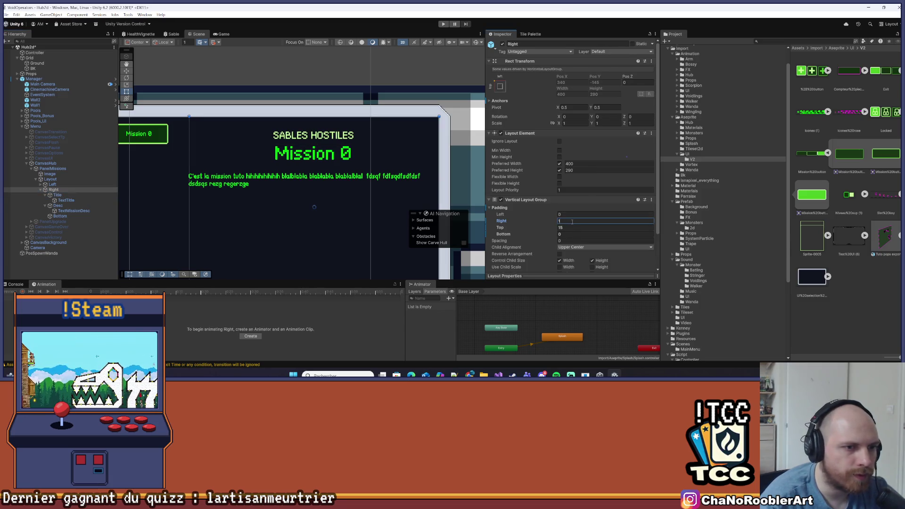
{"action": "type", "text": "0"}
{"action": "key", "text": "Tab"}
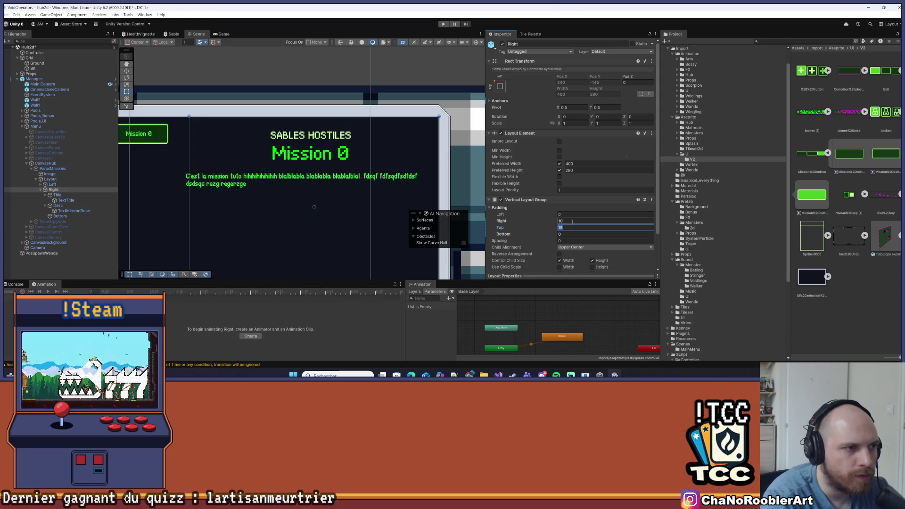
{"action": "type", "text": "10"}
{"action": "left_click", "coordinate": [222, 154]}
{"action": "left_click_drag", "start_coordinate": [222, 154], "coordinate": [234, 147]}
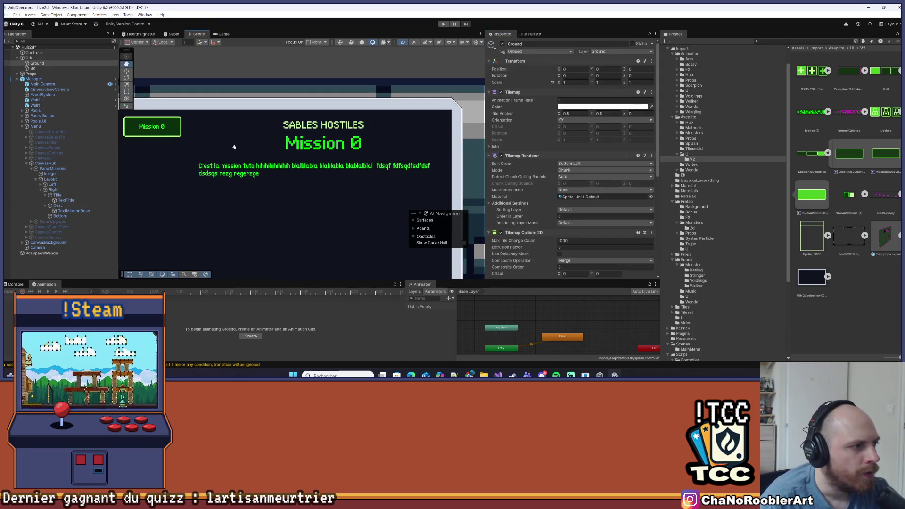
{"action": "left_click", "coordinate": [71, 199]}
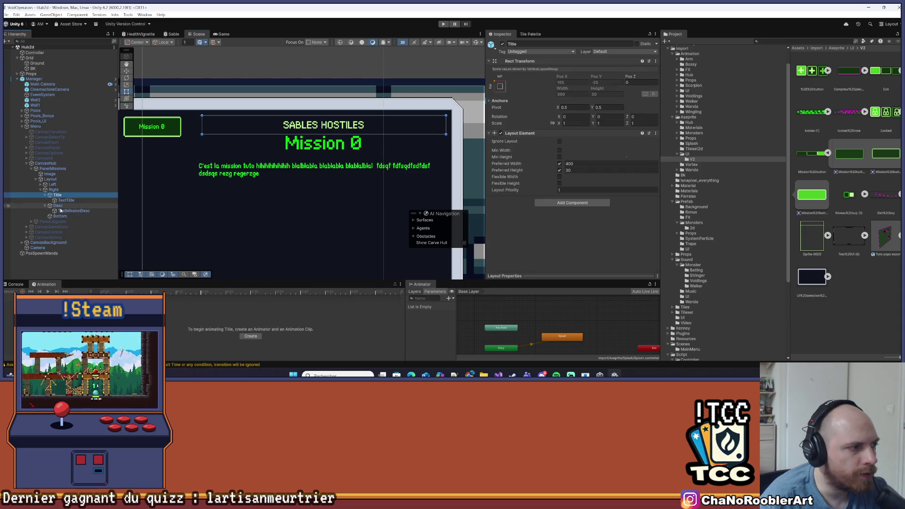
Add a Layout Element component to Desc.
{"action": "left_click", "coordinate": [58, 205]}
{"action": "left_click", "coordinate": [572, 136]}
{"action": "type", "text": "Layou"}
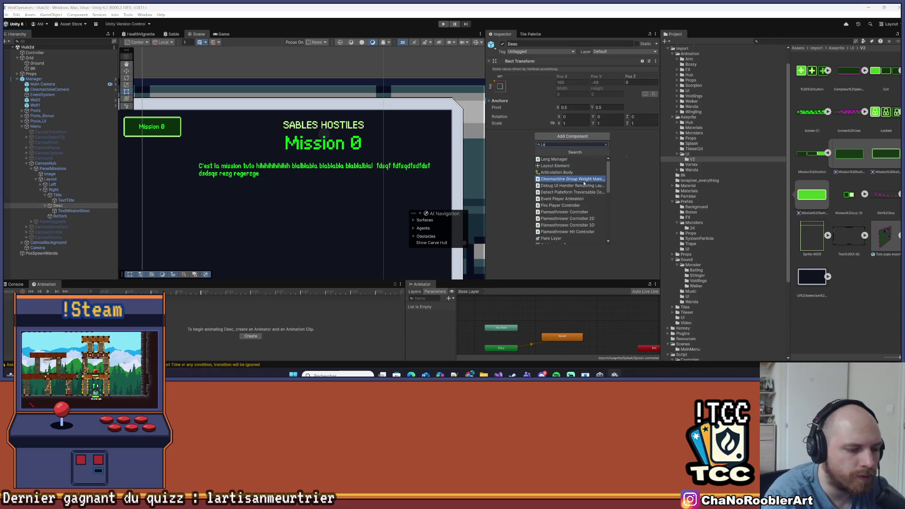
{"action": "key", "text": "Up"}
{"action": "key", "text": "Up"}
{"action": "key", "text": "Up"}
{"action": "key", "text": "Return"}
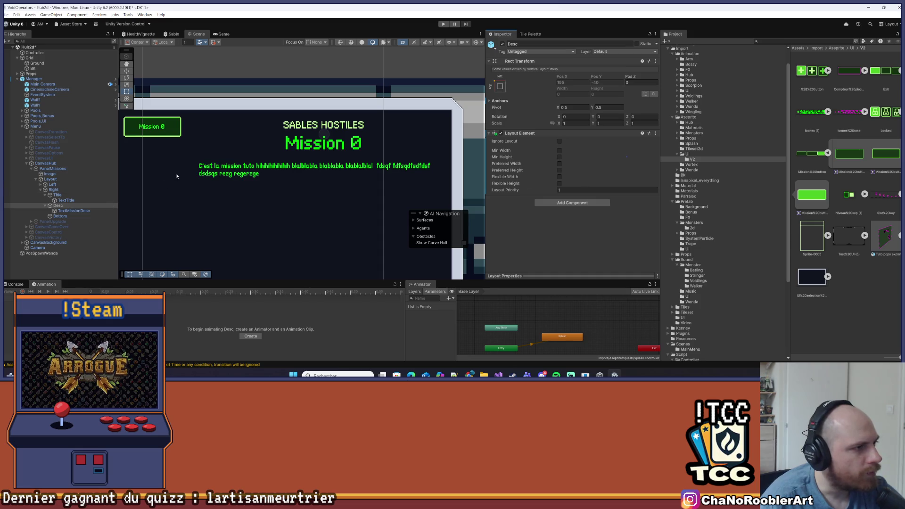
{"action": "scroll", "coordinate": [177, 175], "scroll_direction": "down", "scroll_amount": 3}
Enable Desc's preferred width and enter 400.
{"action": "left_click", "coordinate": [40, 184]}
{"action": "left_click", "coordinate": [66, 189]}
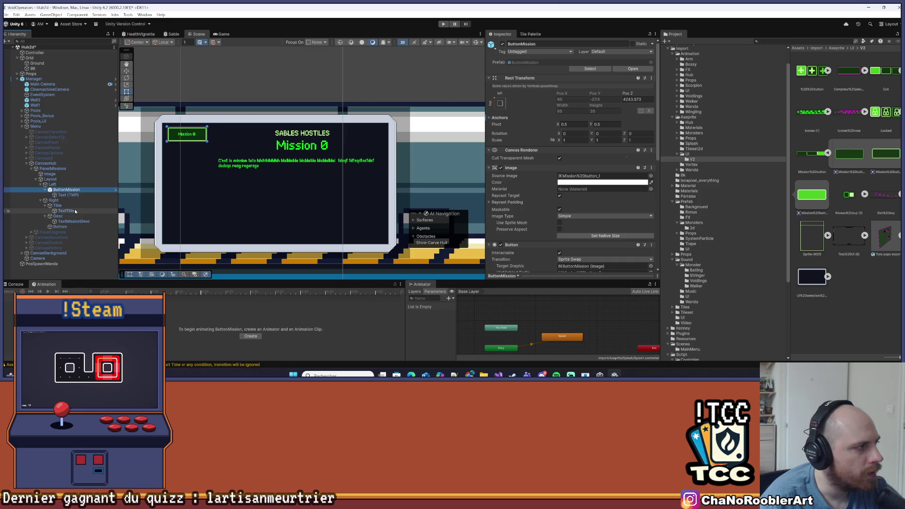
{"action": "left_click", "coordinate": [57, 205]}
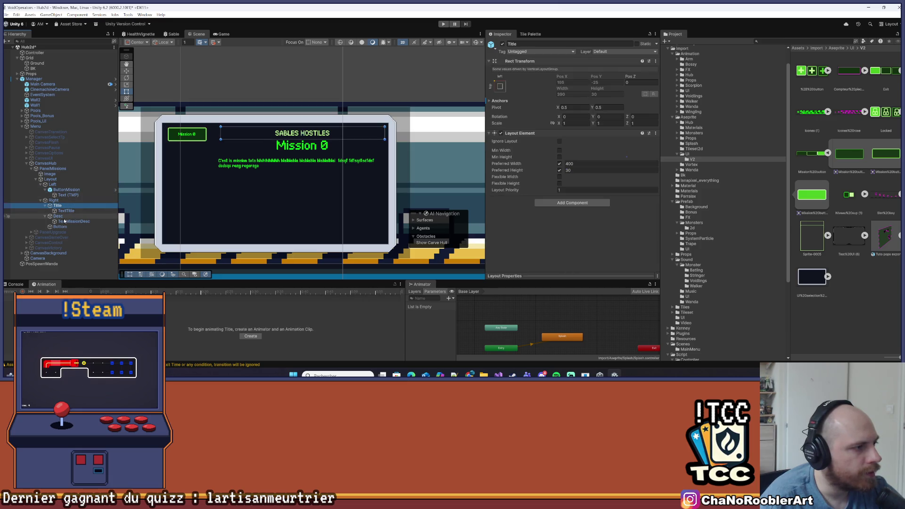
{"action": "left_click", "coordinate": [65, 221]}
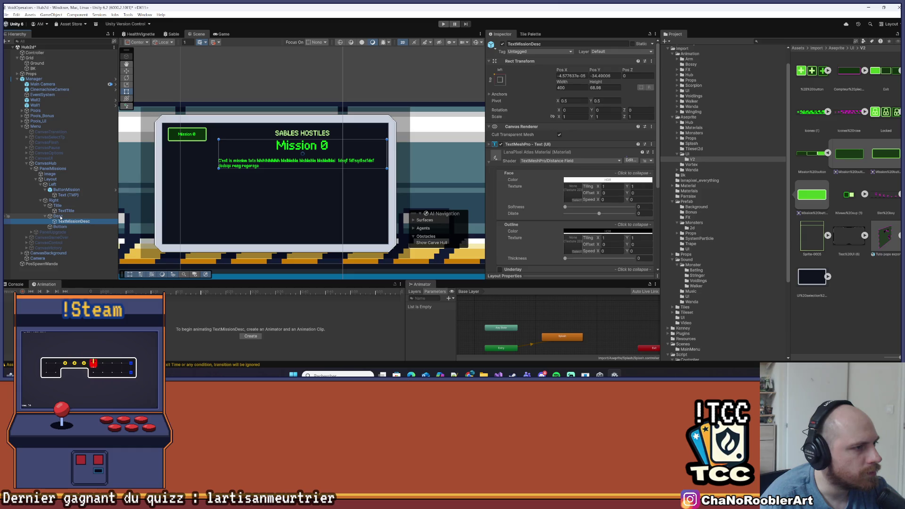
{"action": "left_click", "coordinate": [60, 217]}
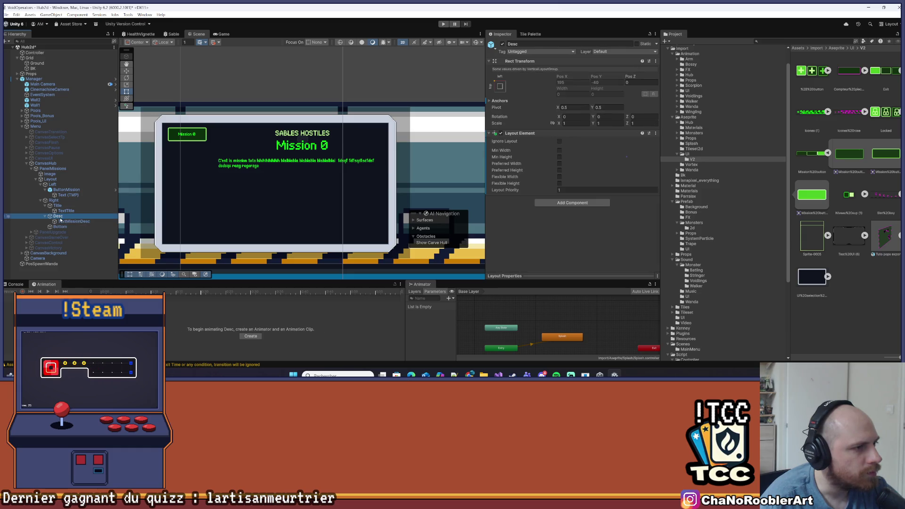
{"action": "left_click", "coordinate": [71, 221]}
{"action": "left_click", "coordinate": [58, 216]}
{"action": "left_click", "coordinate": [558, 164]}
{"action": "type", "text": "40"}
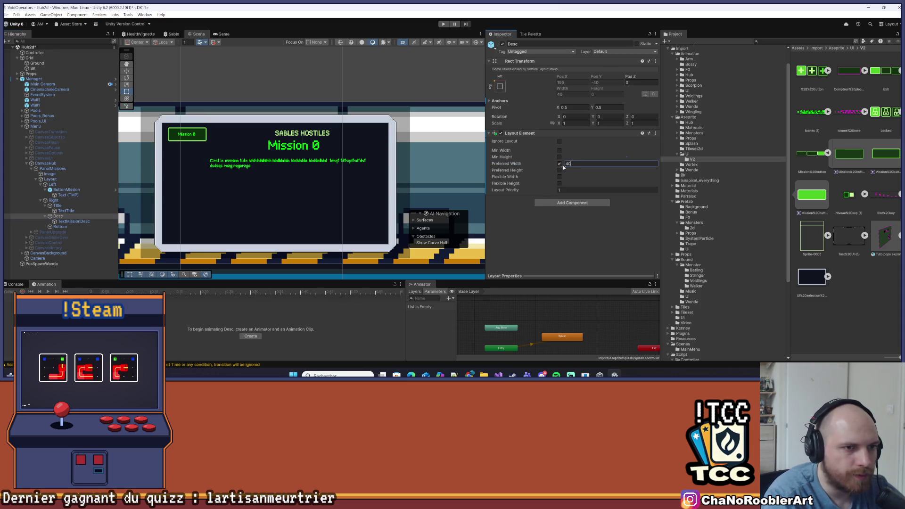
{"action": "type", "text": "0"}
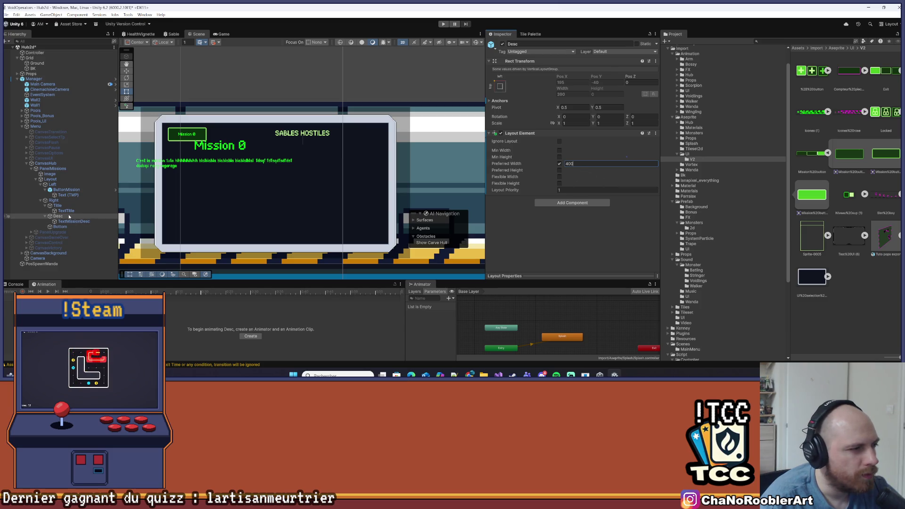
{"action": "key", "text": "BackSpace"}
{"action": "key", "text": "BackSpace"}
{"action": "key", "text": "BackSpace"}
{"action": "type", "text": "0"}
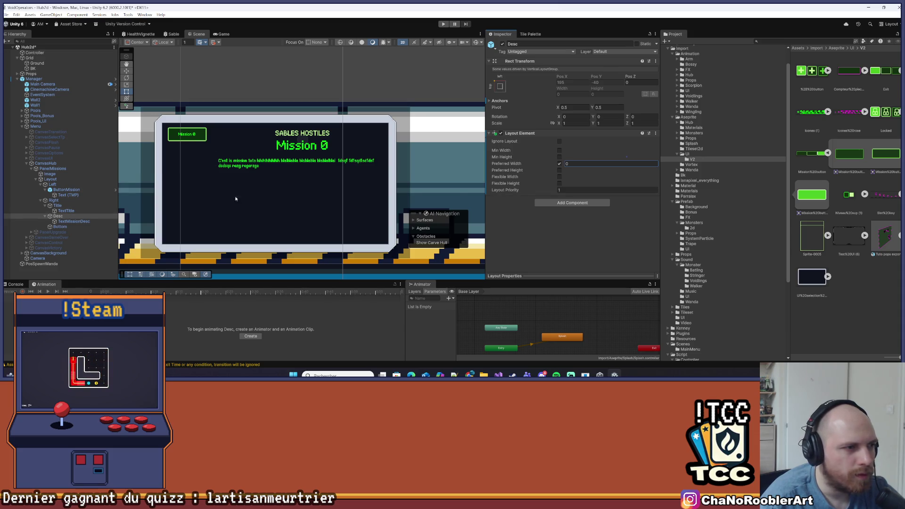
Reselect Desc, confirm preferred width 400 and tick preferred height.
{"action": "left_click", "coordinate": [45, 206]}
{"action": "left_click", "coordinate": [62, 201]}
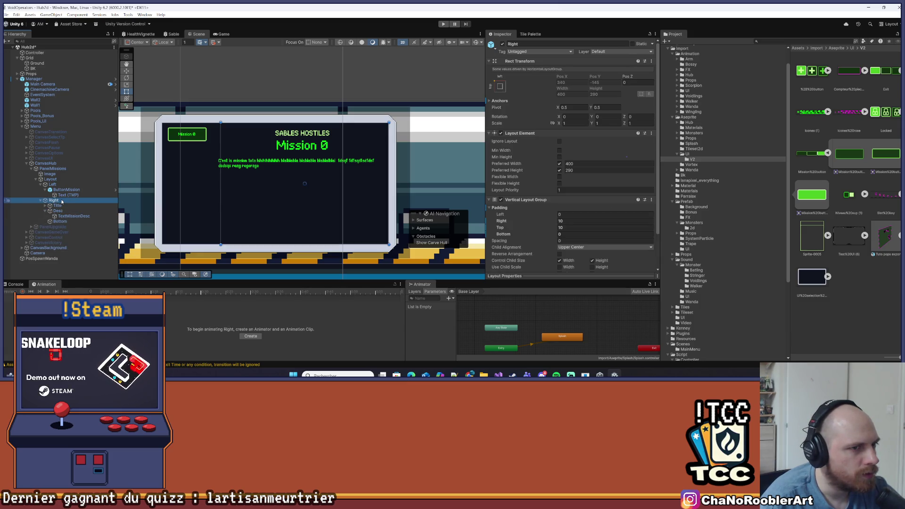
{"action": "left_click", "coordinate": [62, 206]}
{"action": "left_click", "coordinate": [64, 211]}
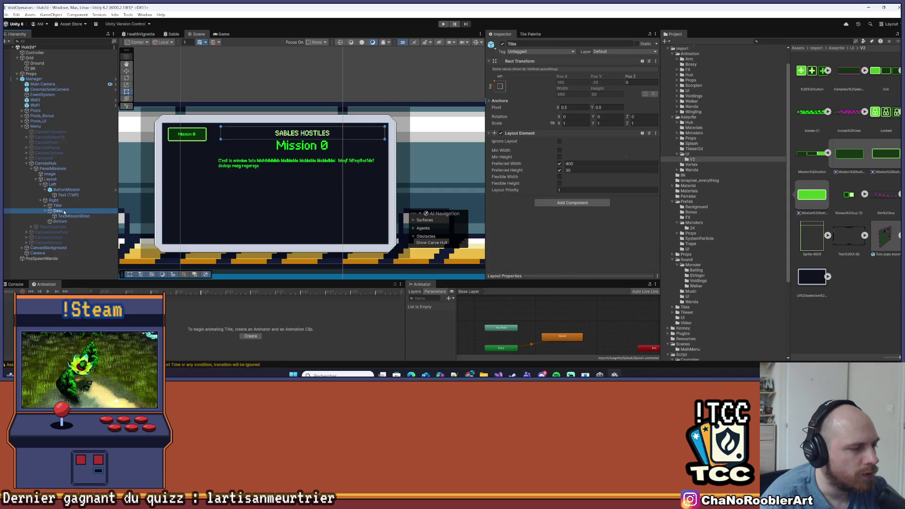
{"action": "left_click", "coordinate": [599, 163]}
{"action": "type", "text": "400"}
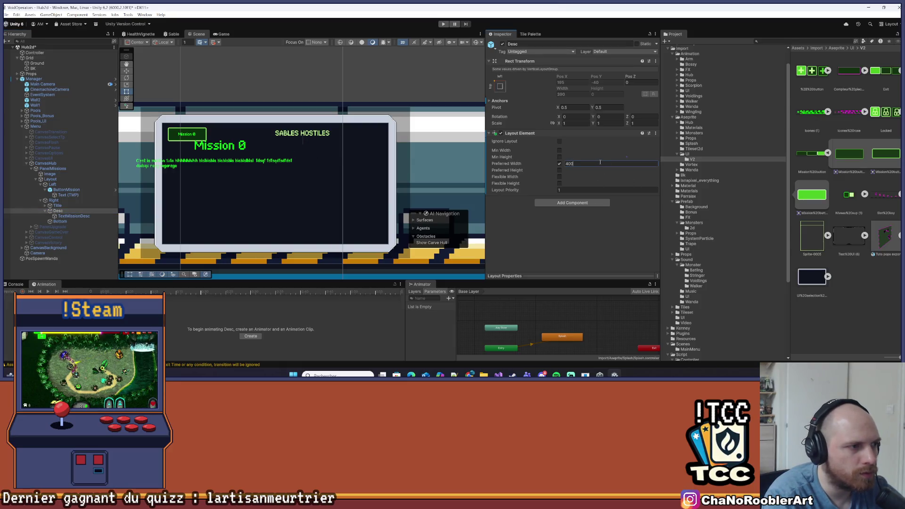
{"action": "key", "text": "Tab"}
{"action": "left_click", "coordinate": [559, 171]}
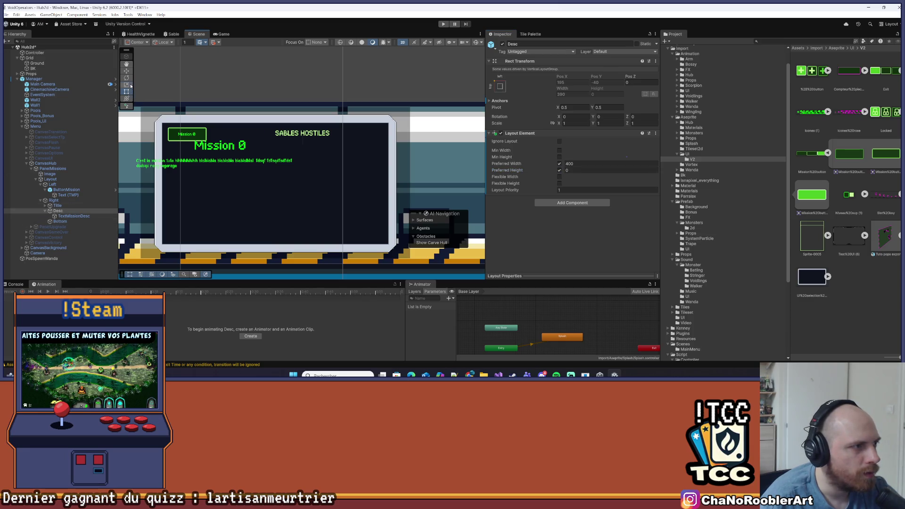
Collapse the Left group and expand Right in the Hierarchy to show its children.
{"action": "scroll", "coordinate": [200, 190], "scroll_direction": "down", "scroll_amount": 1}
{"action": "scroll", "coordinate": [201, 190], "scroll_direction": "down", "scroll_amount": 1}
{"action": "scroll", "coordinate": [165, 198], "scroll_direction": "up", "scroll_amount": 2}
{"action": "scroll", "coordinate": [129, 204], "scroll_direction": "up", "scroll_amount": 1}
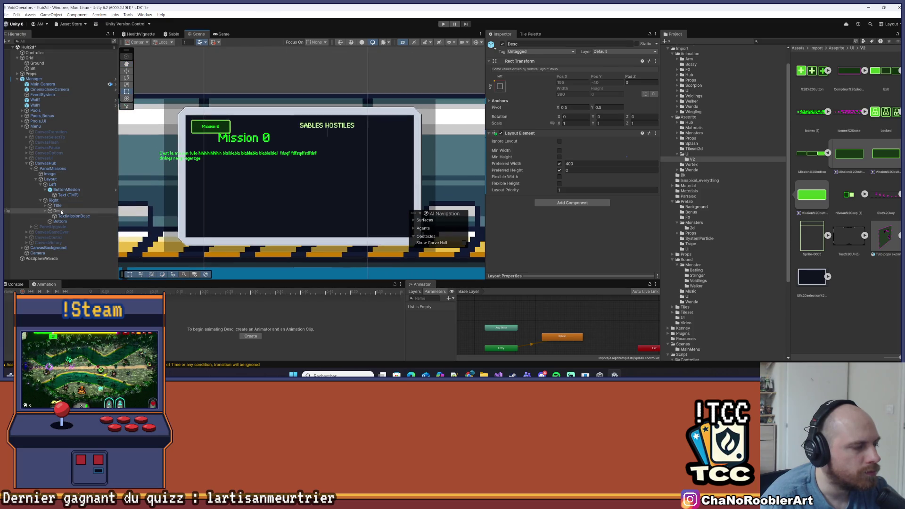
{"action": "left_click", "coordinate": [62, 185]}
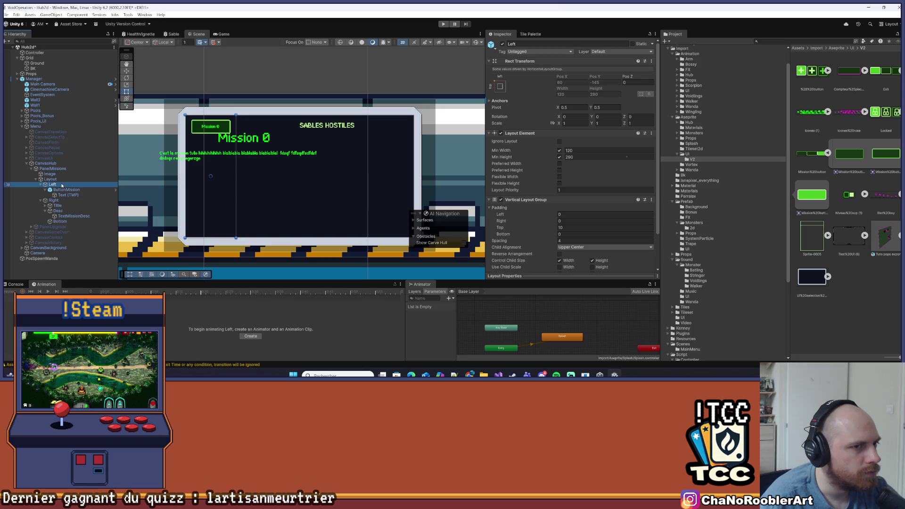
{"action": "left_click", "coordinate": [44, 185]}
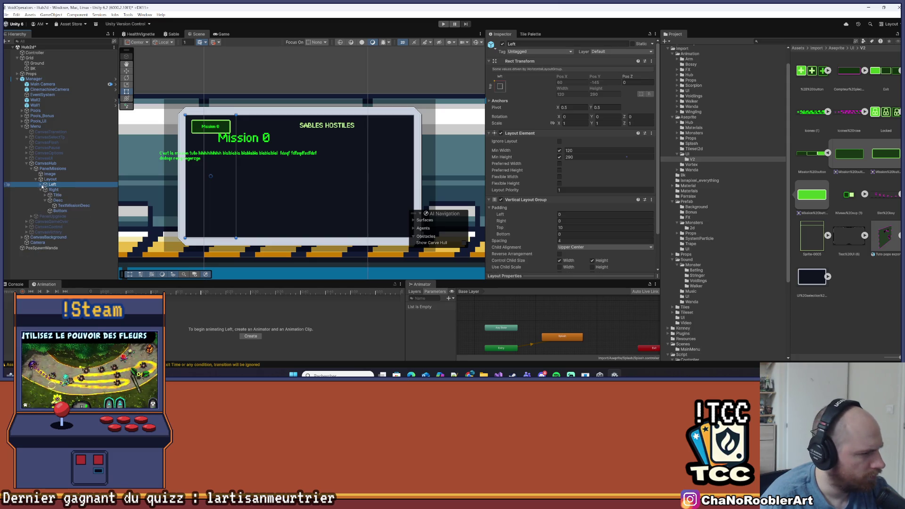
{"action": "left_click", "coordinate": [41, 189]}
{"action": "left_click", "coordinate": [53, 189]}
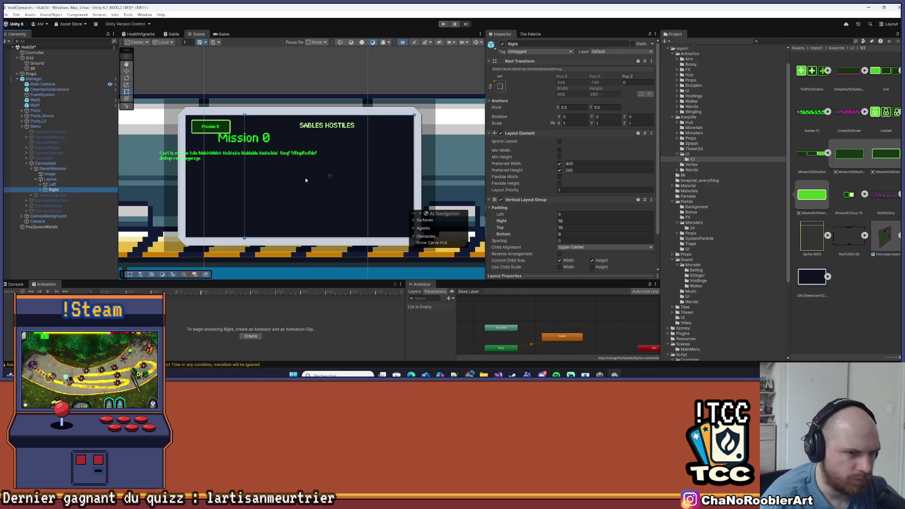
{"action": "scroll", "coordinate": [577, 149], "scroll_direction": "down", "scroll_amount": 2}
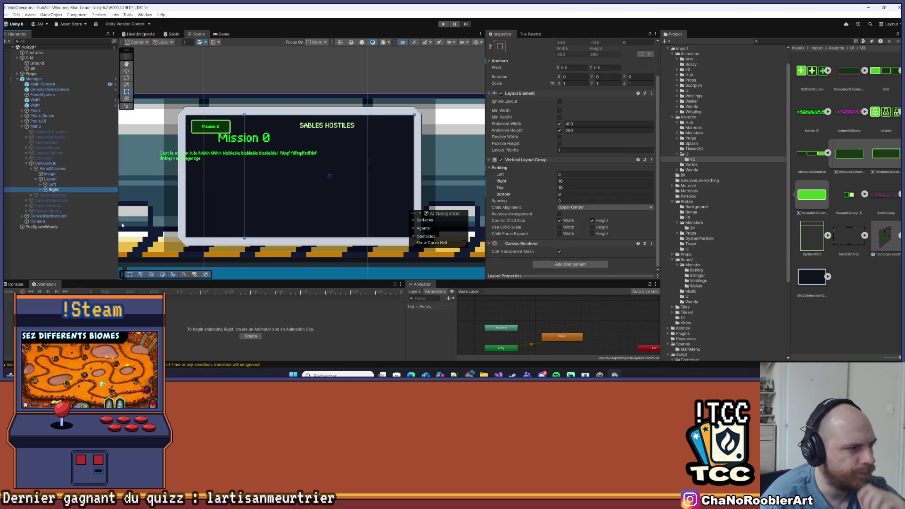
{"action": "left_click", "coordinate": [41, 190]}
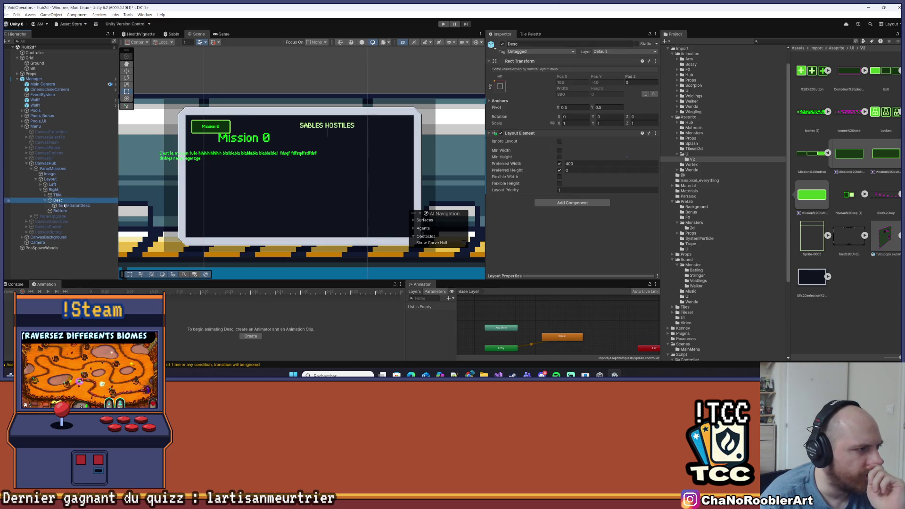
Stretch TextMissionDesc to fill Desc, with Left, Top, Right and Bottom offsets all 0.
{"action": "left_click", "coordinate": [66, 205]}
{"action": "left_click", "coordinate": [495, 82]}
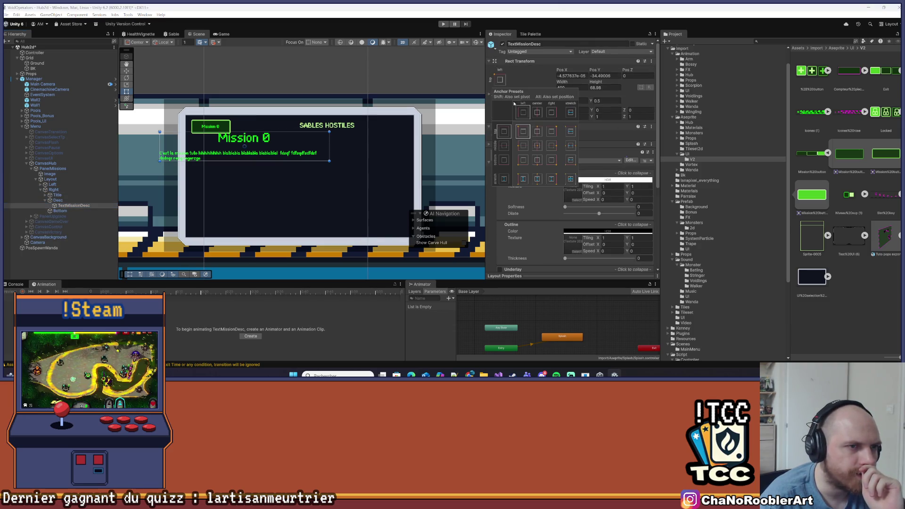
{"action": "left_click", "coordinate": [569, 179]}
{"action": "left_click", "coordinate": [576, 75]}
{"action": "type", "text": "0"}
{"action": "key", "text": "Tab"}
{"action": "key", "text": "Tab"}
{"action": "key", "text": "Tab"}
{"action": "type", "text": "0"}
{"action": "key", "text": "Tab"}
{"action": "type", "text": "0"}
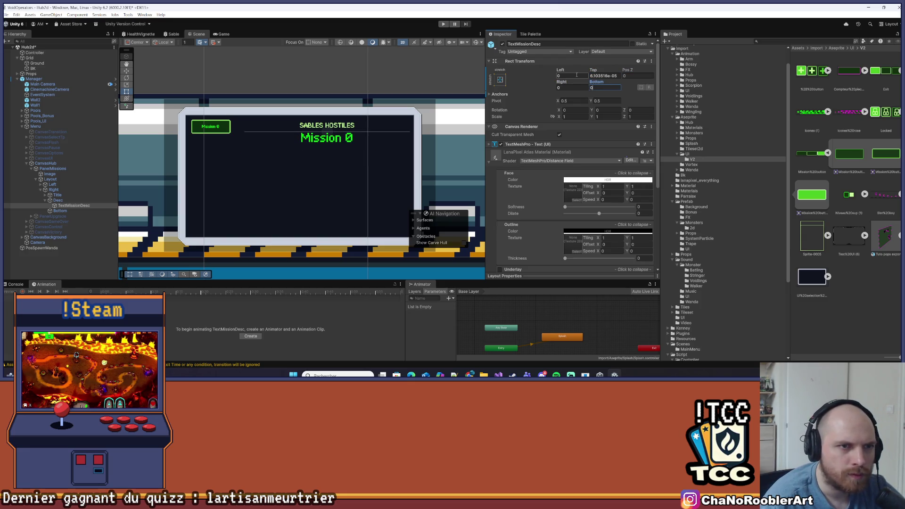
{"action": "left_click", "coordinate": [602, 76]}
{"action": "type", "text": "0"}
{"action": "key", "text": "Tab"}
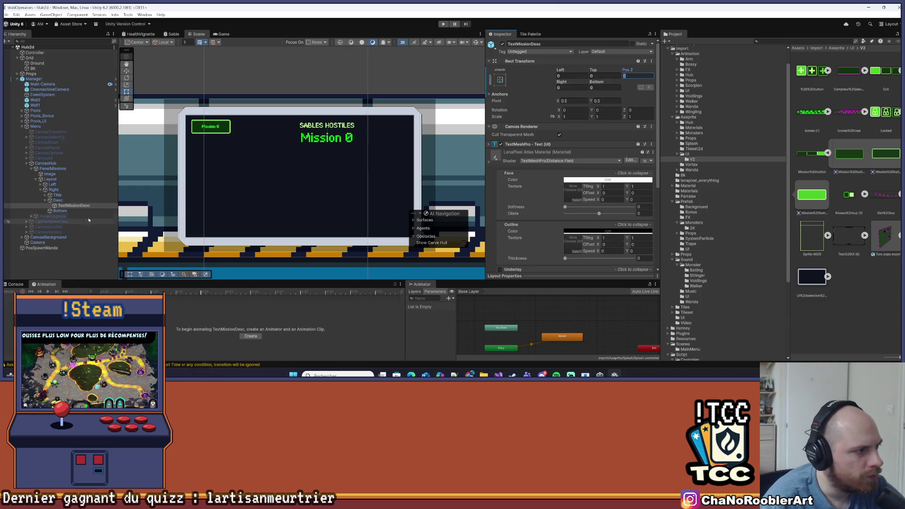
{"action": "left_click", "coordinate": [58, 200]}
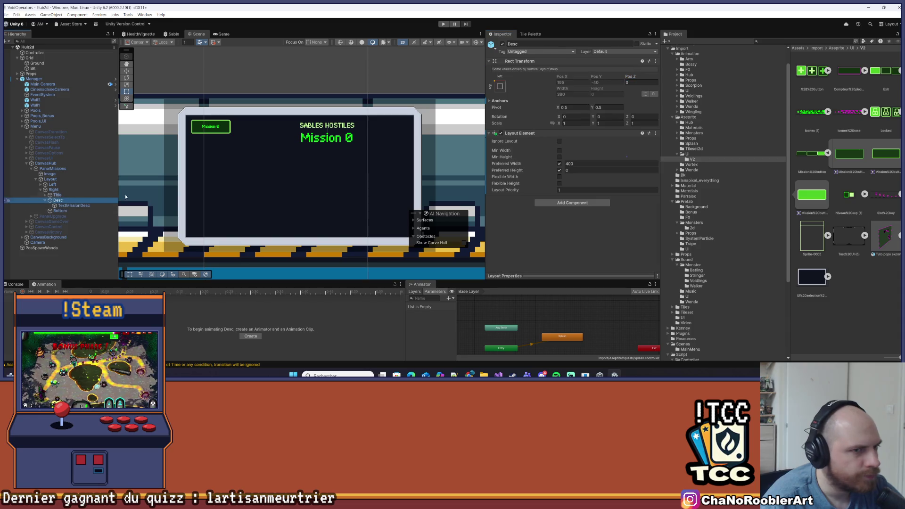
Try preferred heights of 300, 250 and 200 for Desc's Layout Element.
{"action": "left_click", "coordinate": [573, 172]}
{"action": "type", "text": "300"}
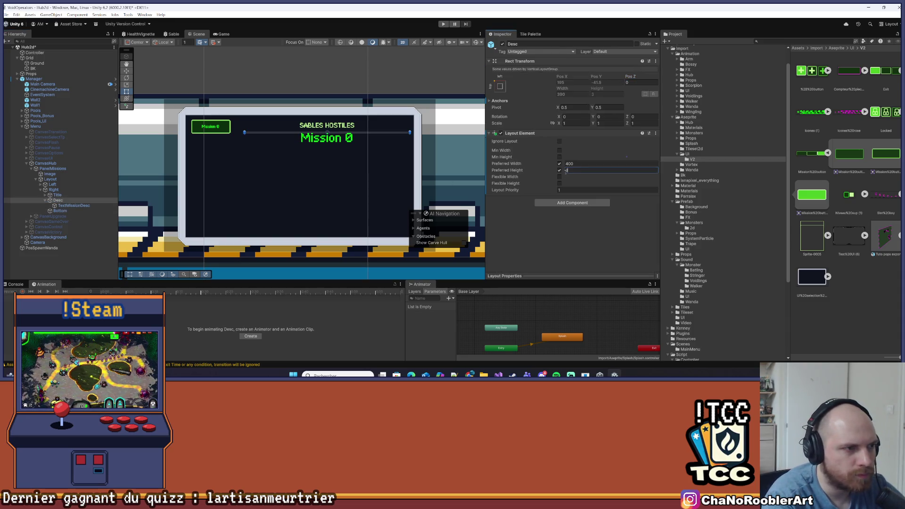
{"action": "key", "text": "BackSpace"}
{"action": "key", "text": "BackSpace"}
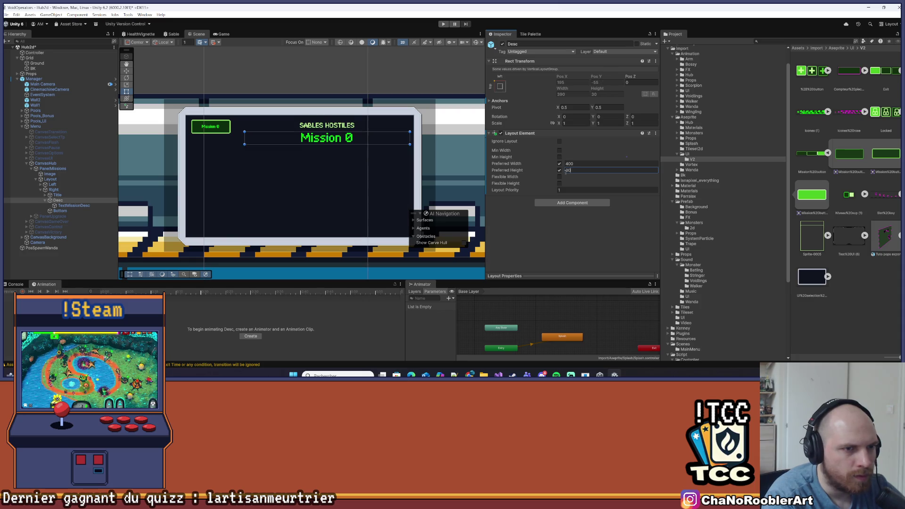
{"action": "type", "text": "50"}
{"action": "key", "text": "BackSpace"}
{"action": "key", "text": "BackSpace"}
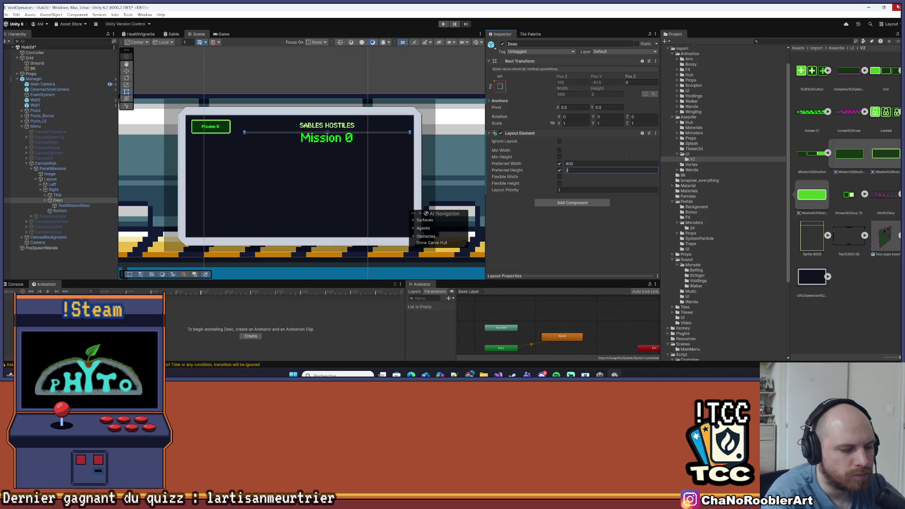
{"action": "type", "text": "00"}
{"action": "key", "text": "BackSpace"}
{"action": "key", "text": "BackSpace"}
{"action": "key", "text": "BackSpace"}
{"action": "type", "text": "250"}
{"action": "key", "text": "BackSpace"}
{"action": "key", "text": "BackSpace"}
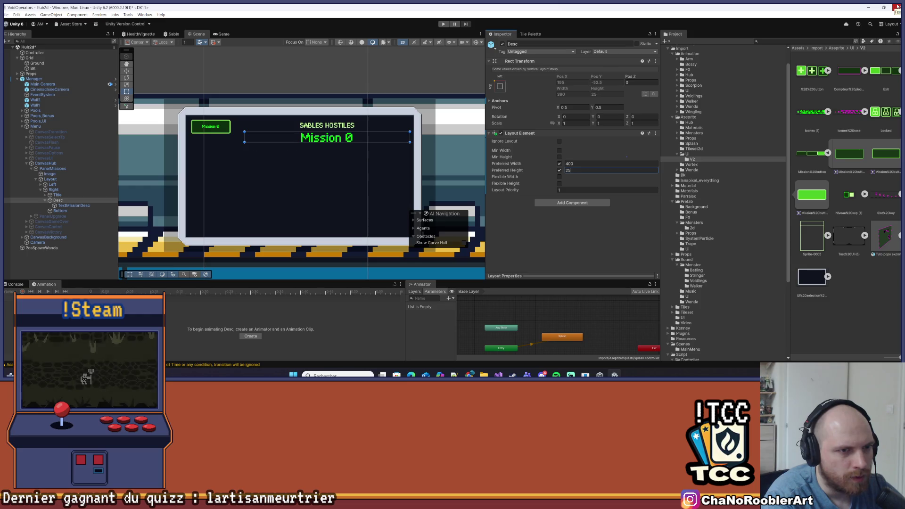
{"action": "type", "text": "00"}
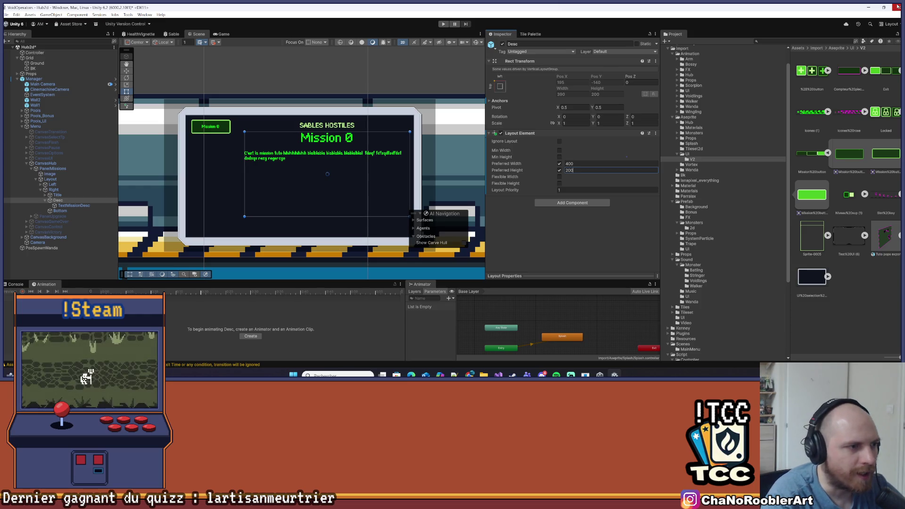
Settle Desc's preferred height at 190 after comparing it with 180.
{"action": "scroll", "coordinate": [284, 179], "scroll_direction": "up", "scroll_amount": 2}
{"action": "mouse_move", "coordinate": [283, 179]}
{"action": "left_mouse_down"}
{"action": "mouse_move", "coordinate": [207, 179]}
{"action": "mouse_move", "coordinate": [239, 179]}
{"action": "left_mouse_up"}
{"action": "left_click", "coordinate": [581, 170]}
{"action": "type", "text": "180"}
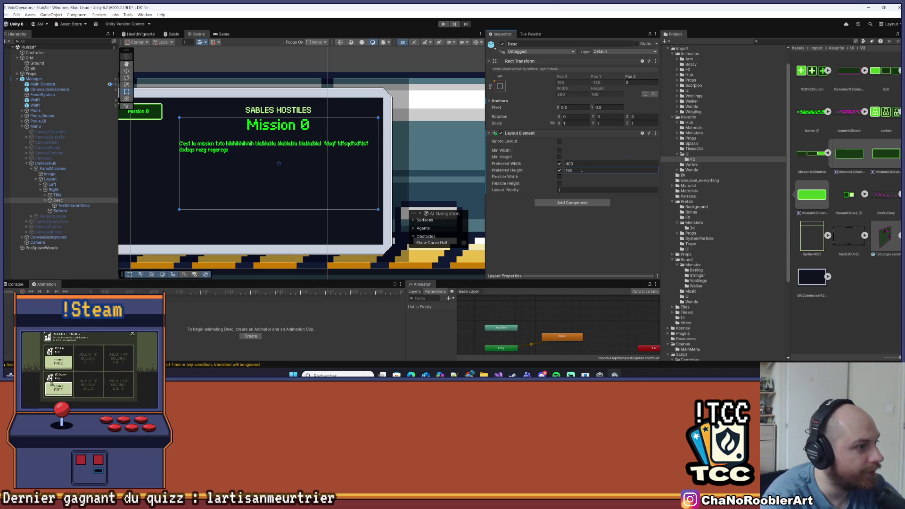
{"action": "key", "text": "BackSpace"}
{"action": "key", "text": "BackSpace"}
{"action": "type", "text": "90"}
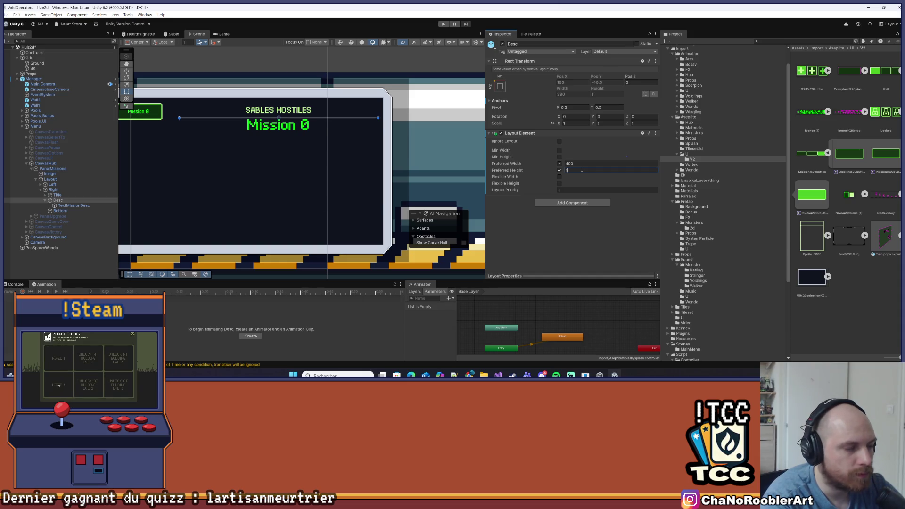
{"action": "left_click", "coordinate": [254, 201]}
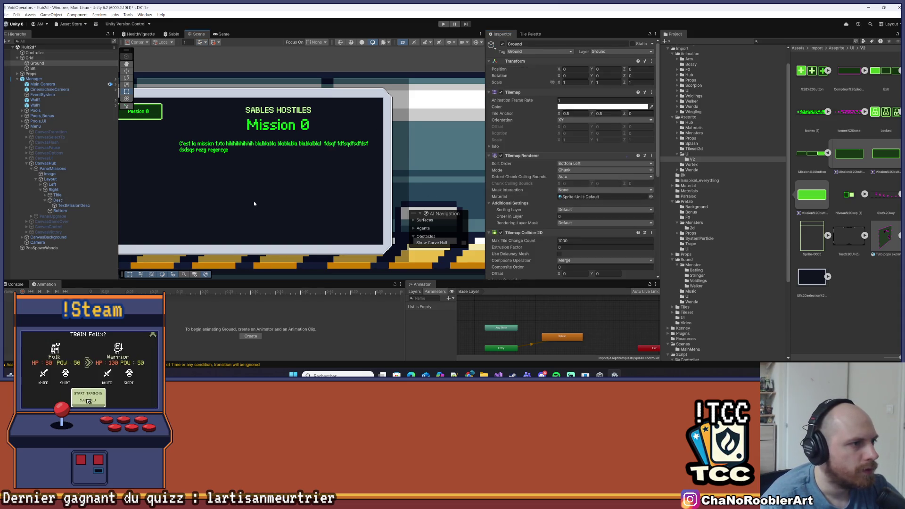
{"action": "left_click", "coordinate": [74, 206]}
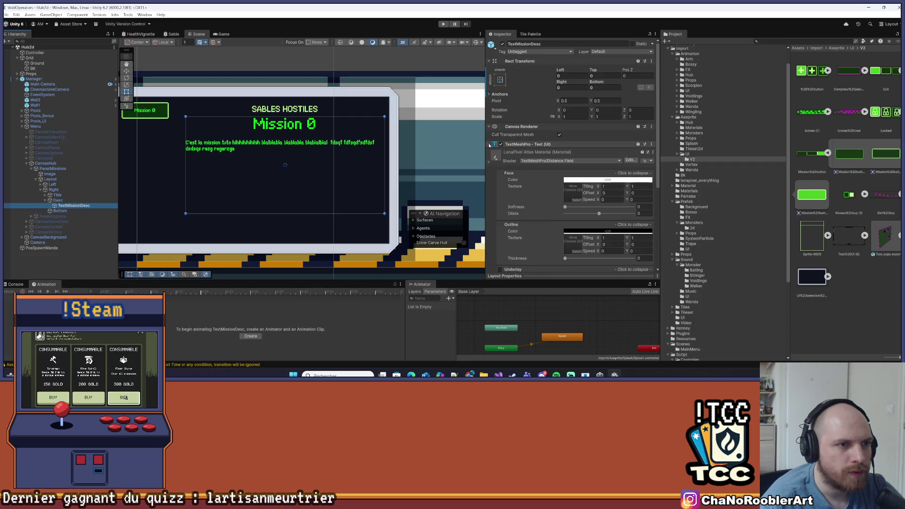
Replace TextMissionDesc's placeholder with the pasted French briefing about the VOIDTECH maintenance technician.
{"action": "left_click", "coordinate": [488, 161]}
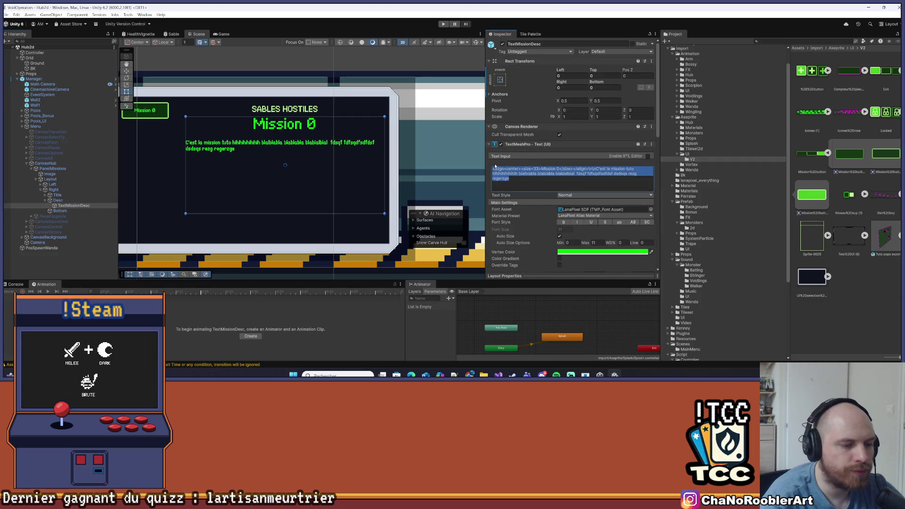
{"action": "key", "text": "BackSpace"}
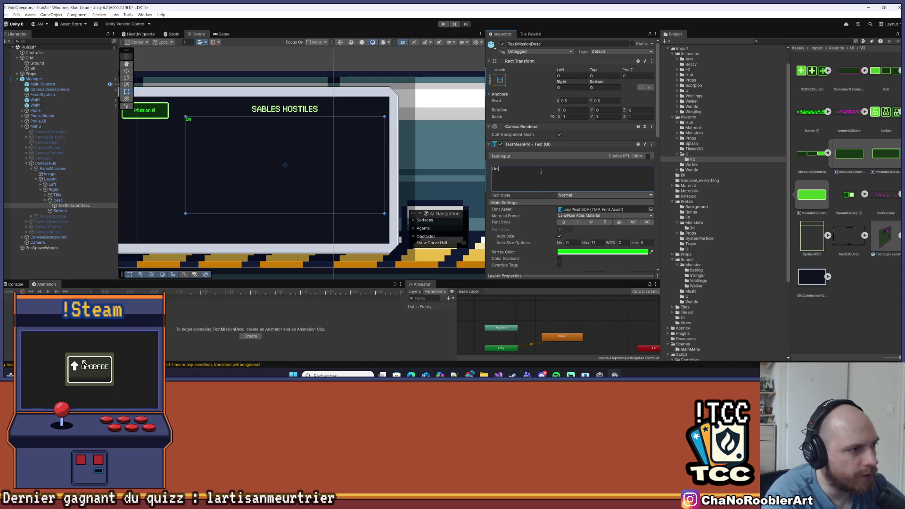
{"action": "type", "text": "technicien de ma"}
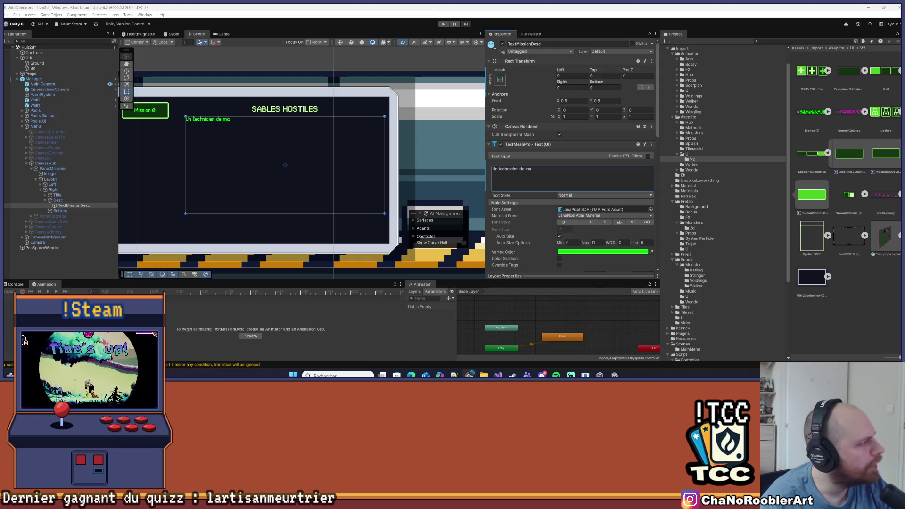
{"action": "left_click", "coordinate": [579, 180]}
{"action": "key", "text": "ctrl+v"}
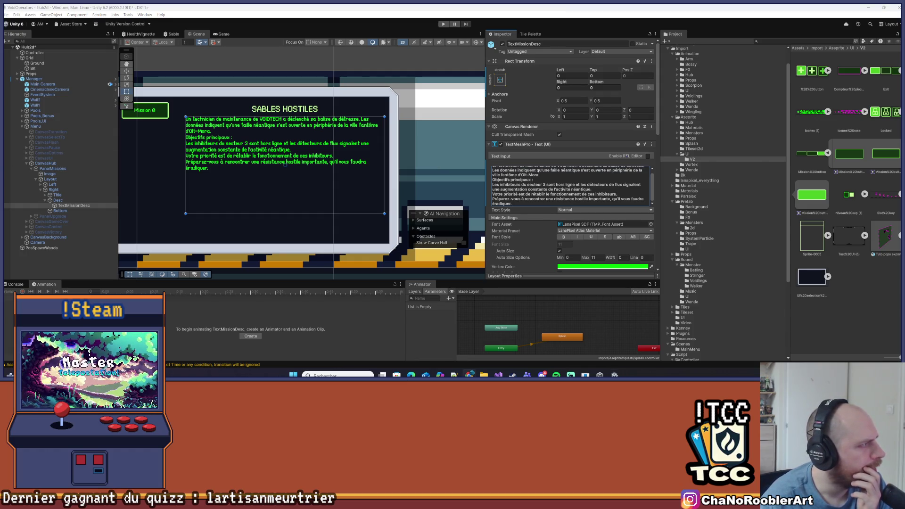
Set the briefing's Vertex Color to the green sampled from the Mission 0 button.
{"action": "scroll", "coordinate": [234, 155], "scroll_direction": "up", "scroll_amount": 3}
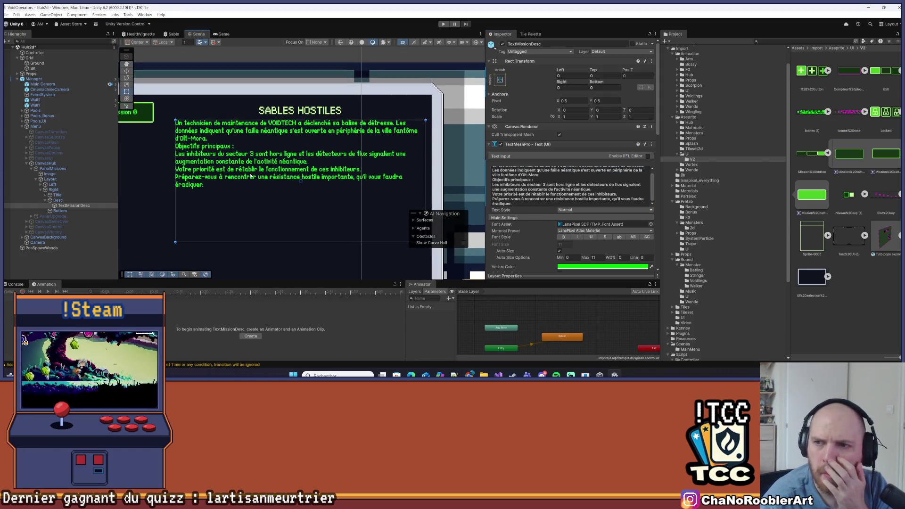
{"action": "left_click_drag", "start_coordinate": [324, 173], "coordinate": [325, 158]}
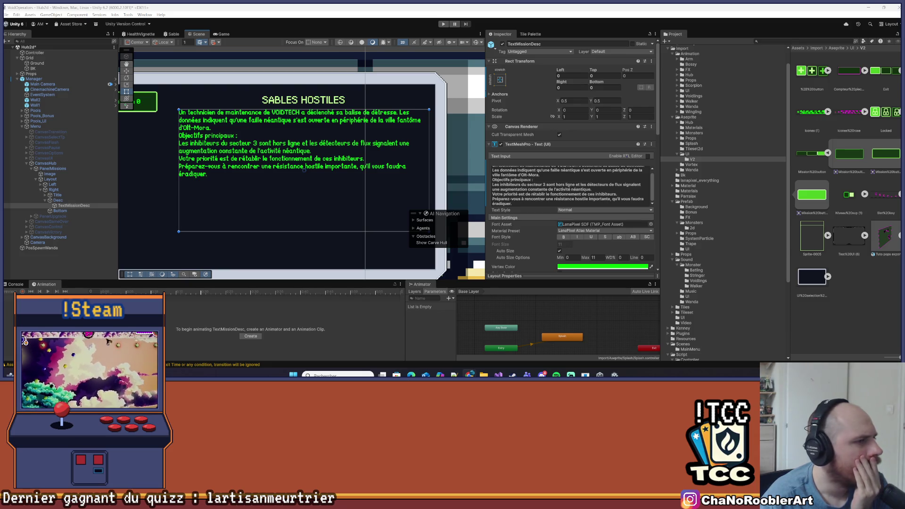
{"action": "scroll", "coordinate": [211, 230], "scroll_direction": "up", "scroll_amount": 2}
{"action": "scroll", "coordinate": [179, 141], "scroll_direction": "down", "scroll_amount": 2}
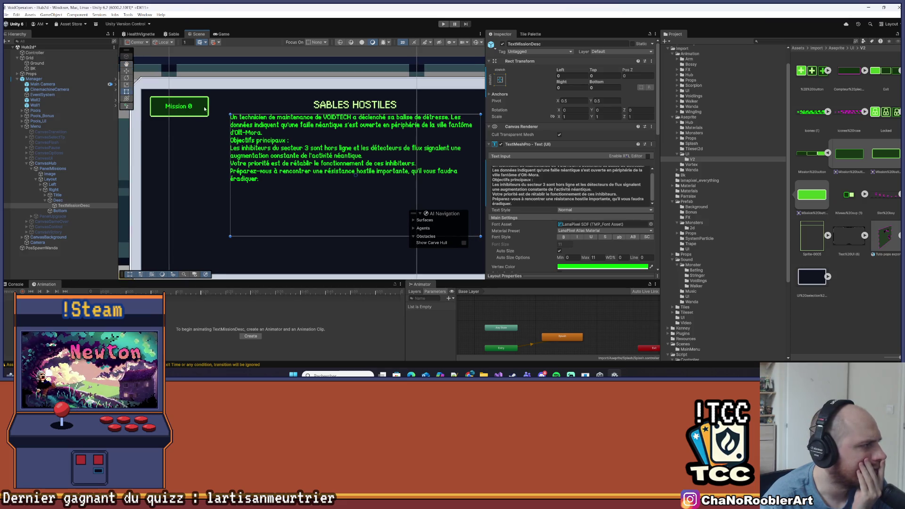
{"action": "scroll", "coordinate": [228, 182], "scroll_direction": "up", "scroll_amount": 3}
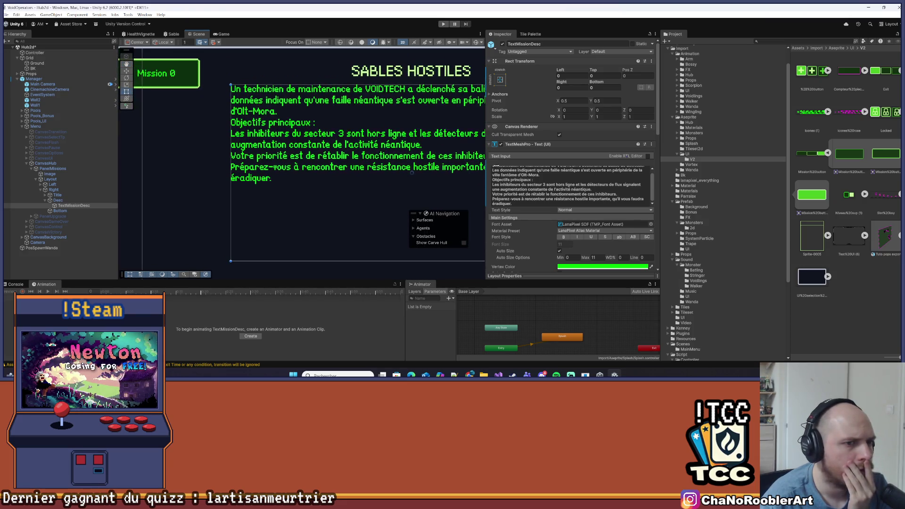
{"action": "left_click", "coordinate": [651, 266]}
{"action": "left_click", "coordinate": [187, 76]}
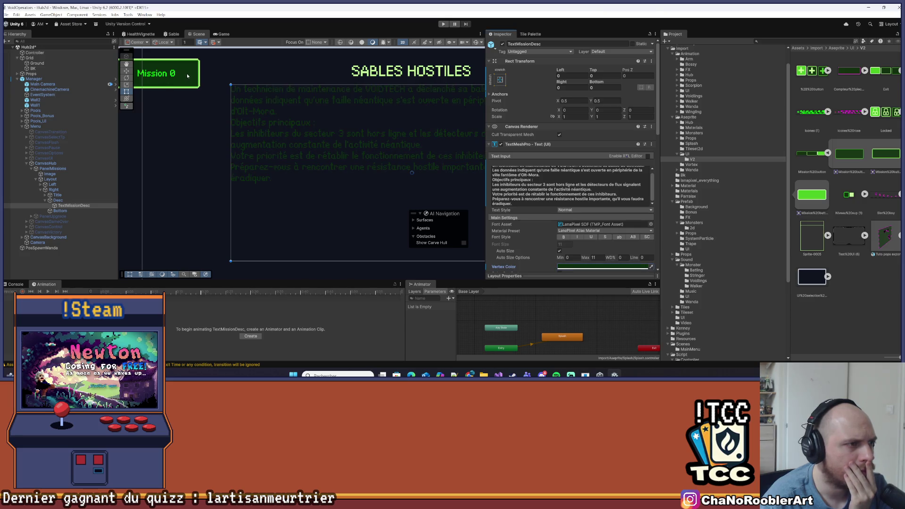
{"action": "left_click", "coordinate": [652, 269]}
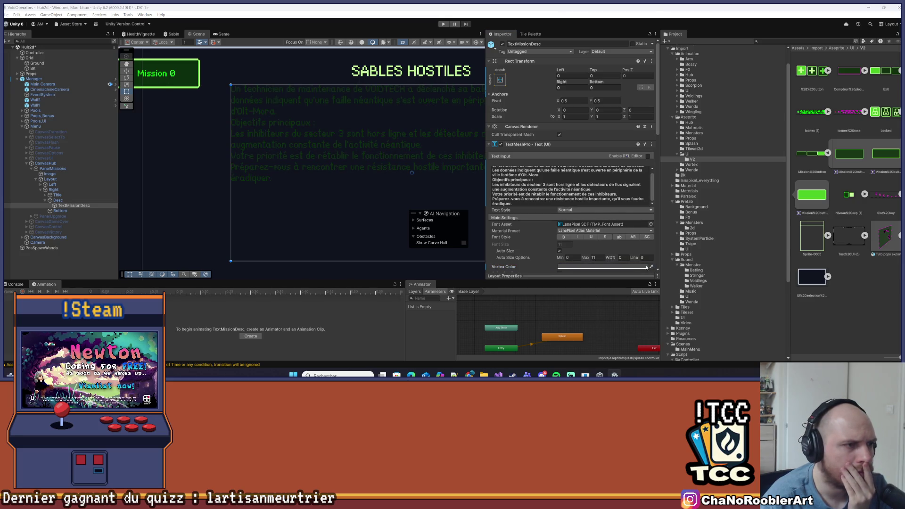
{"action": "left_click", "coordinate": [171, 76]}
{"action": "key", "text": "f"}
{"action": "scroll", "coordinate": [252, 122], "scroll_direction": "down", "scroll_amount": 3}
{"action": "scroll", "coordinate": [237, 100], "scroll_direction": "up", "scroll_amount": 2}
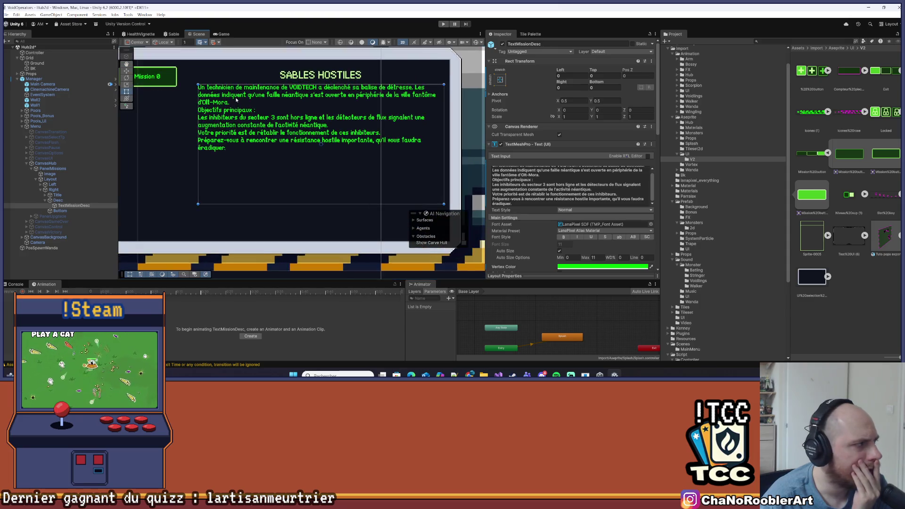
{"action": "scroll", "coordinate": [237, 99], "scroll_direction": "up", "scroll_amount": 1}
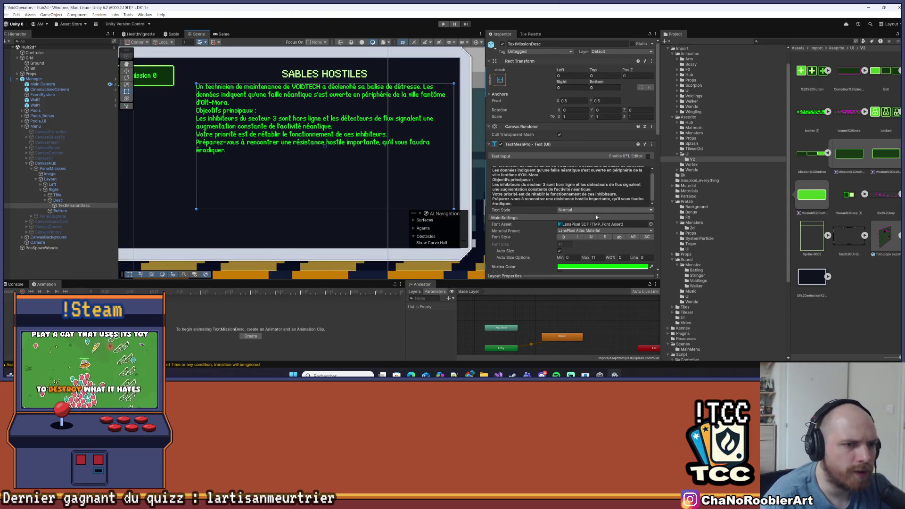
Set the briefing text's Extra Settings margins to 10 on left, top, right and bottom.
{"action": "scroll", "coordinate": [595, 214], "scroll_direction": "down", "scroll_amount": 10}
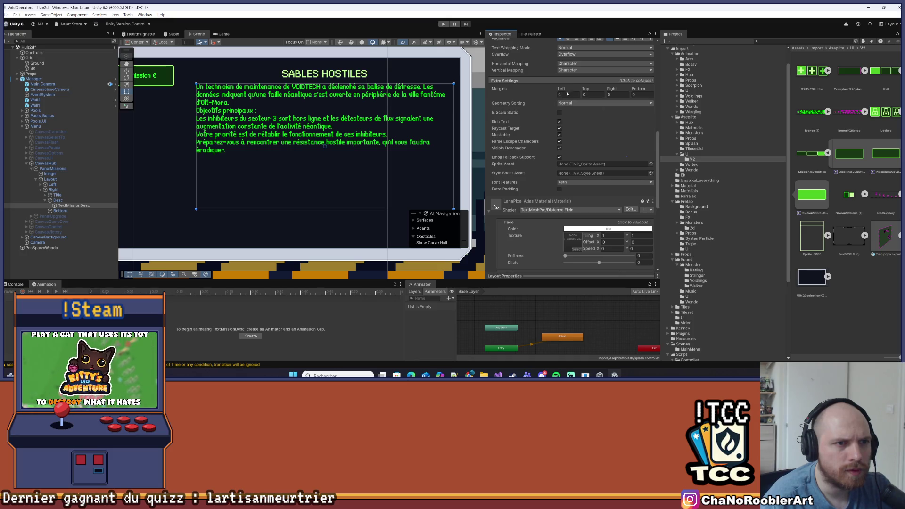
{"action": "type", "text": "5"}
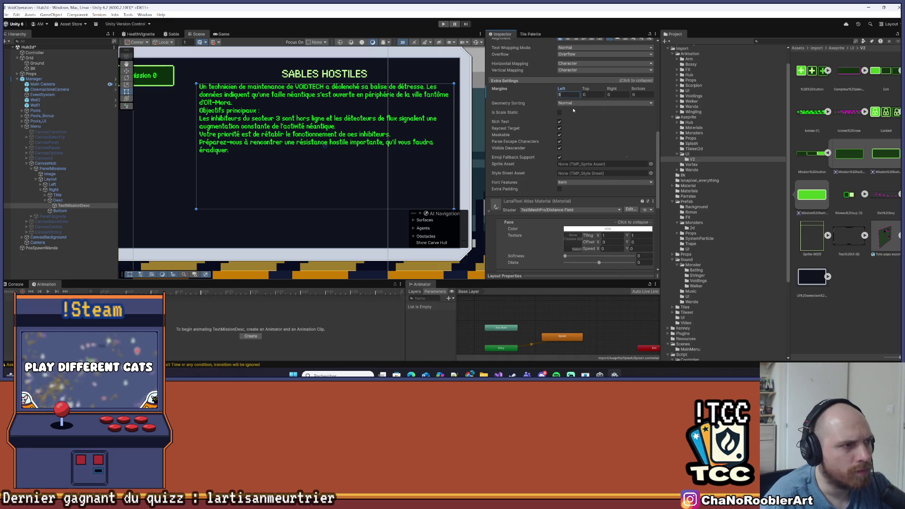
{"action": "type", "text": "5"}
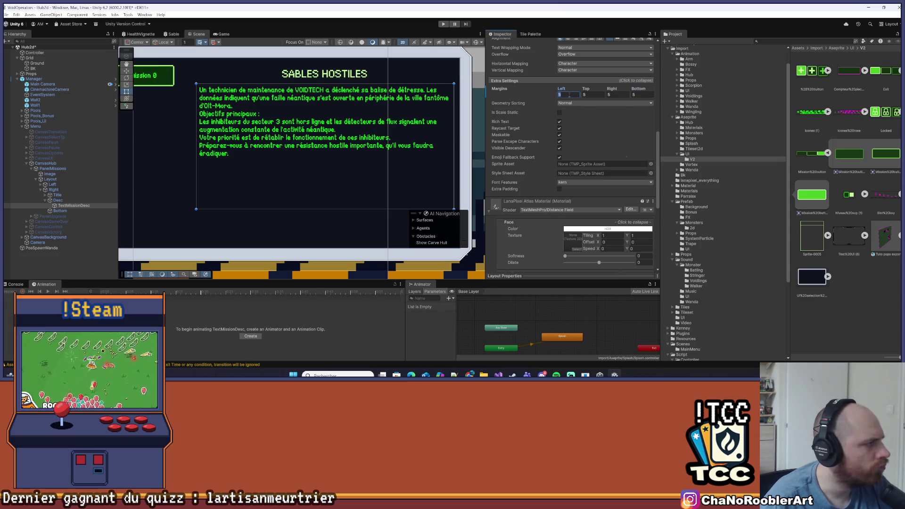
{"action": "type", "text": "1010"}
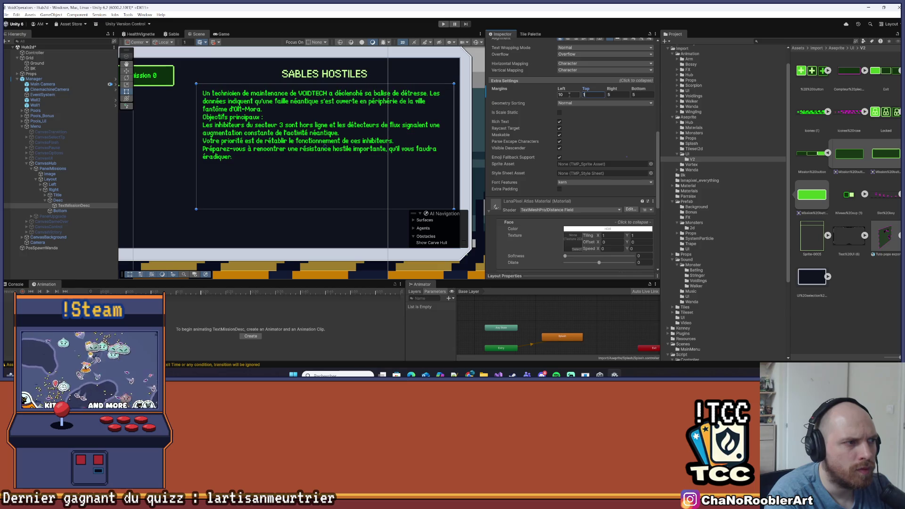
{"action": "type", "text": "10"}
{"action": "key", "text": "Tab"}
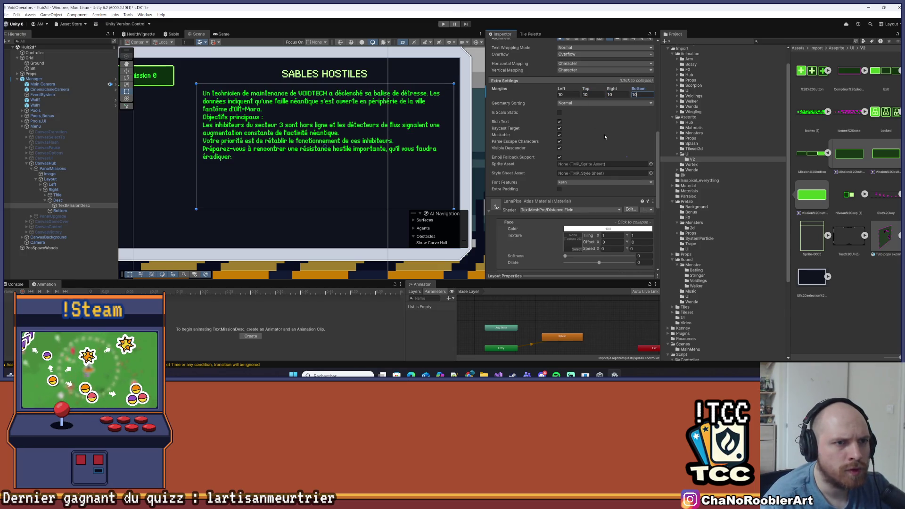
{"action": "scroll", "coordinate": [615, 132], "scroll_direction": "up", "scroll_amount": 10}
{"action": "left_click", "coordinate": [562, 111]}
Insert a \n line break before 'Objectifs principaux :' in the briefing text.
{"action": "left_click", "coordinate": [562, 111]}
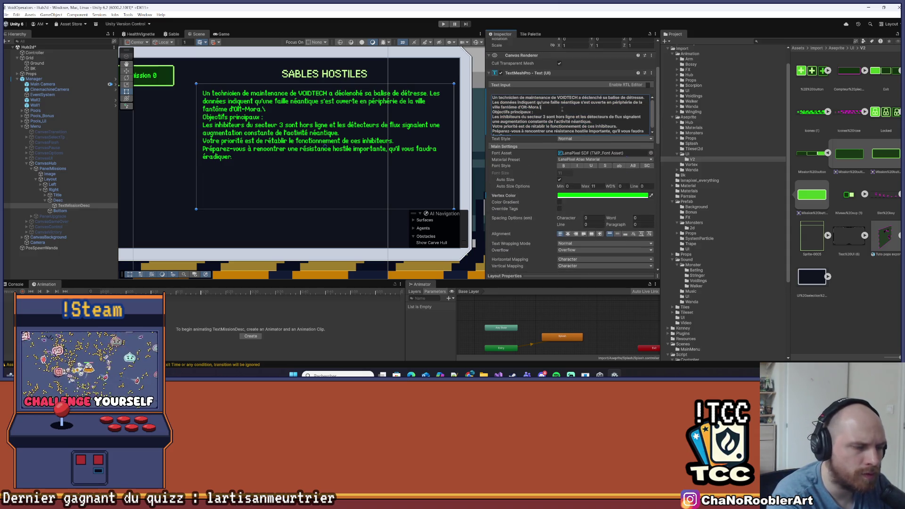
{"action": "type", "text": "n"}
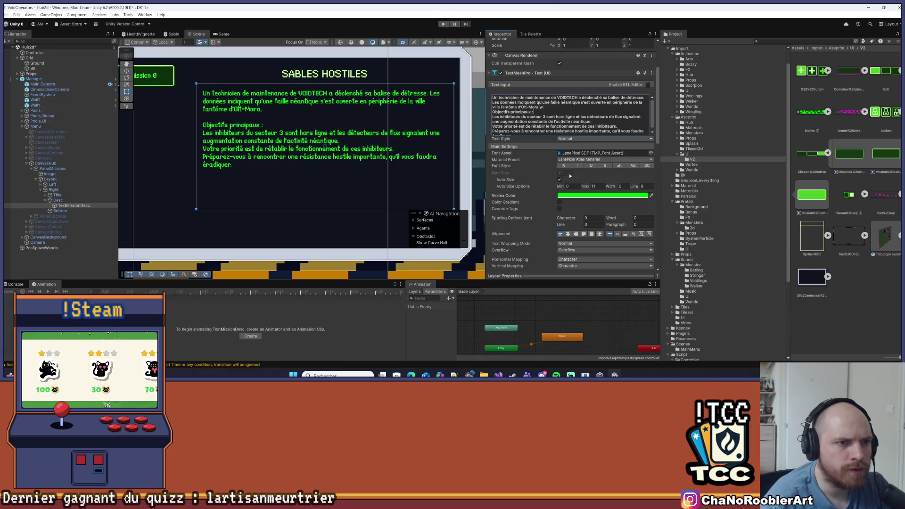
{"action": "scroll", "coordinate": [565, 172], "scroll_direction": "down", "scroll_amount": 3}
Compare several text alignments, ending with the briefing left-aligned at the top.
{"action": "left_click", "coordinate": [639, 181]}
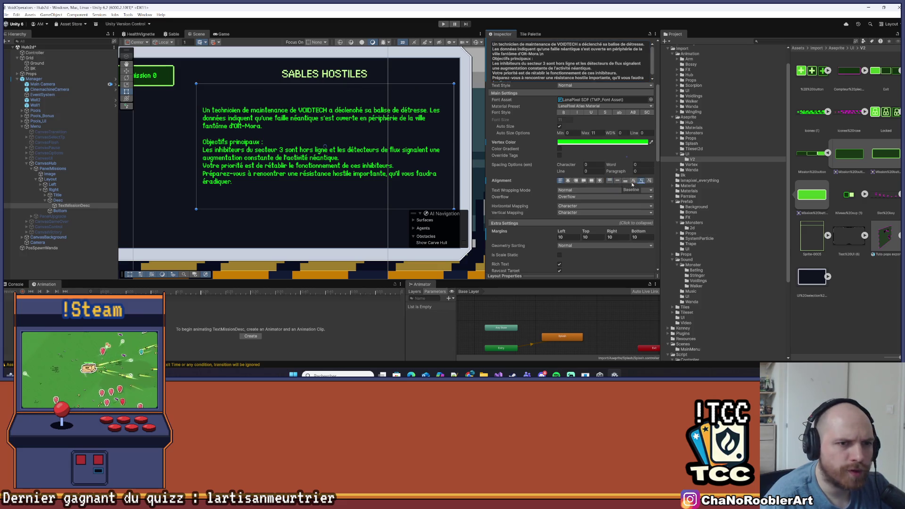
{"action": "left_click", "coordinate": [625, 181]}
{"action": "left_click", "coordinate": [608, 180]}
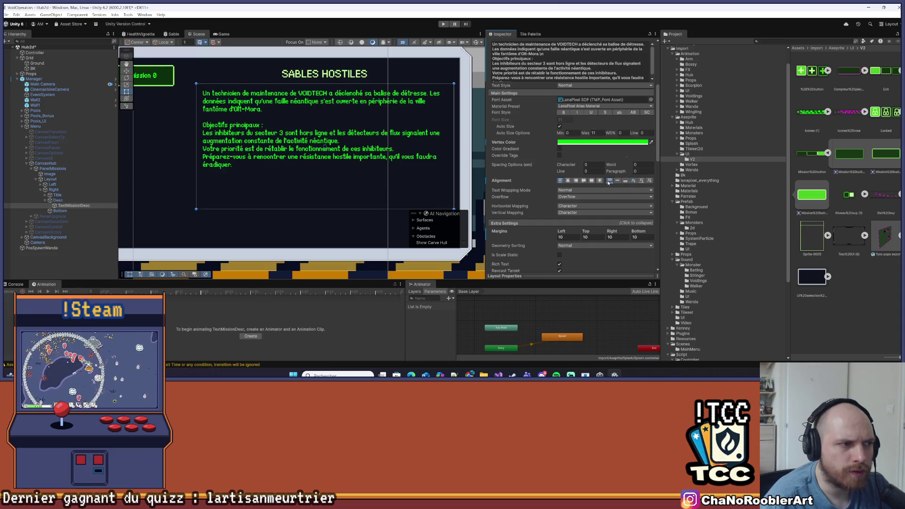
{"action": "left_click", "coordinate": [649, 181]}
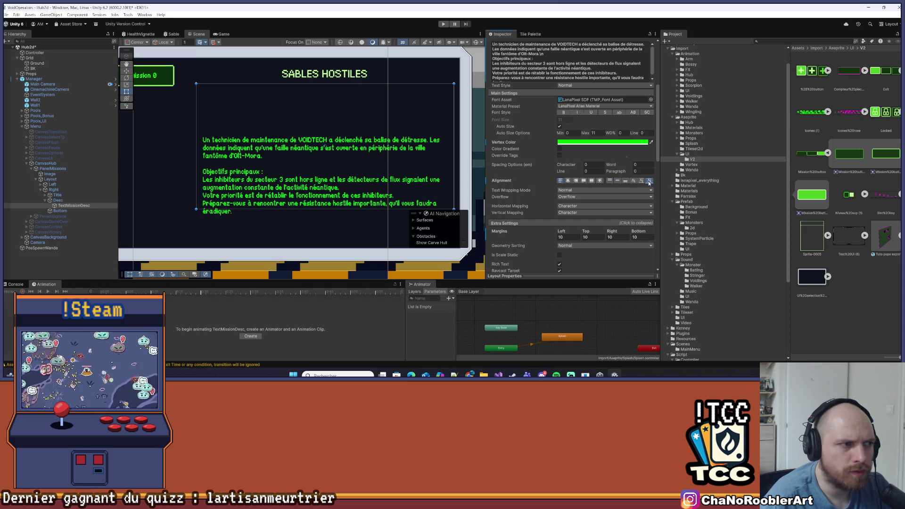
{"action": "left_click", "coordinate": [609, 181]}
{"action": "left_click", "coordinate": [599, 181]}
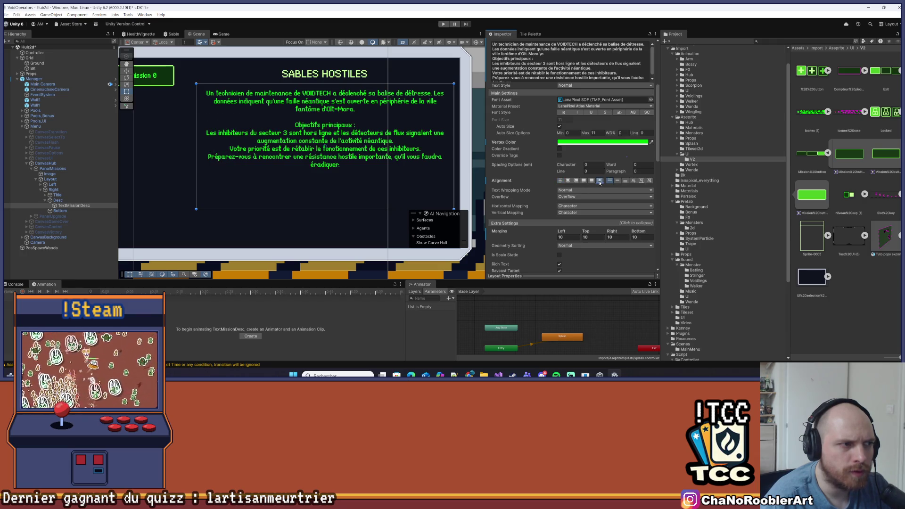
{"action": "left_click", "coordinate": [560, 181]}
{"action": "left_click", "coordinate": [583, 181]}
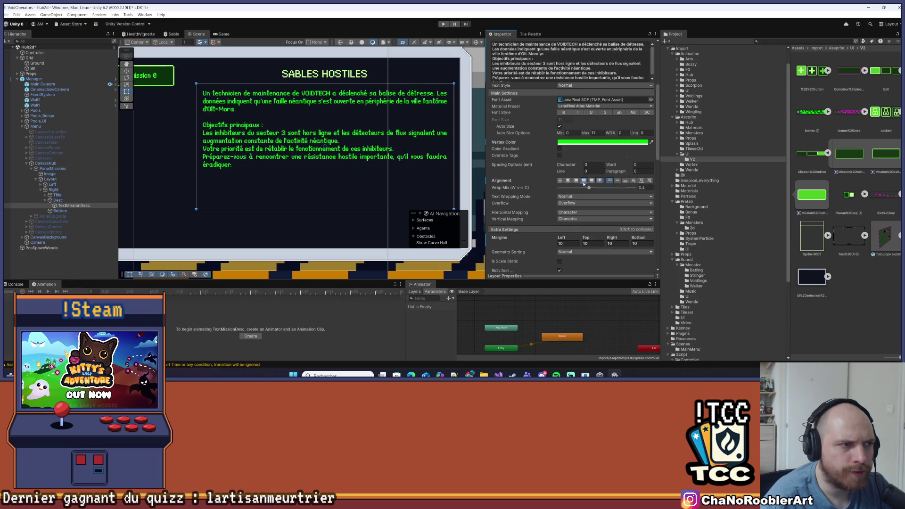
{"action": "left_click", "coordinate": [560, 181]}
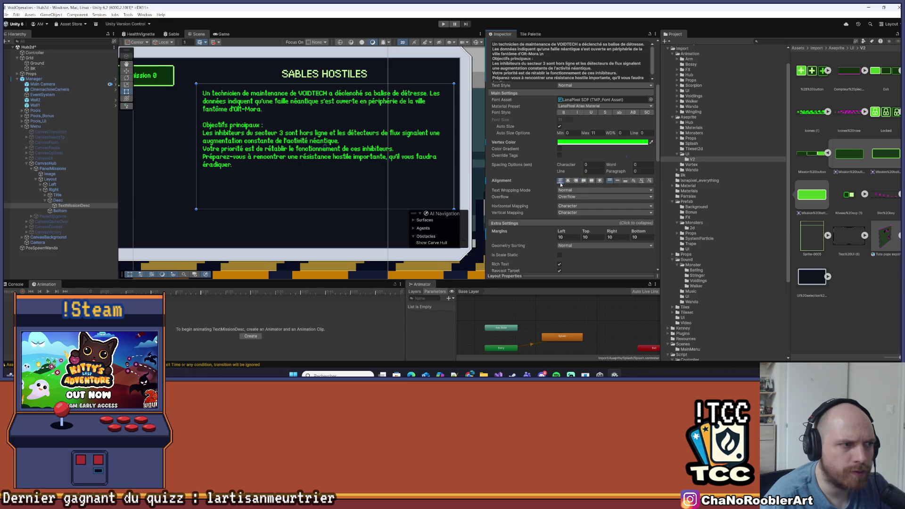
{"action": "left_click", "coordinate": [239, 203]}
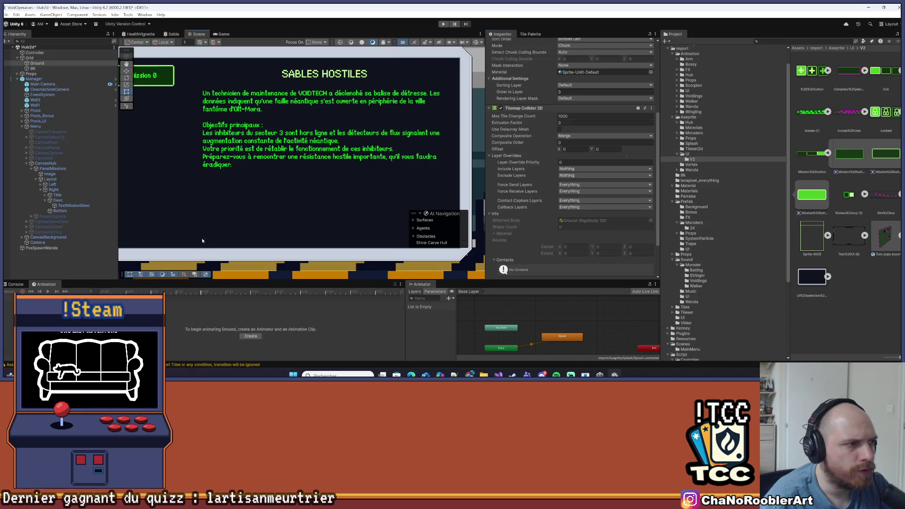
Widen the Scene view and check Desc's 400×190 preferred size in its Layout Element.
{"action": "left_click", "coordinate": [61, 205]}
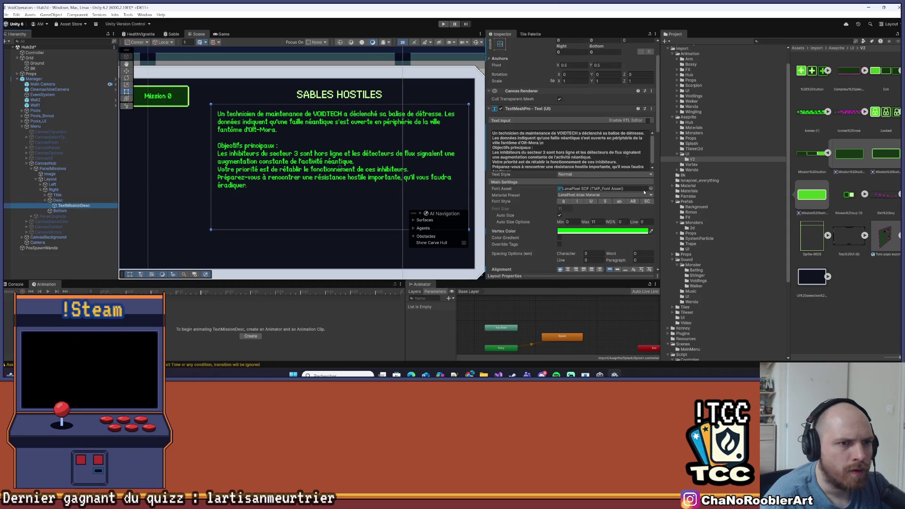
{"action": "scroll", "coordinate": [264, 108], "scroll_direction": "down", "scroll_amount": 1}
{"action": "left_click", "coordinate": [301, 153]}
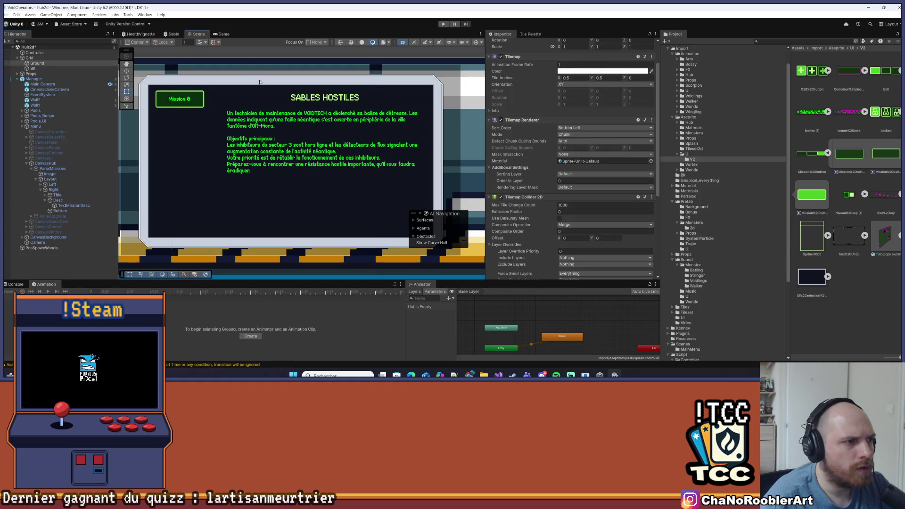
{"action": "scroll", "coordinate": [301, 153], "scroll_direction": "up", "scroll_amount": 2}
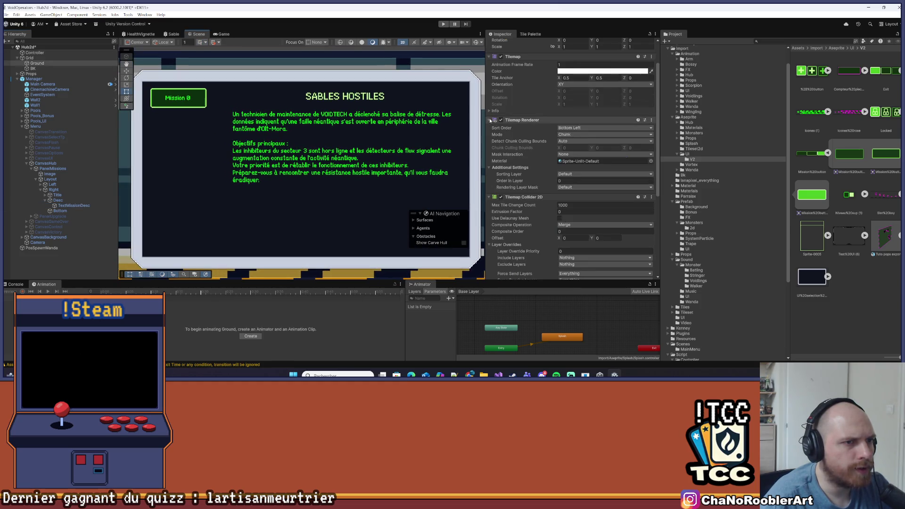
{"action": "left_click_drag", "start_coordinate": [485, 117], "coordinate": [552, 118]}
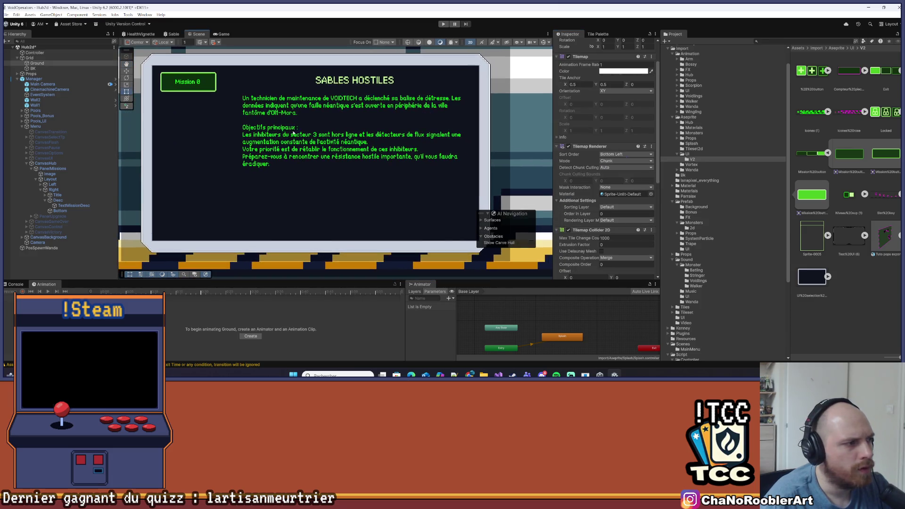
{"action": "left_click", "coordinate": [58, 201]}
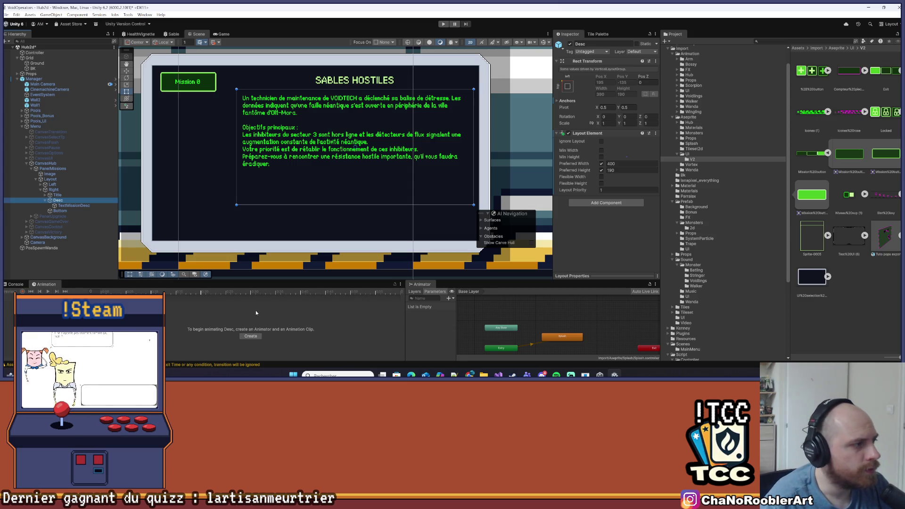
{"action": "left_click", "coordinate": [71, 206]}
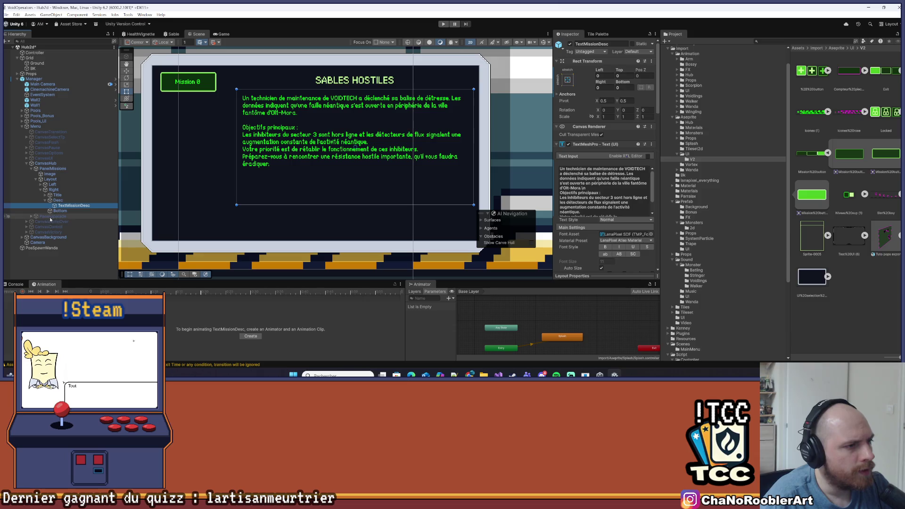
Add a Layout Element to Bottom with preferred width 400.
{"action": "key", "text": "Down"}
{"action": "left_click", "coordinate": [581, 137]}
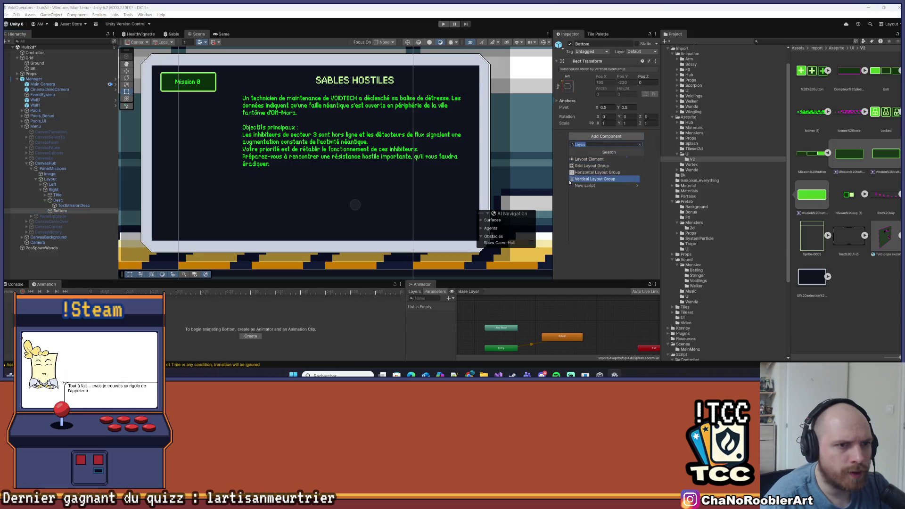
{"action": "left_click", "coordinate": [591, 162]}
{"action": "left_click", "coordinate": [600, 164]}
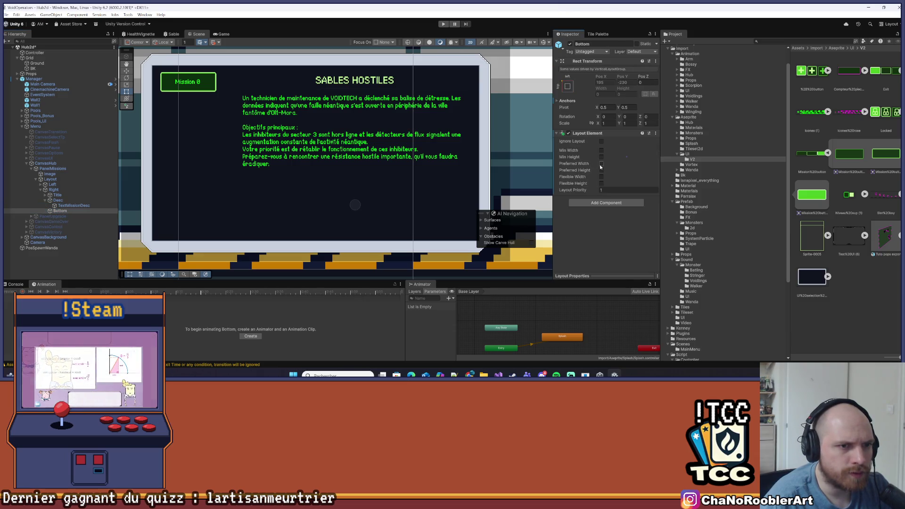
{"action": "left_click", "coordinate": [610, 163]}
{"action": "type", "text": "400"}
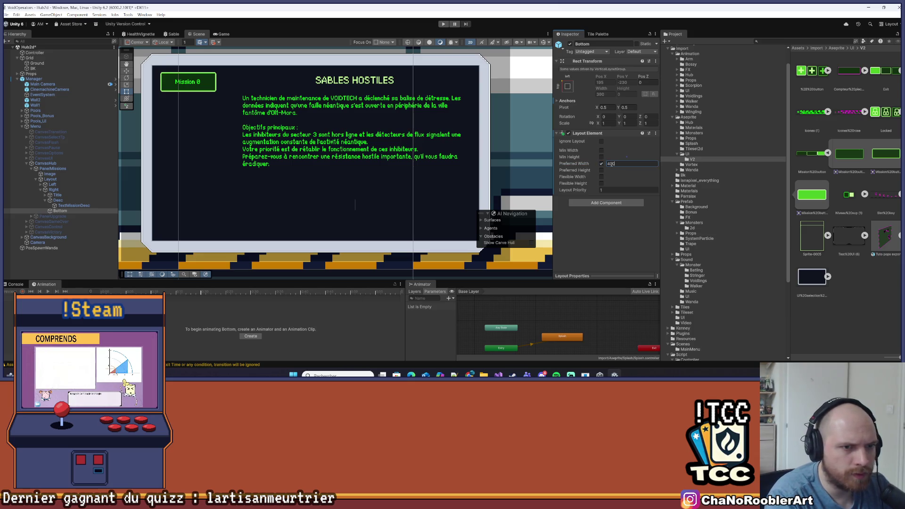
{"action": "left_click", "coordinate": [606, 175]}
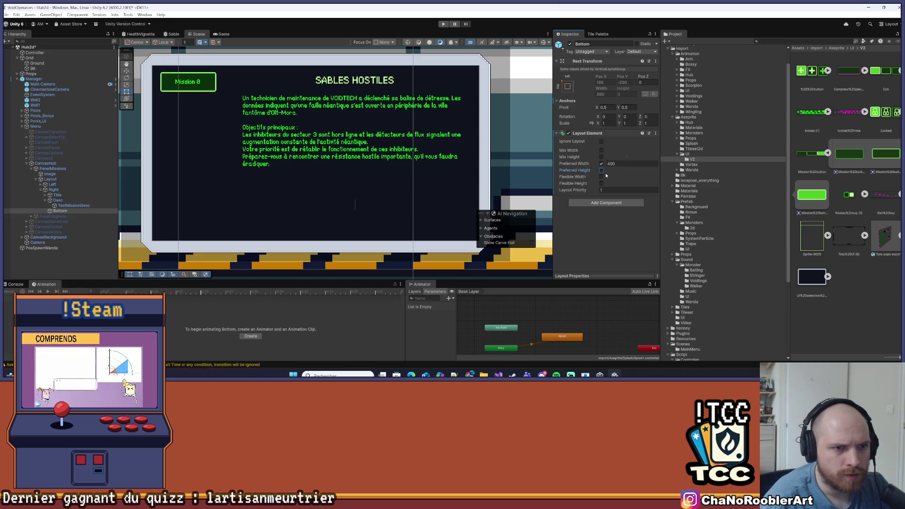
Enable preferred height on Bottom's Layout Element and set it to 40.
{"action": "left_click", "coordinate": [601, 170]}
{"action": "left_click", "coordinate": [616, 170]}
{"action": "type", "text": "50"}
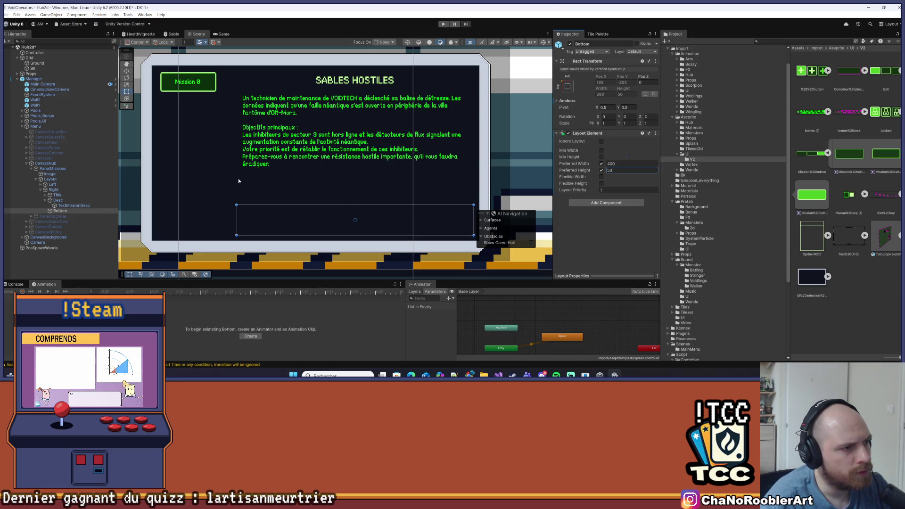
{"action": "left_click_drag", "start_coordinate": [414, 197], "coordinate": [387, 193]}
{"action": "left_click", "coordinate": [621, 170]}
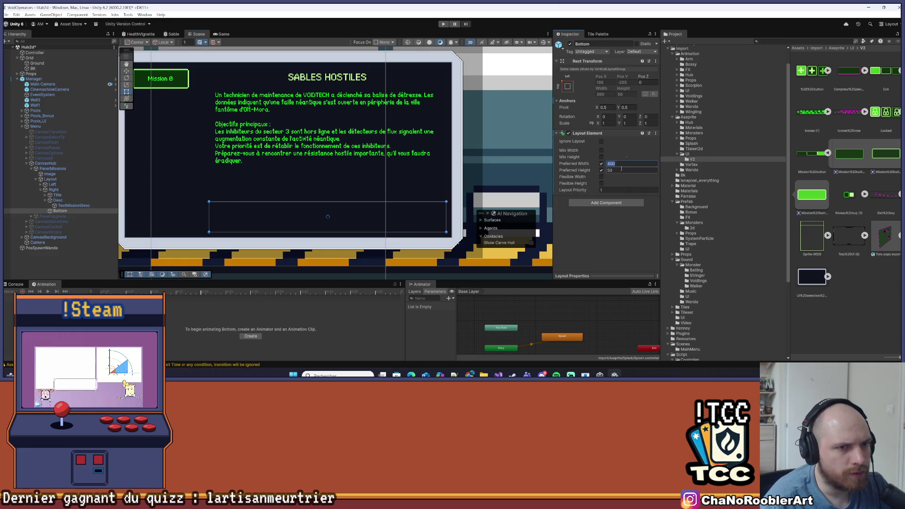
{"action": "type", "text": "40"}
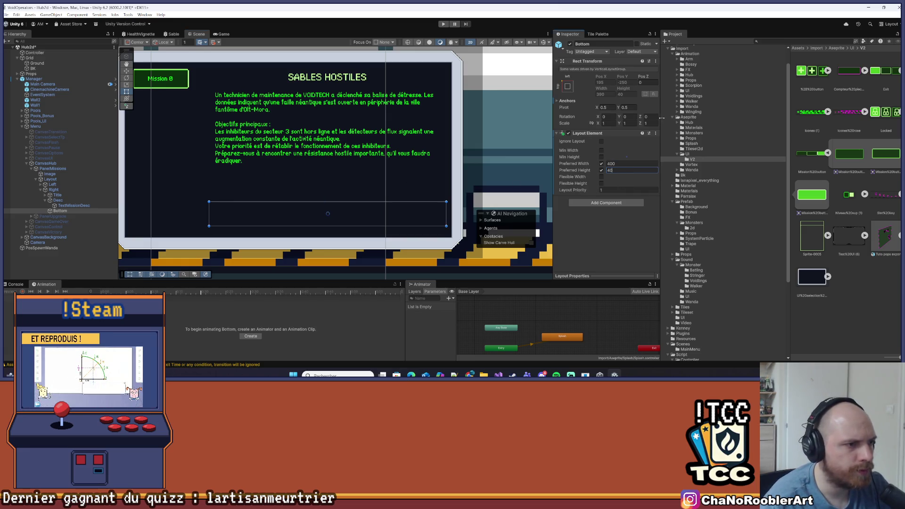
Select the Ground tilemap and save the scene.
{"action": "left_click", "coordinate": [201, 190]}
{"action": "key", "text": "ctrl+s"}
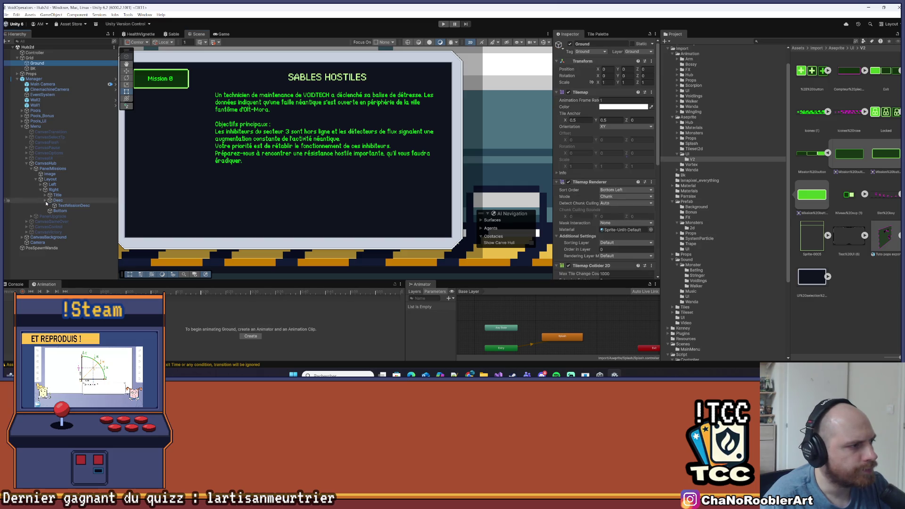
{"action": "scroll", "coordinate": [187, 186], "scroll_direction": "down", "scroll_amount": 2}
{"action": "left_click_drag", "start_coordinate": [187, 186], "coordinate": [217, 200]}
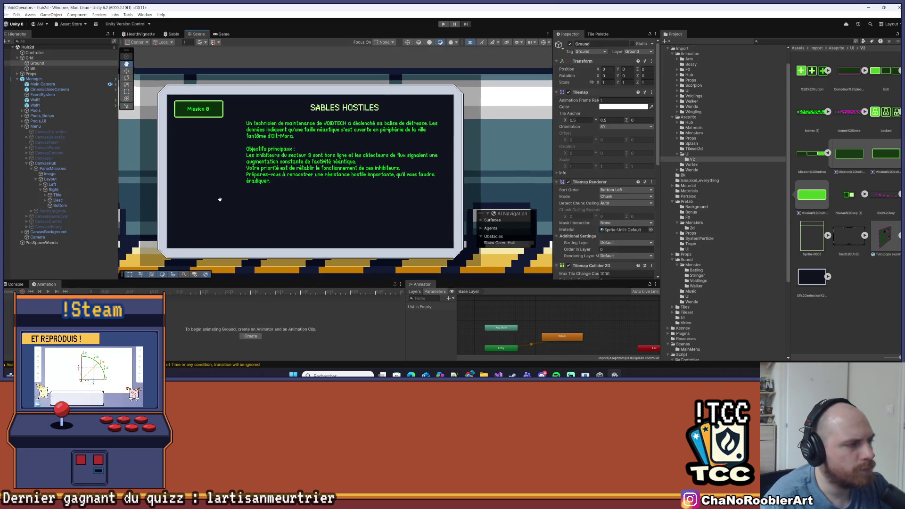
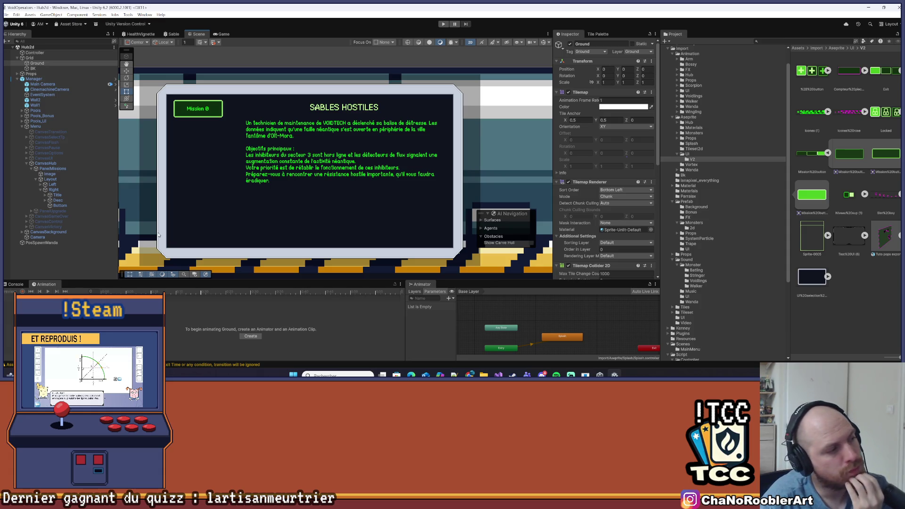
Add a Horizontal Layout Group to Bottom with Child Alignment set to Middle Center.
{"action": "left_click", "coordinate": [66, 206]}
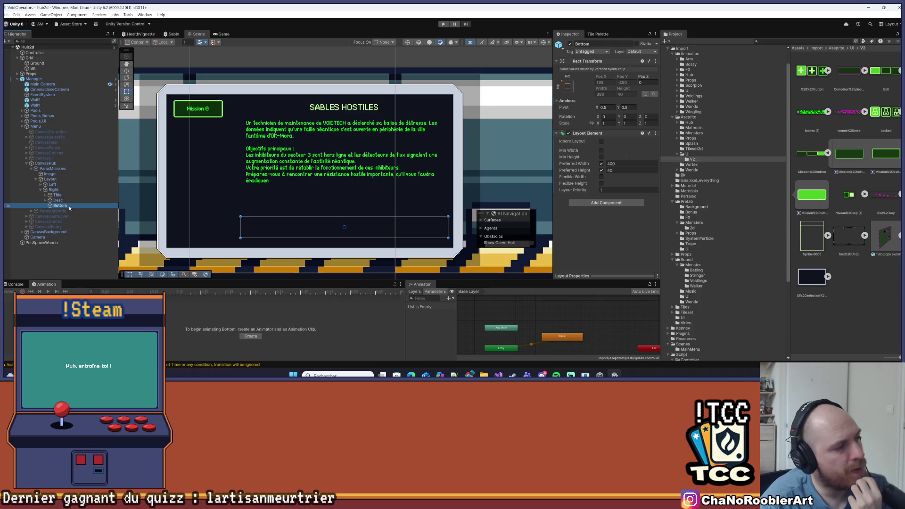
{"action": "right_click", "coordinate": [68, 205]}
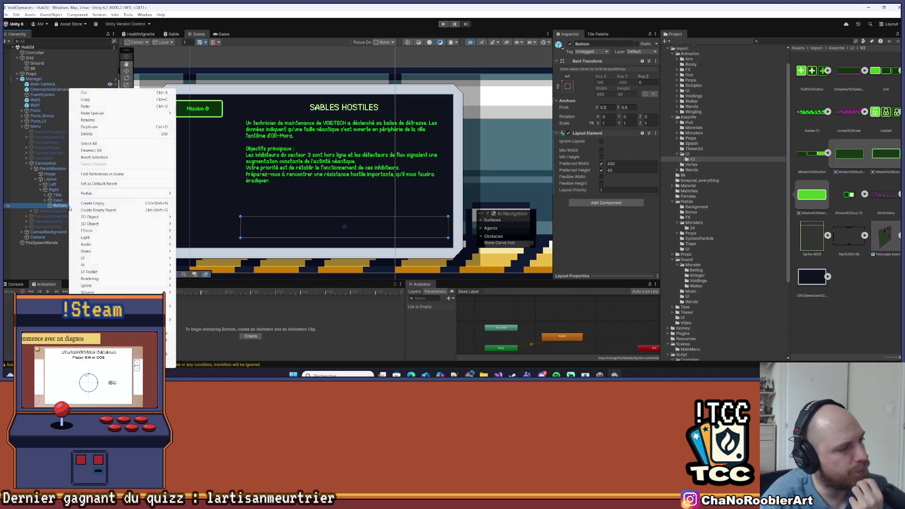
{"action": "left_click", "coordinate": [190, 200]}
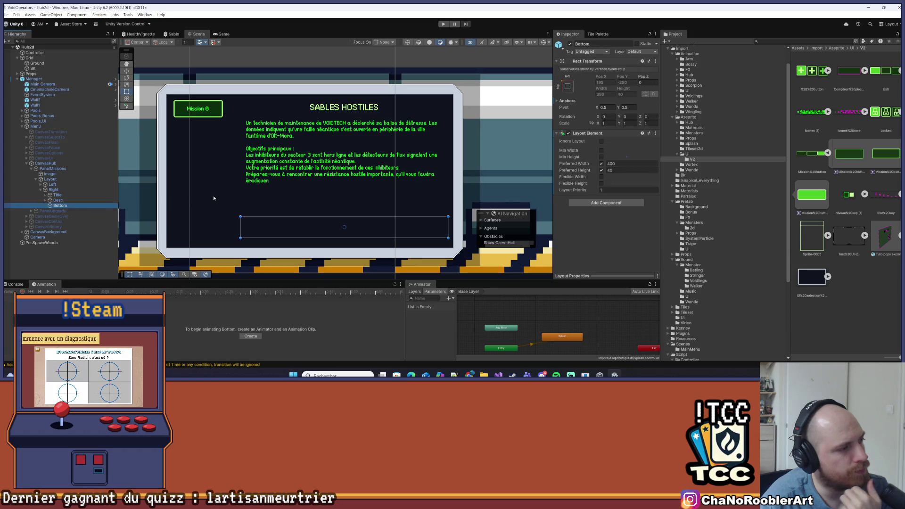
{"action": "left_click", "coordinate": [606, 203]}
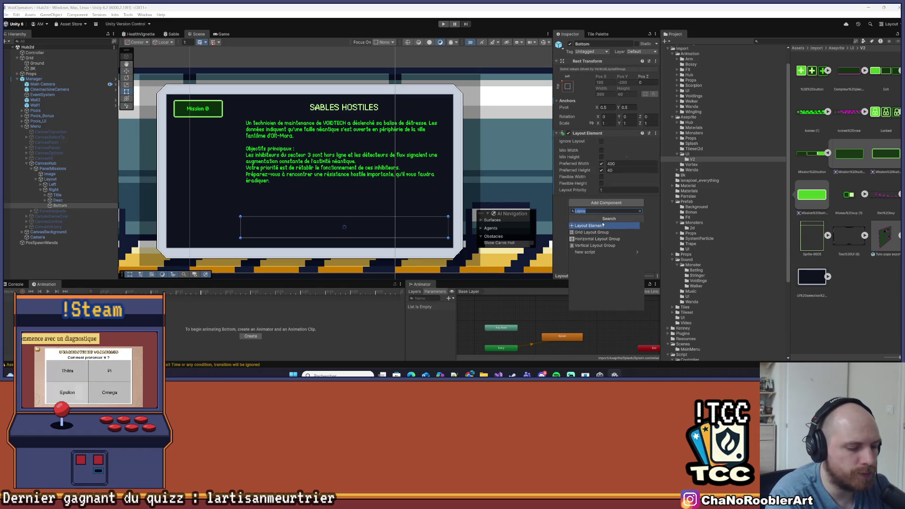
{"action": "key", "text": "Down"}
{"action": "key", "text": "Down"}
{"action": "key", "text": "Return"}
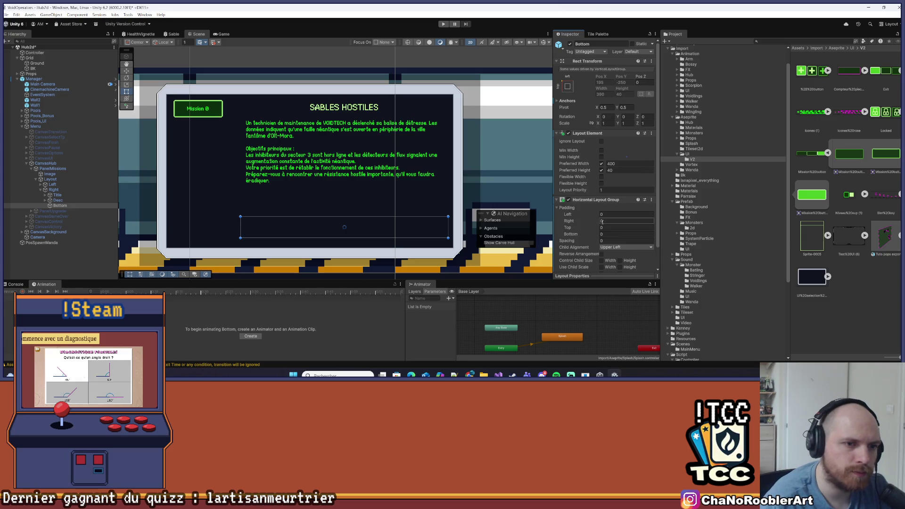
{"action": "scroll", "coordinate": [603, 222], "scroll_direction": "down", "scroll_amount": 2}
{"action": "left_click", "coordinate": [624, 225]}
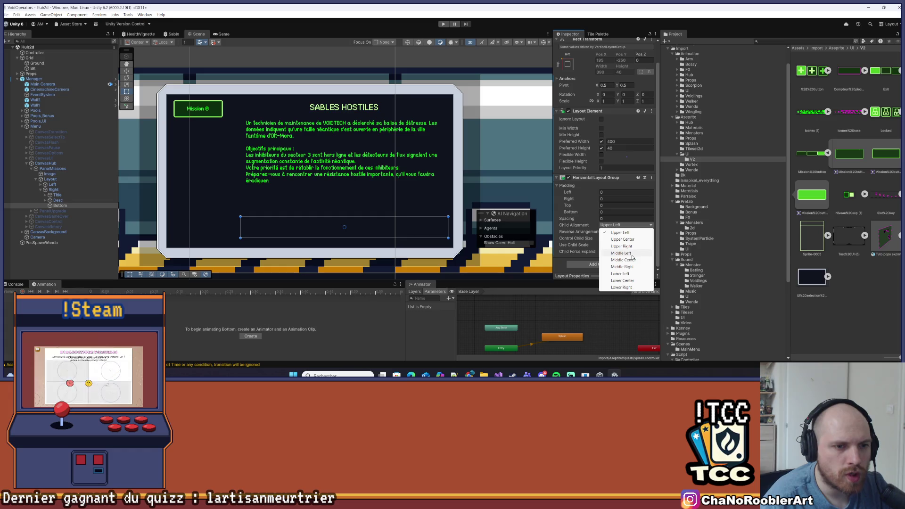
{"action": "left_click", "coordinate": [634, 260]}
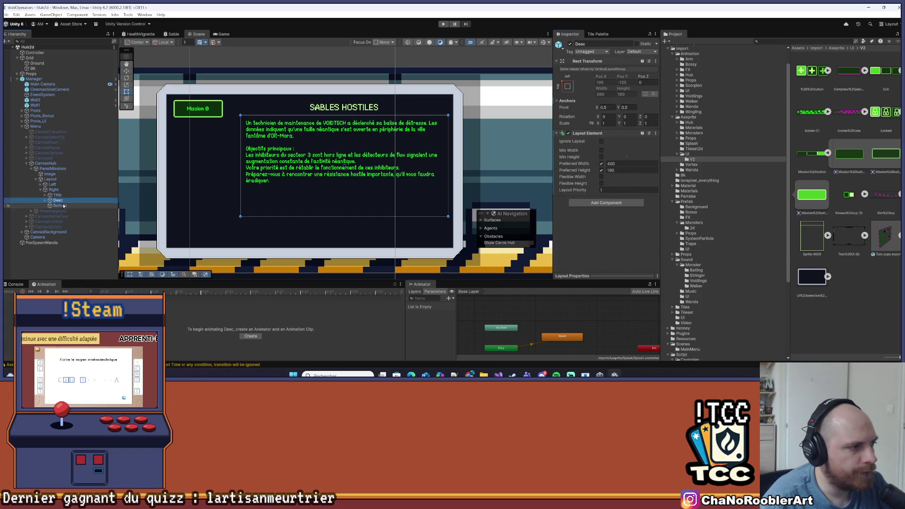
Create two empty children under Bottom named Secrets and Btn.
{"action": "right_click", "coordinate": [63, 205]}
{"action": "left_click", "coordinate": [121, 204]}
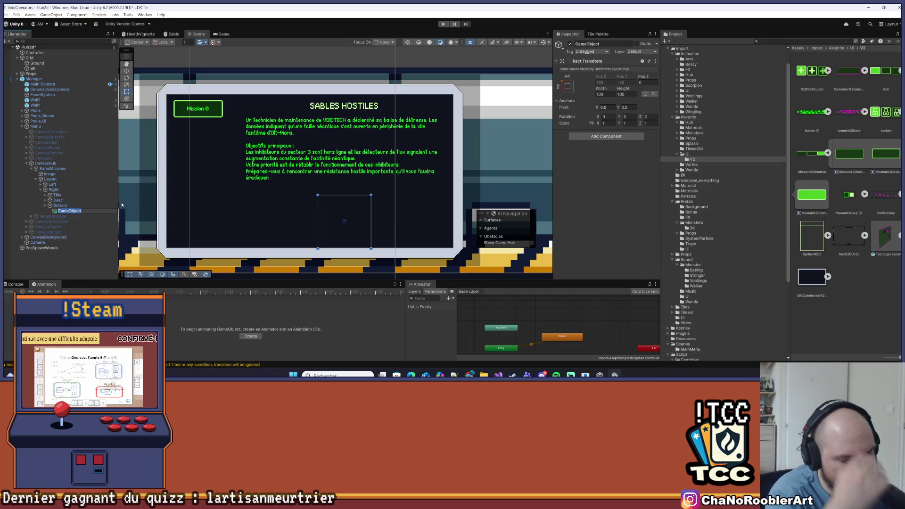
{"action": "type", "text": "Secrets"}
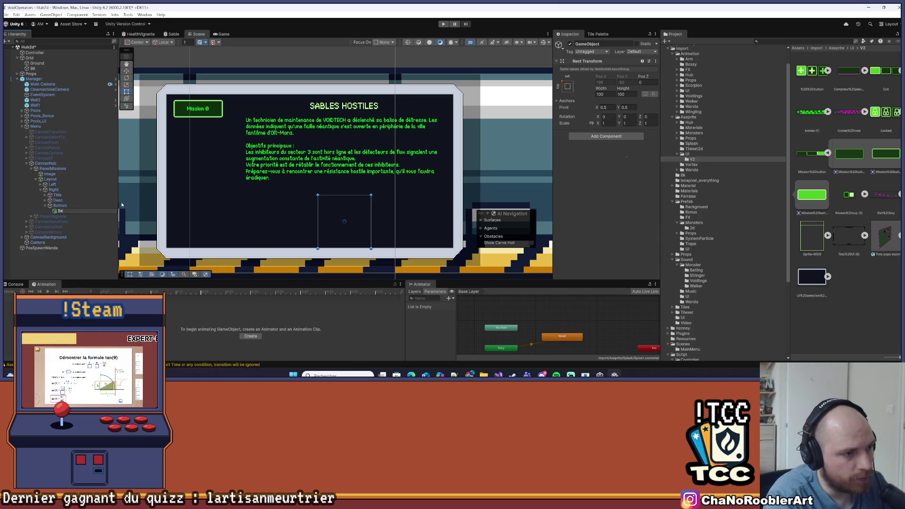
{"action": "key", "text": "Return"}
{"action": "left_click", "coordinate": [60, 206]}
{"action": "right_click", "coordinate": [63, 205]}
{"action": "left_click", "coordinate": [86, 203]}
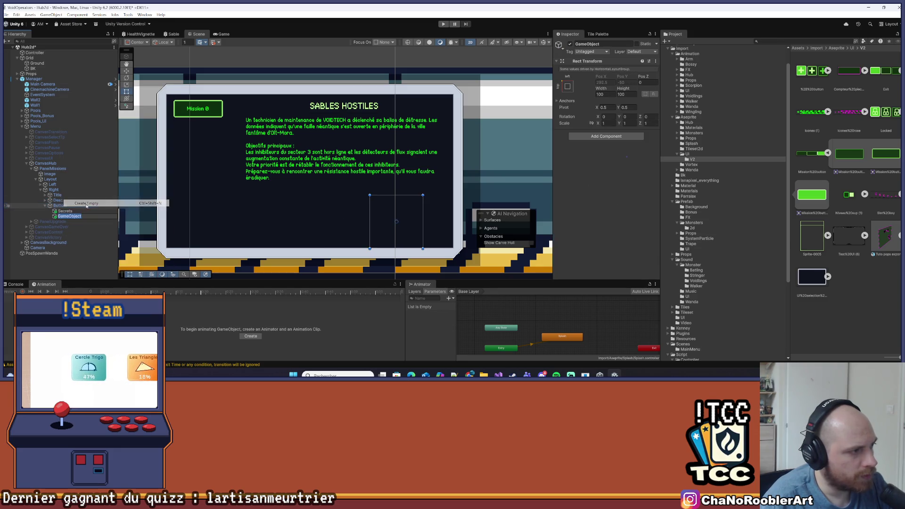
{"action": "type", "text": "Btn"}
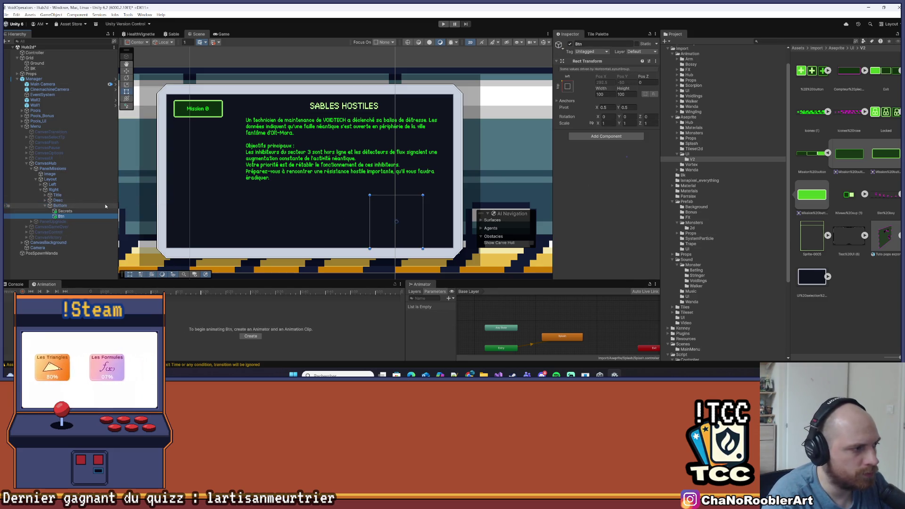
{"action": "left_click", "coordinate": [64, 212]}
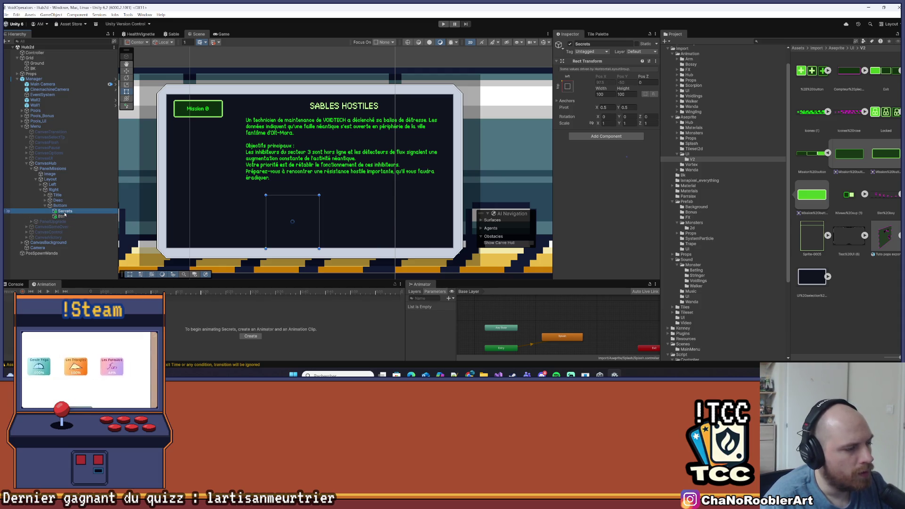
Add a Layout Element component to Secrets.
{"action": "left_click", "coordinate": [66, 206]}
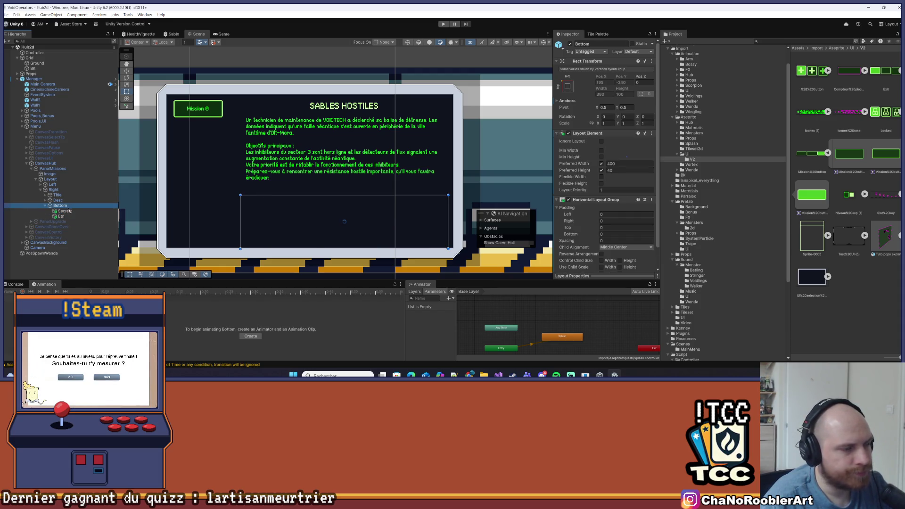
{"action": "left_click", "coordinate": [64, 210]}
{"action": "left_click", "coordinate": [599, 136]}
{"action": "type", "text": "Hor"}
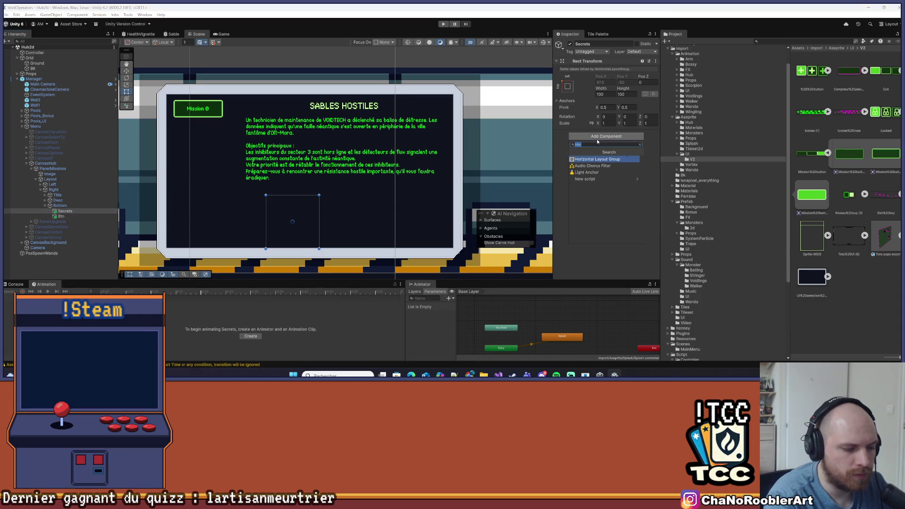
{"action": "type", "text": "layout e"}
{"action": "key", "text": "Return"}
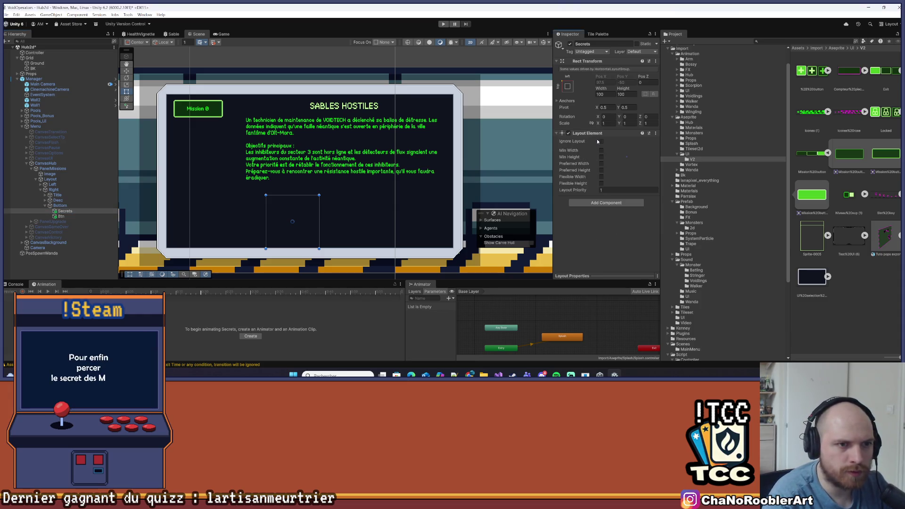
Enable Secrets' preferred size and set it to 100 wide by 40 high.
{"action": "left_click", "coordinate": [63, 206]}
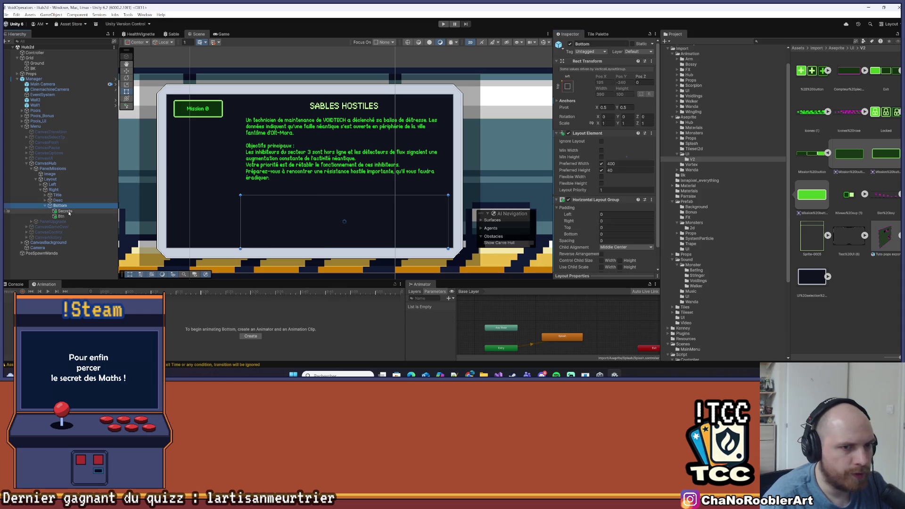
{"action": "left_click", "coordinate": [64, 211]}
{"action": "left_click", "coordinate": [611, 189]}
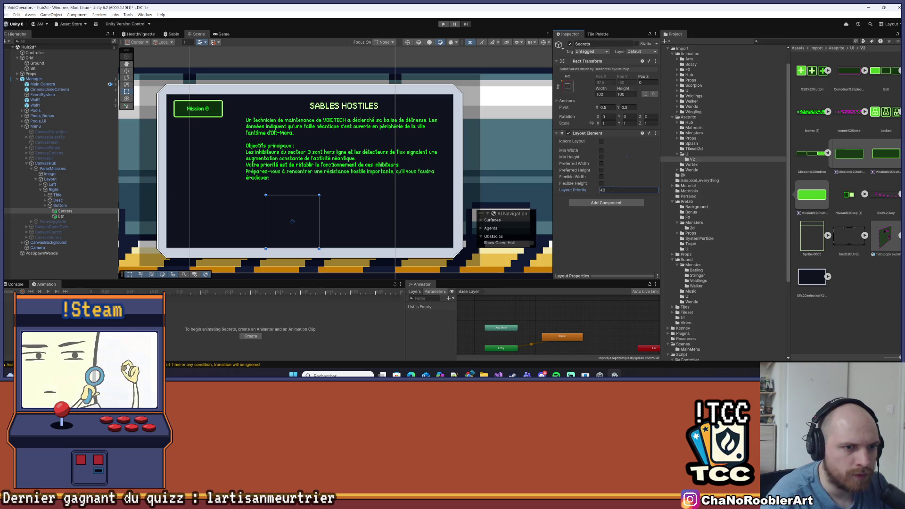
{"action": "left_click", "coordinate": [600, 163]}
{"action": "left_click", "coordinate": [601, 170]}
{"action": "left_click", "coordinate": [617, 170]}
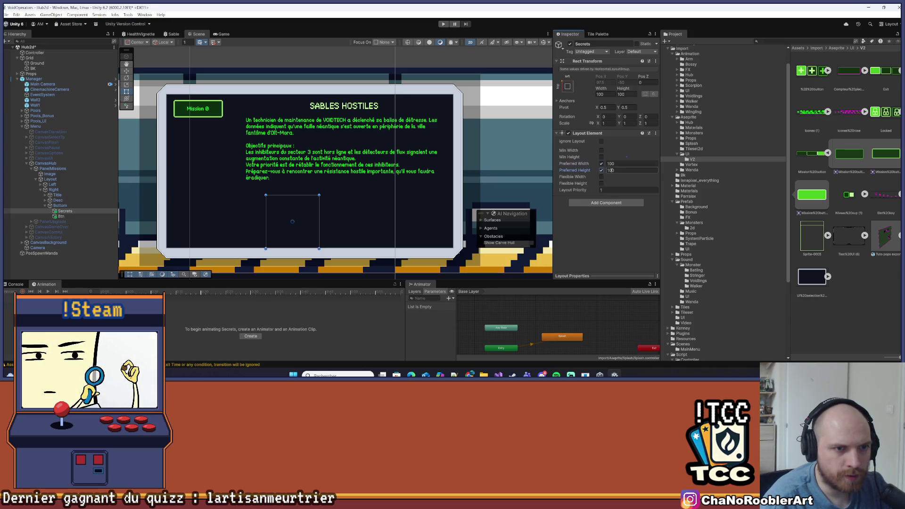
{"action": "type", "text": "40"}
{"action": "key", "text": "Tab"}
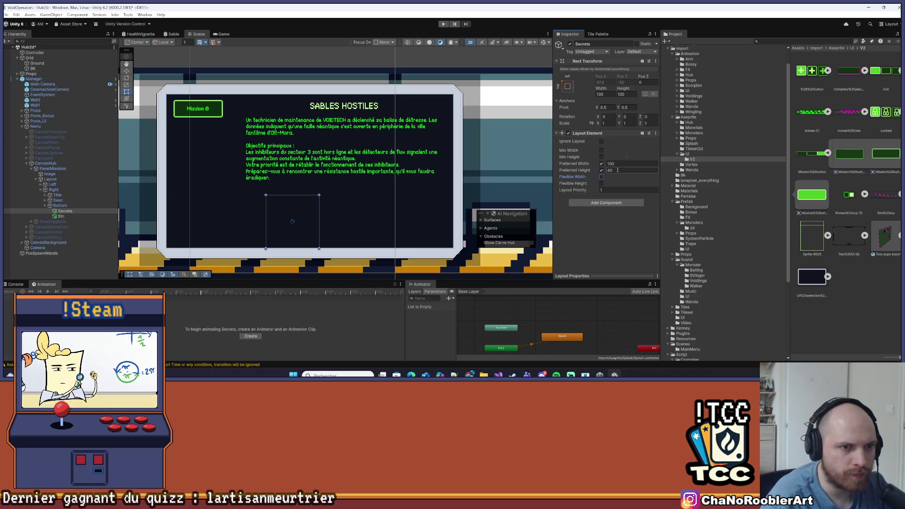
{"action": "left_click", "coordinate": [621, 163]}
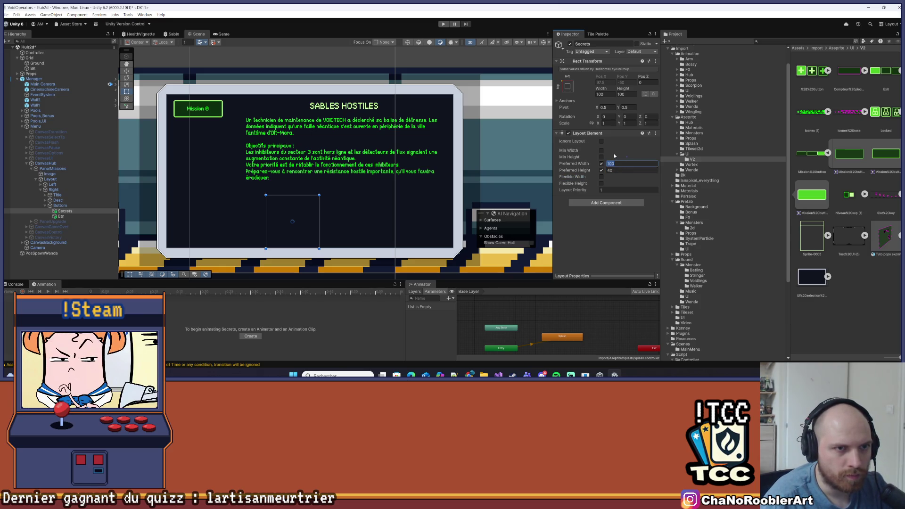
Make Bottom's layout group control its children's width.
{"action": "left_click", "coordinate": [60, 205]}
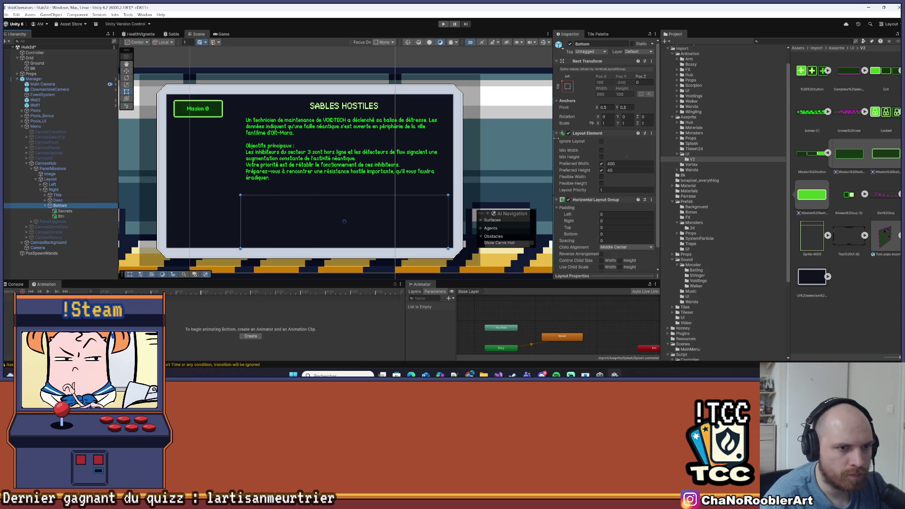
{"action": "scroll", "coordinate": [621, 183], "scroll_direction": "down", "scroll_amount": 2}
{"action": "left_click", "coordinate": [603, 251]}
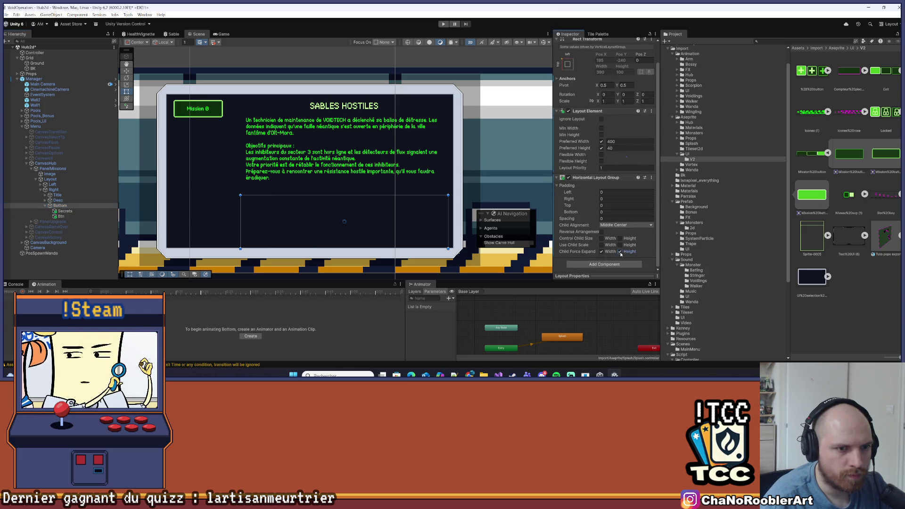
{"action": "left_click", "coordinate": [65, 211]}
{"action": "left_click", "coordinate": [62, 216]}
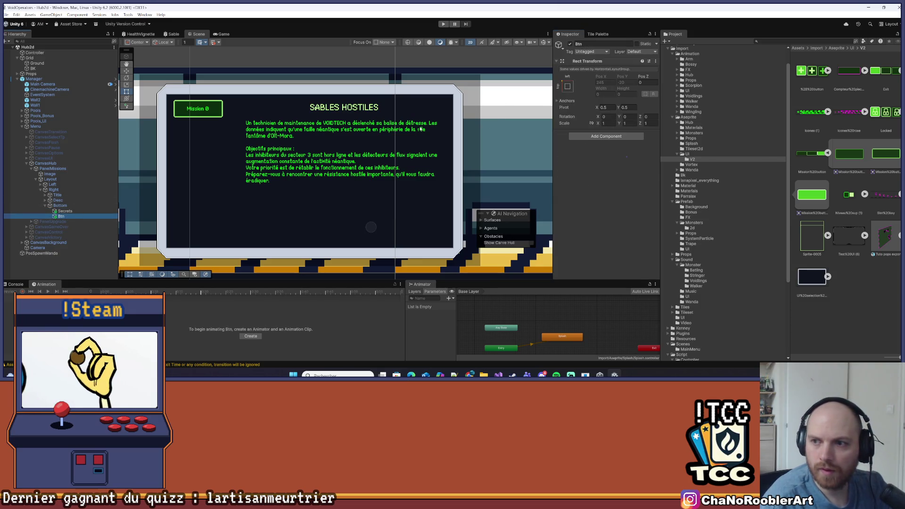
{"action": "left_click", "coordinate": [69, 211]}
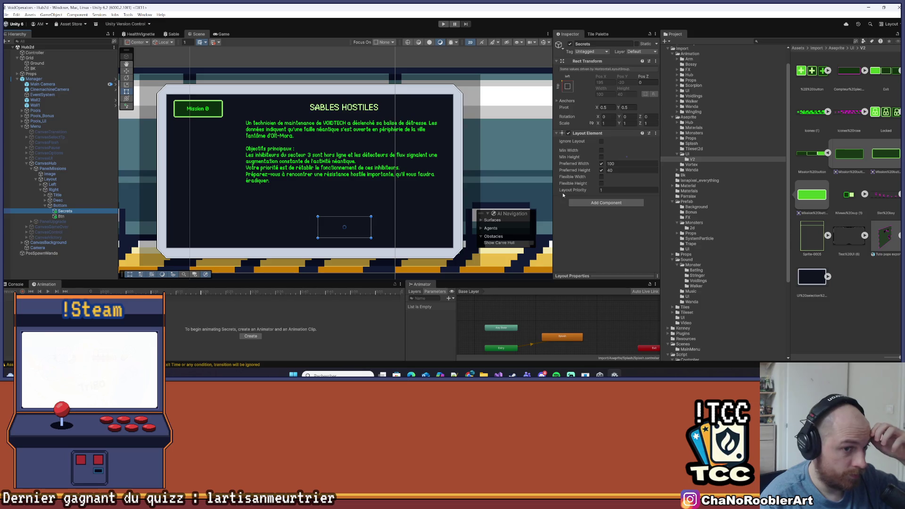
{"action": "left_click", "coordinate": [627, 163]}
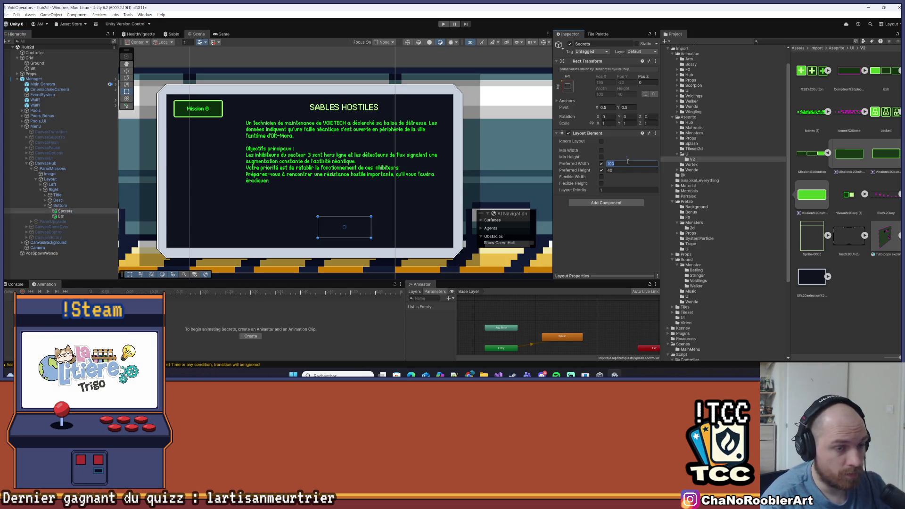
{"action": "type", "text": "300"}
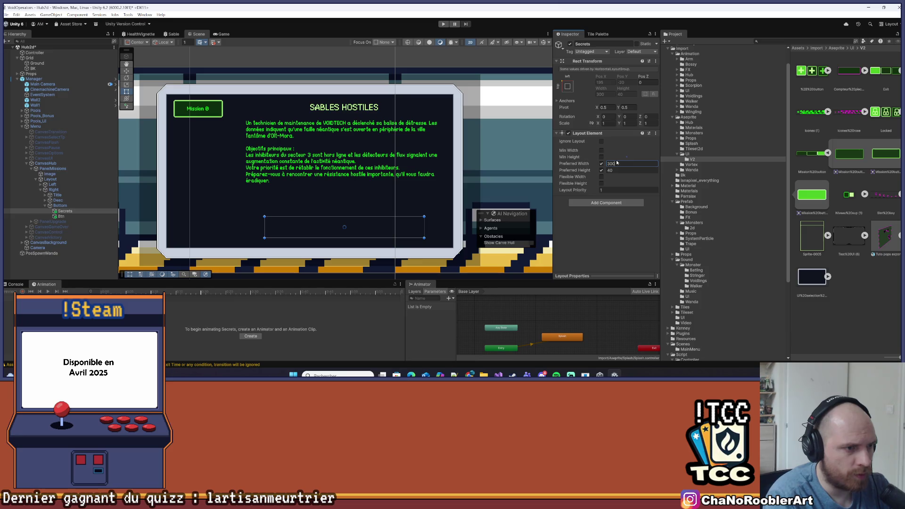
{"action": "left_click", "coordinate": [61, 216]}
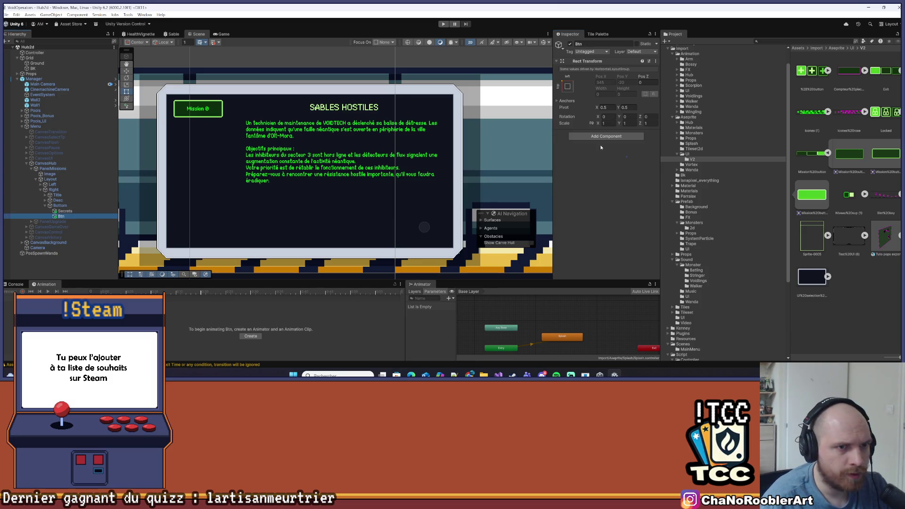
{"action": "left_click", "coordinate": [606, 136]}
{"action": "type", "text": "La"}
{"action": "left_click", "coordinate": [589, 166]}
{"action": "left_click", "coordinate": [601, 170]}
{"action": "left_click", "coordinate": [611, 170]}
{"action": "type", "text": "40"}
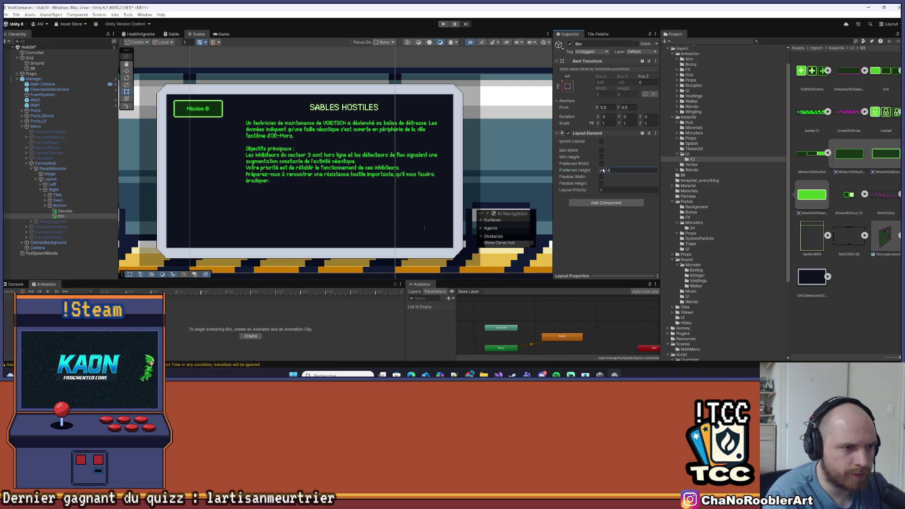
{"action": "left_click", "coordinate": [601, 163]}
{"action": "left_click", "coordinate": [613, 163]}
{"action": "type", "text": "100"}
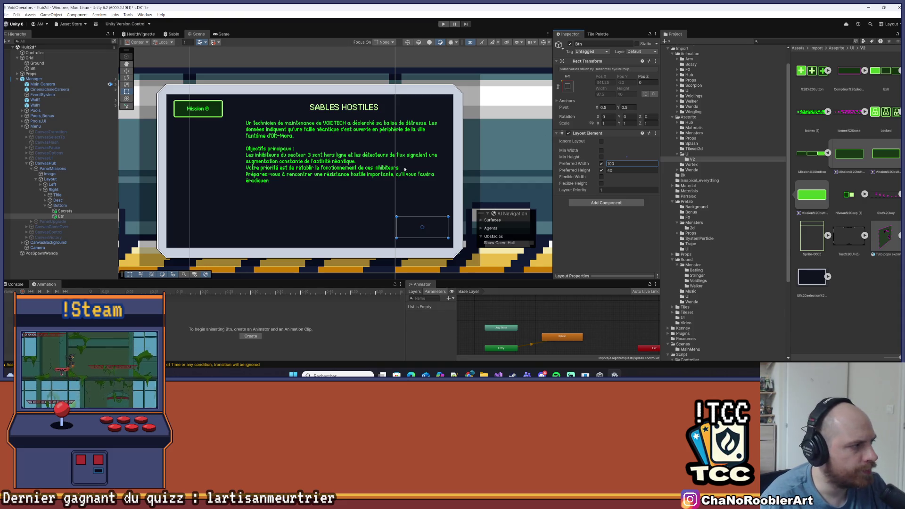
{"action": "left_click", "coordinate": [56, 269]}
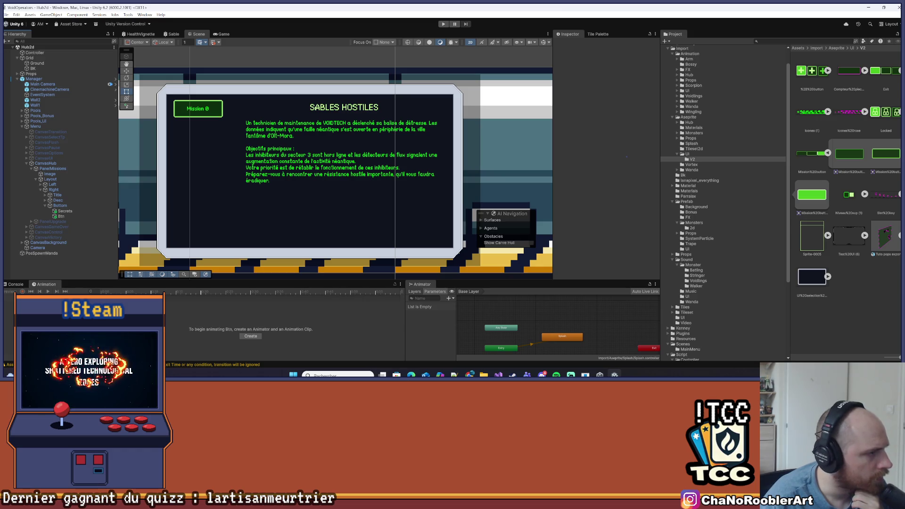
{"action": "left_click", "coordinate": [65, 211]}
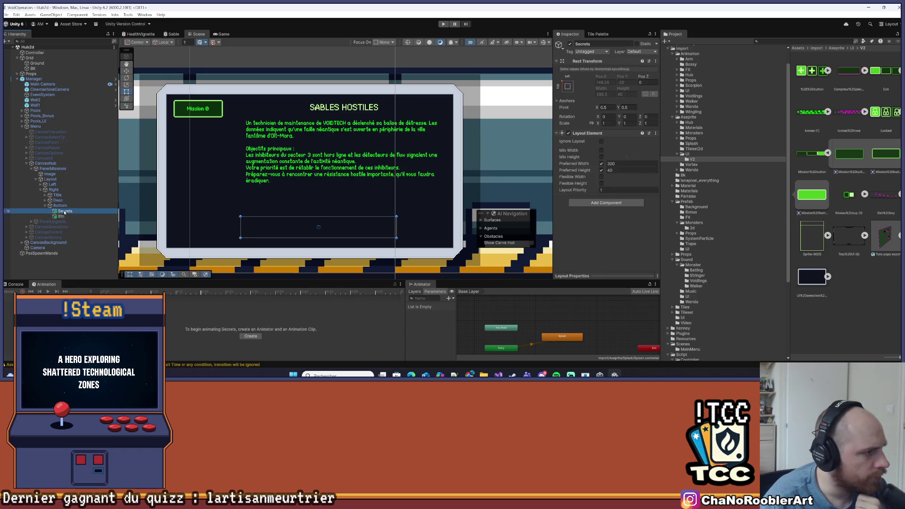
{"action": "left_click", "coordinate": [47, 174]}
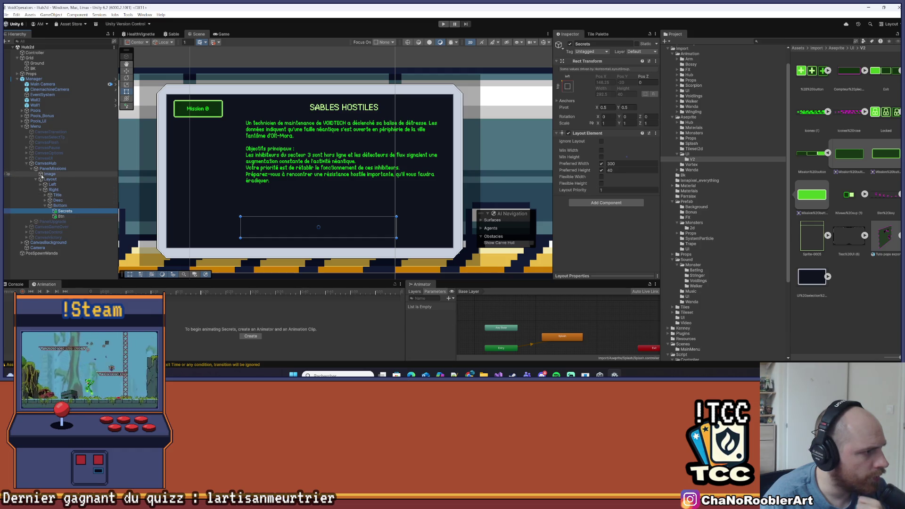
{"action": "left_click", "coordinate": [40, 185]}
{"action": "left_click", "coordinate": [66, 190]}
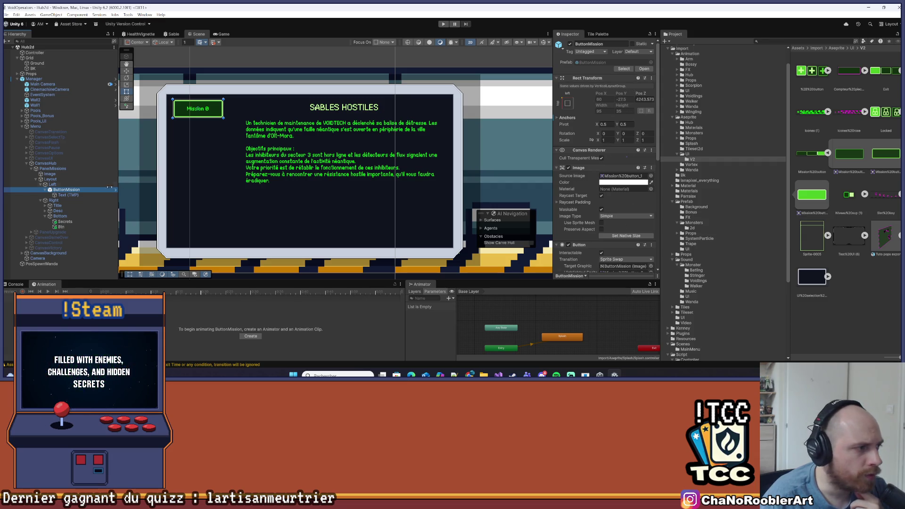
{"action": "left_click", "coordinate": [61, 194]}
{"action": "left_click", "coordinate": [45, 189]}
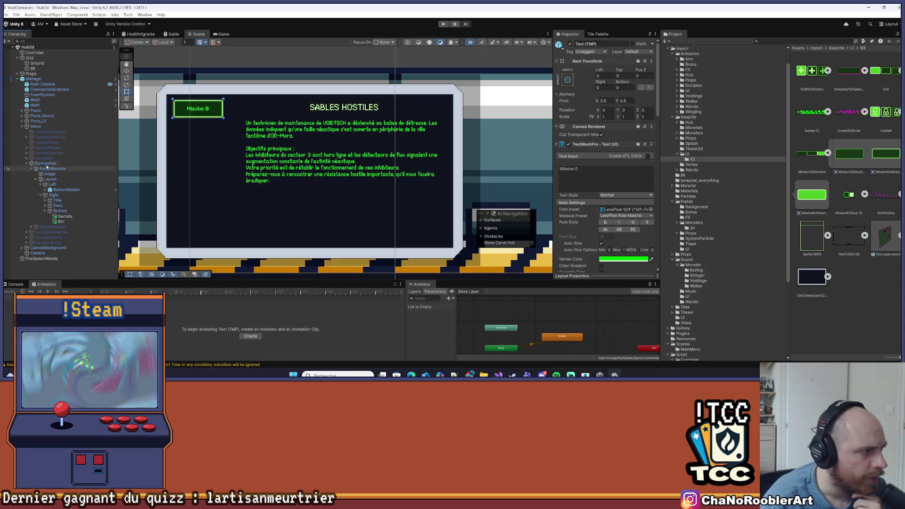
{"action": "left_click", "coordinate": [55, 79]}
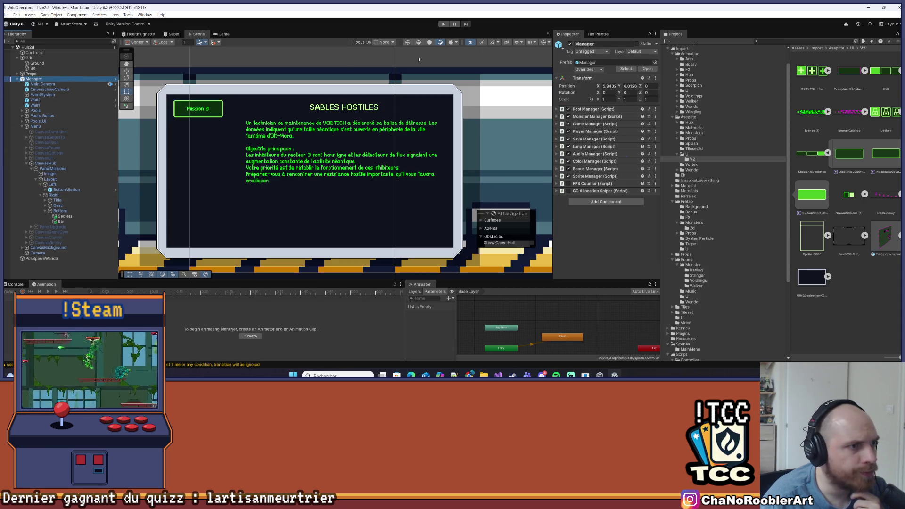
{"action": "left_click", "coordinate": [586, 69]}
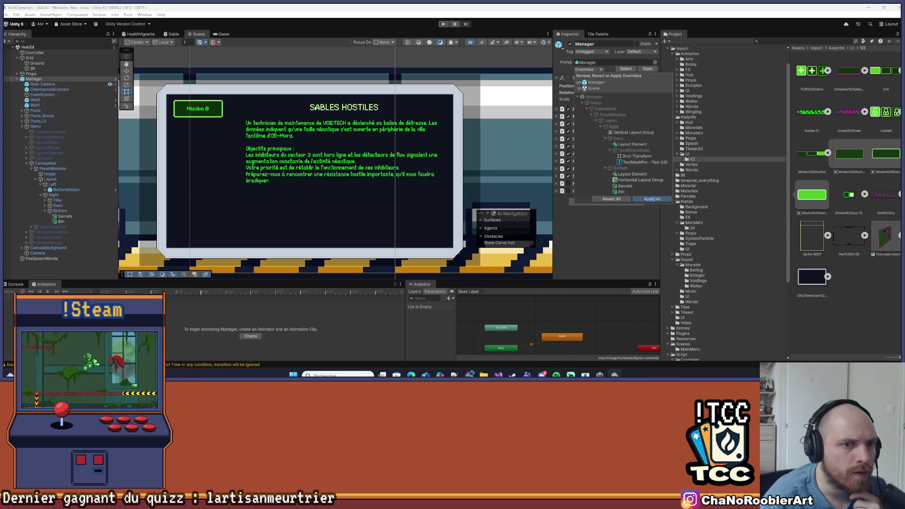
{"action": "left_click", "coordinate": [65, 217]}
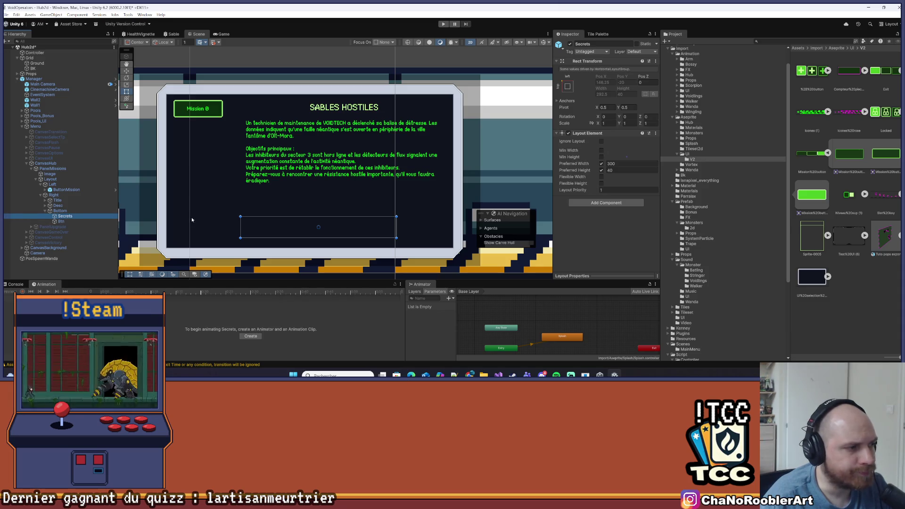
{"action": "right_click", "coordinate": [81, 216]}
Add a TextMeshPro text under Secrets, stretched to fill it with all offsets at 0.
{"action": "mouse_move", "coordinate": [141, 258]}
{"action": "left_click", "coordinate": [254, 265]}
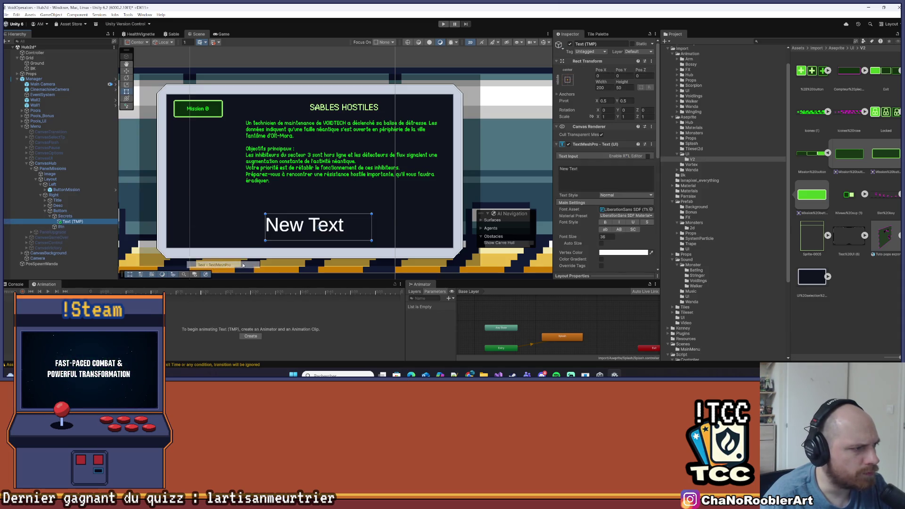
{"action": "left_click", "coordinate": [567, 80]}
{"action": "left_click", "coordinate": [636, 179]}
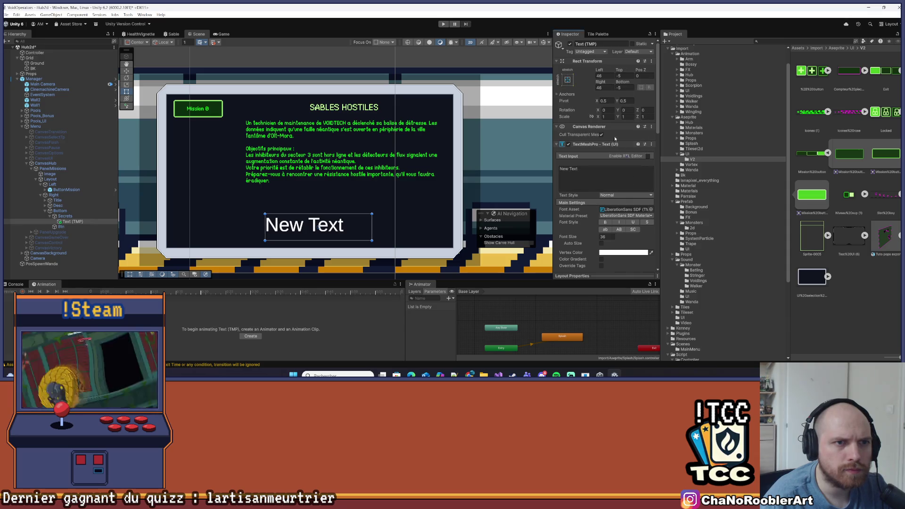
{"action": "type", "text": "0"}
{"action": "key", "text": "Tab"}
{"action": "type", "text": "0"}
{"action": "key", "text": "Tab"}
{"action": "key", "text": "Tab"}
{"action": "type", "text": "0"}
{"action": "key", "text": "Tab"}
{"action": "type", "text": "0"}
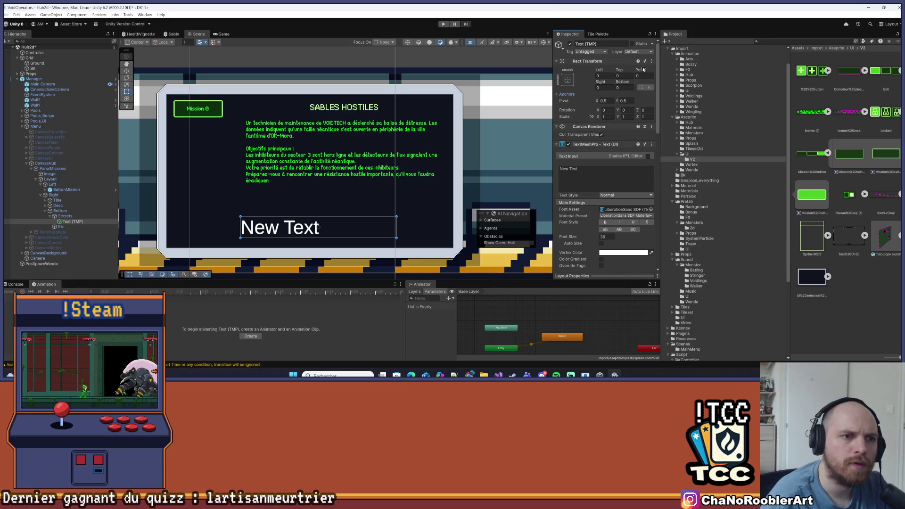
{"action": "left_click", "coordinate": [605, 174]}
Set the text to LanaPixel SDF size 11 reading 'Secrets découverts: 1/5'.
{"action": "left_click", "coordinate": [652, 211]}
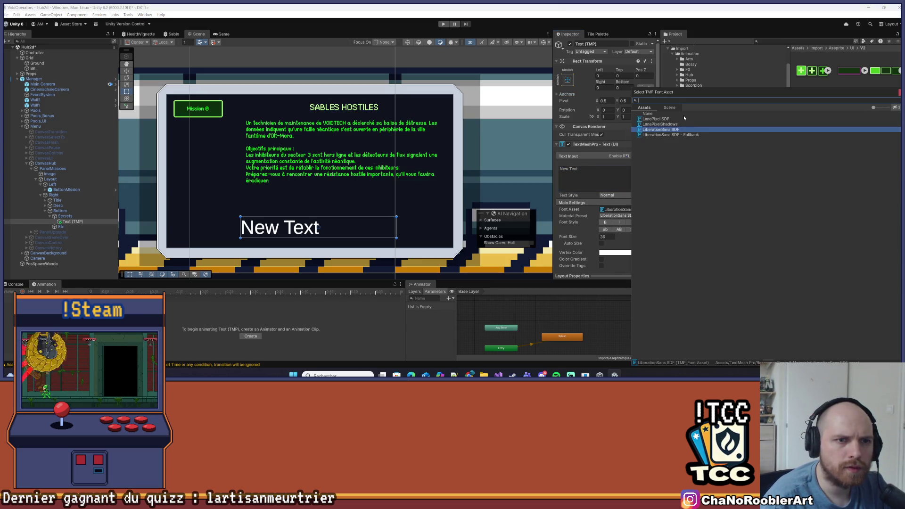
{"action": "double_click", "coordinate": [676, 118]}
{"action": "left_click", "coordinate": [605, 236]}
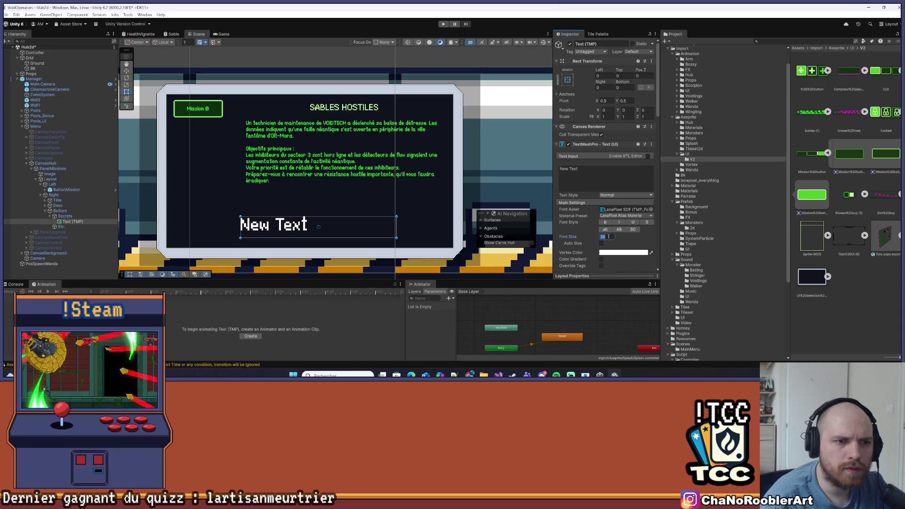
{"action": "type", "text": "11"}
{"action": "left_click", "coordinate": [595, 180]}
{"action": "type", "text": "Secrets"}
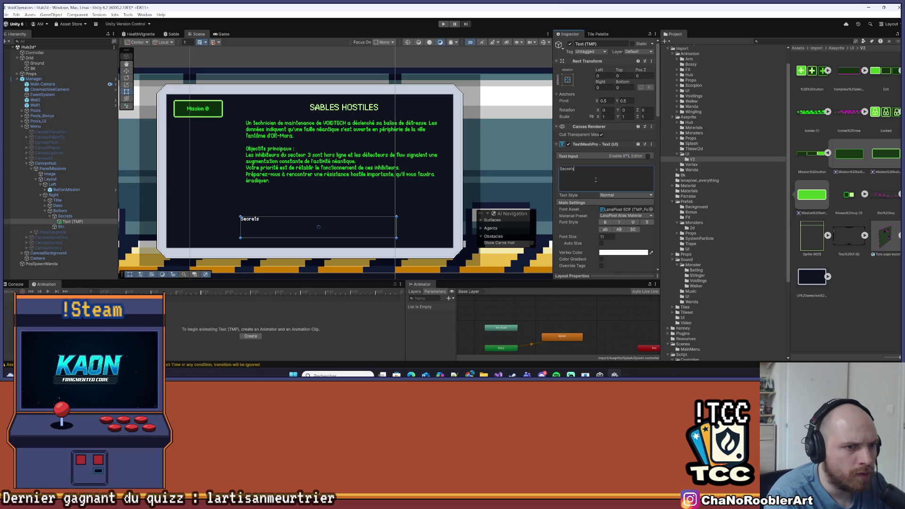
{"action": "type", "text": " découverts: 1/5"}
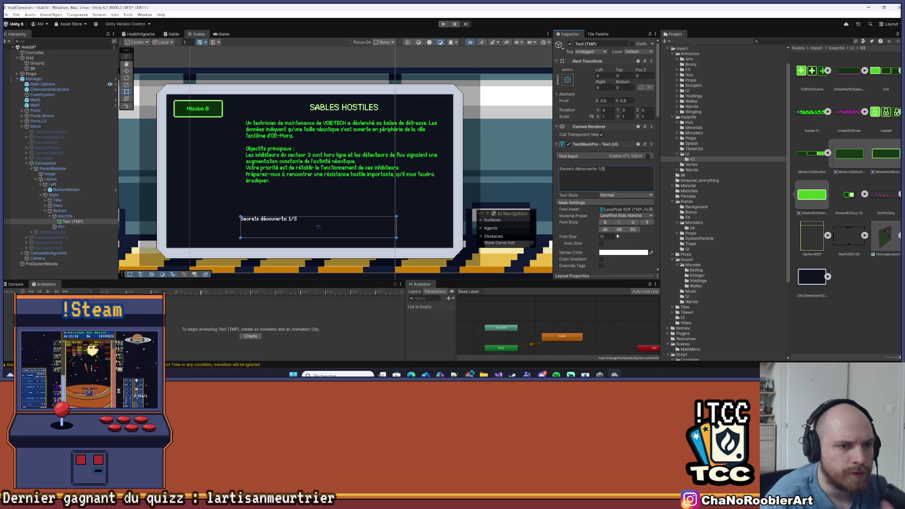
Centre the label vertically and give it a left margin of 15.
{"action": "scroll", "coordinate": [625, 258], "scroll_direction": "down", "scroll_amount": 5}
{"action": "left_click", "coordinate": [632, 191]}
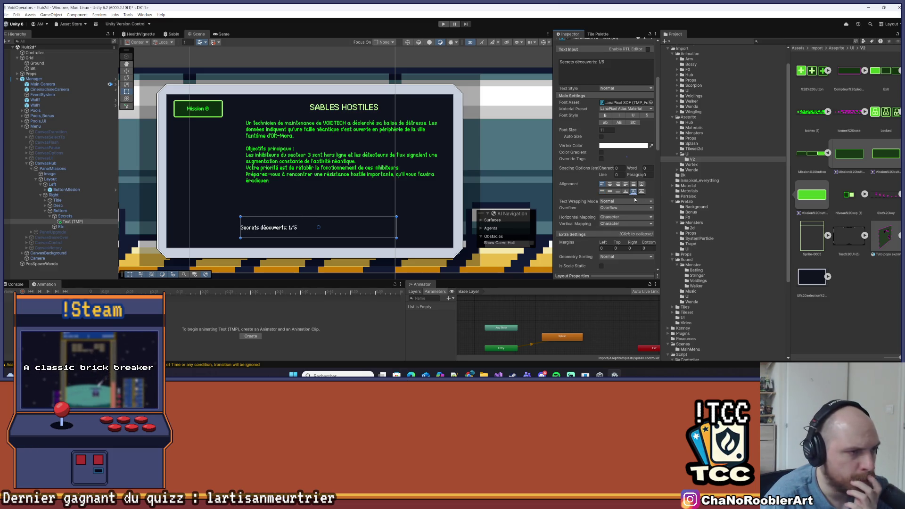
{"action": "scroll", "coordinate": [611, 235], "scroll_direction": "down", "scroll_amount": 5}
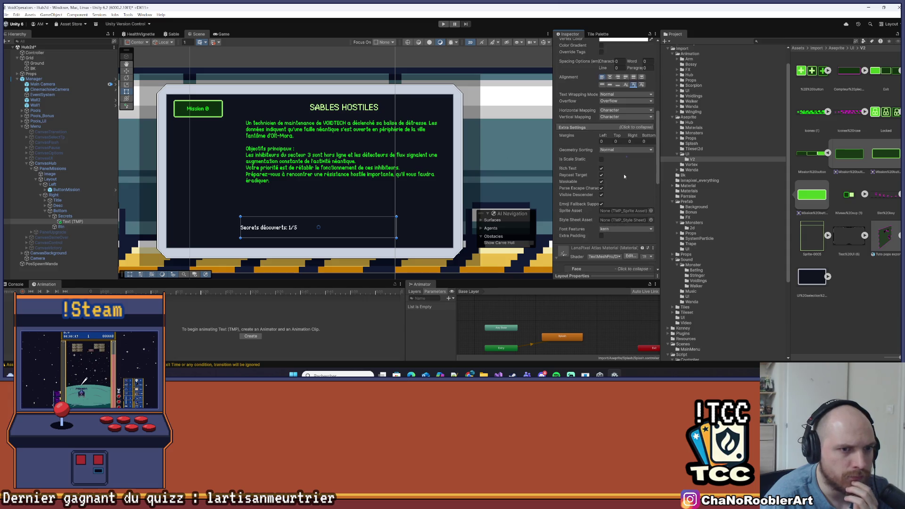
{"action": "left_click", "coordinate": [602, 141]}
{"action": "type", "text": "15"}
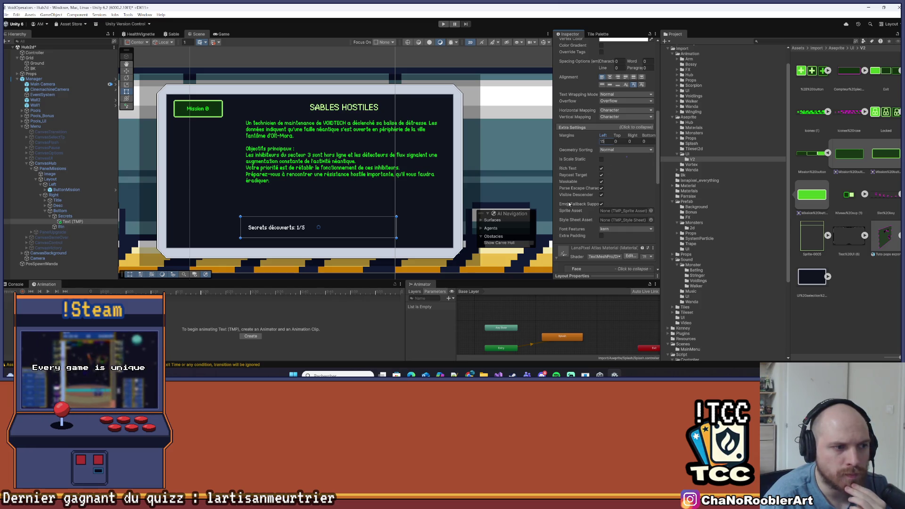
Colour the label bright green to match the panel.
{"action": "scroll", "coordinate": [622, 161], "scroll_direction": "down", "scroll_amount": 1}
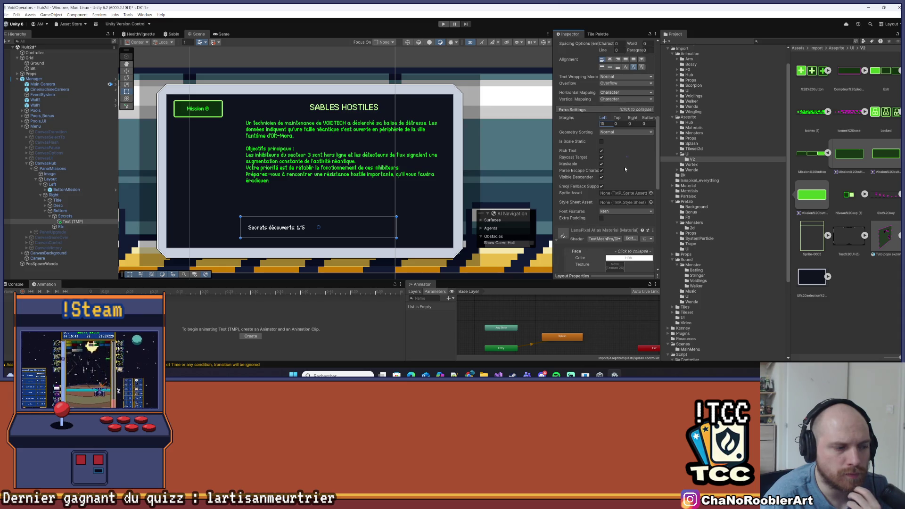
{"action": "scroll", "coordinate": [617, 183], "scroll_direction": "down", "scroll_amount": 4}
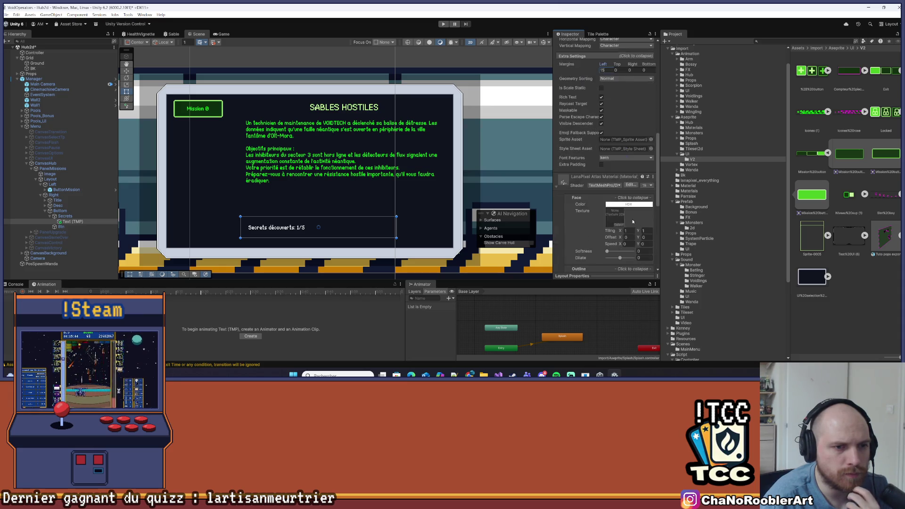
{"action": "scroll", "coordinate": [639, 229], "scroll_direction": "up", "scroll_amount": 12}
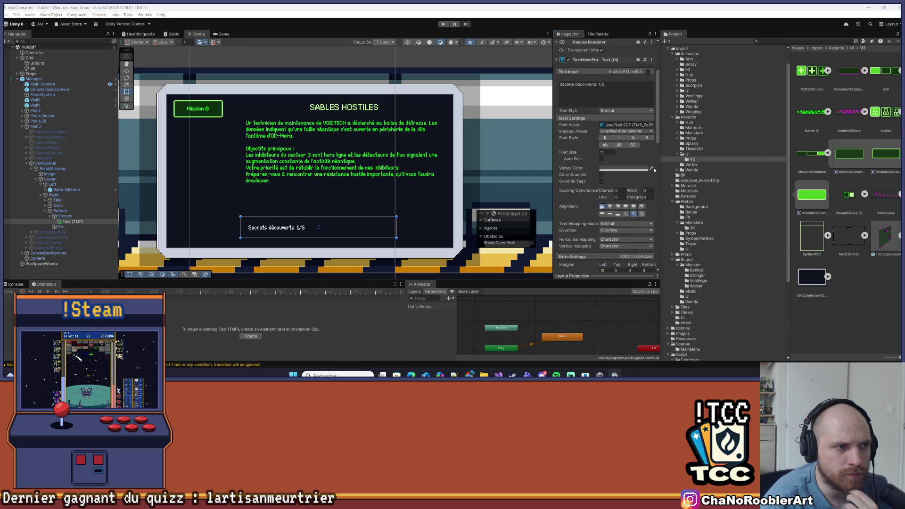
{"action": "left_click", "coordinate": [223, 108]}
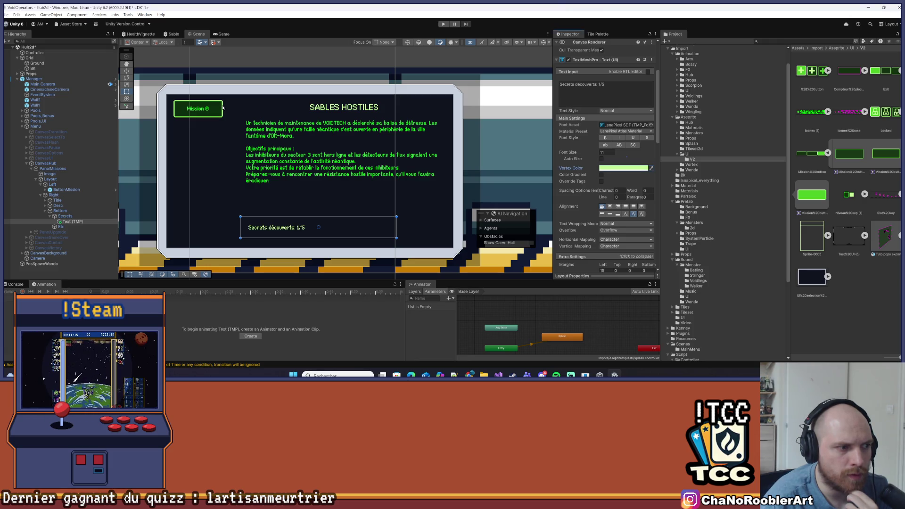
{"action": "left_click", "coordinate": [448, 183]}
{"action": "scroll", "coordinate": [400, 188], "scroll_direction": "up", "scroll_amount": 1}
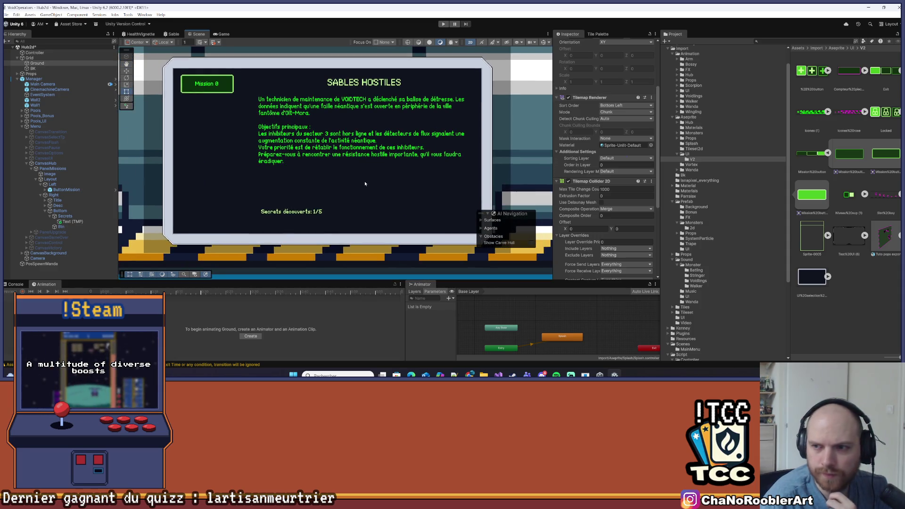
{"action": "scroll", "coordinate": [364, 183], "scroll_direction": "down", "scroll_amount": 1}
{"action": "scroll", "coordinate": [364, 183], "scroll_direction": "down", "scroll_amount": 1}
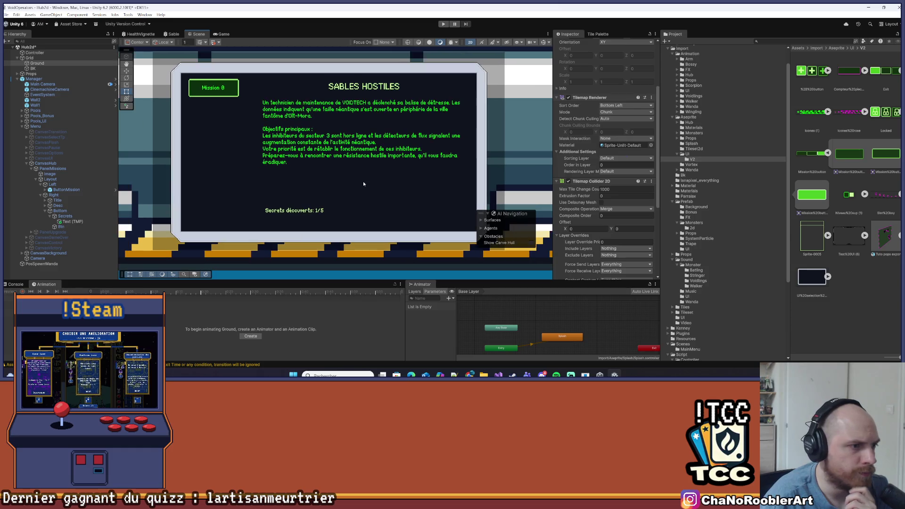
Create a UI Button - TextMeshPro as a child of Btn.
{"action": "left_click", "coordinate": [61, 227]}
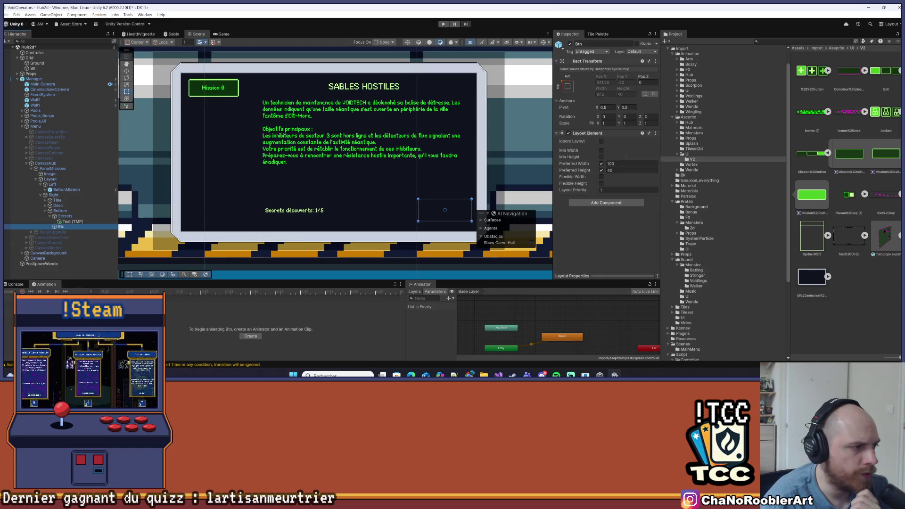
{"action": "right_click", "coordinate": [66, 227]}
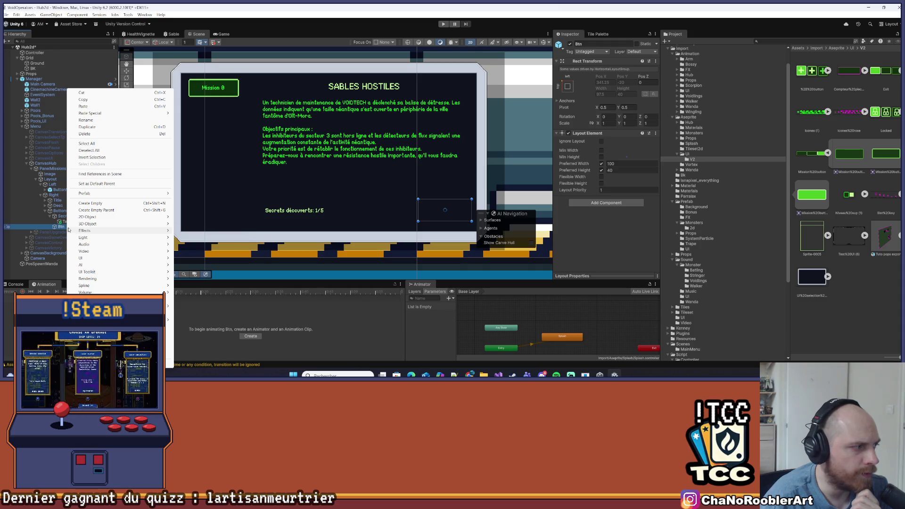
{"action": "mouse_move", "coordinate": [69, 229]}
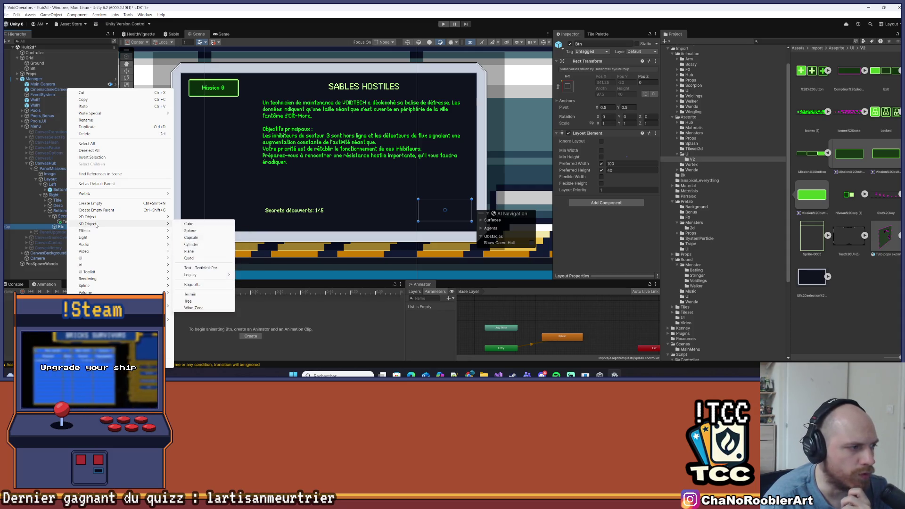
{"action": "mouse_move", "coordinate": [82, 259]}
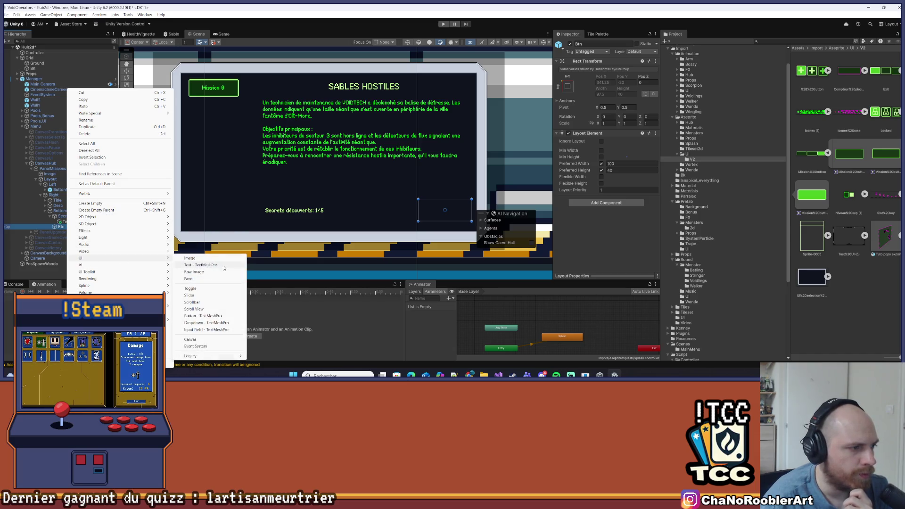
{"action": "left_click", "coordinate": [200, 85]}
{"action": "key", "text": "Return"}
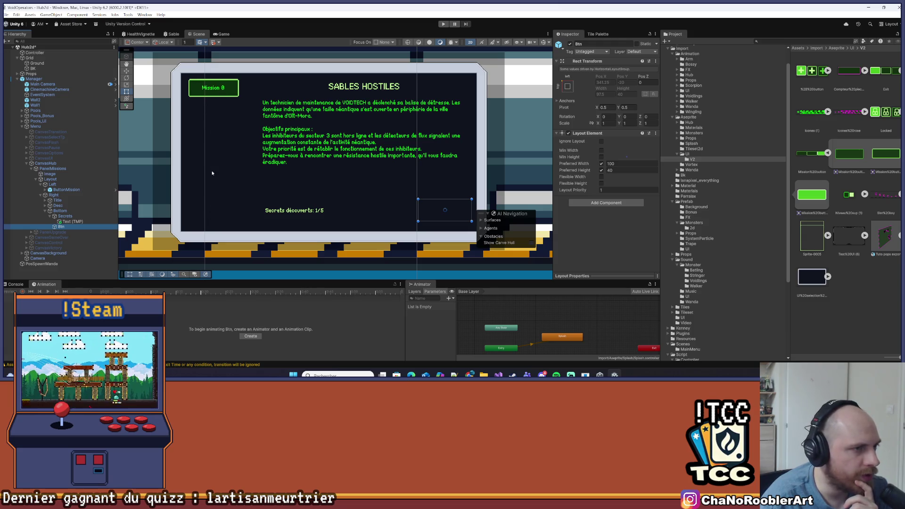
{"action": "right_click", "coordinate": [60, 227]}
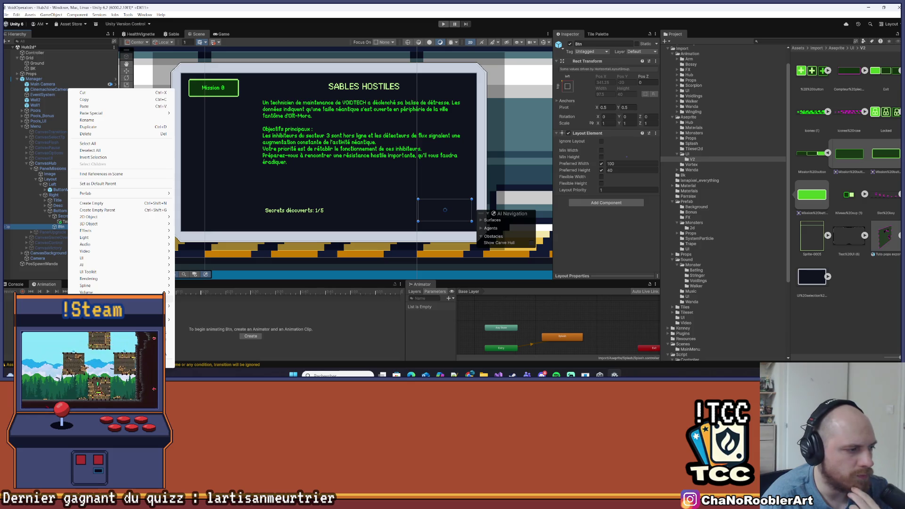
{"action": "mouse_move", "coordinate": [93, 261]}
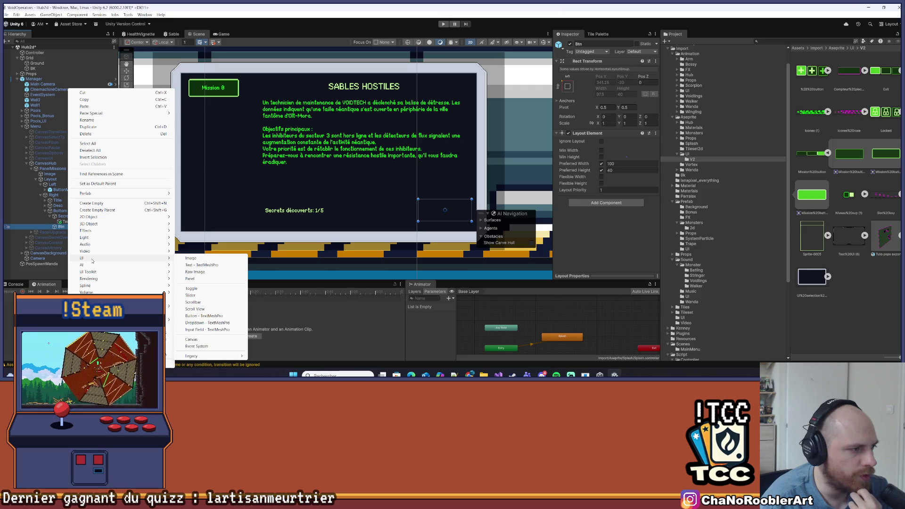
{"action": "left_click", "coordinate": [204, 316]}
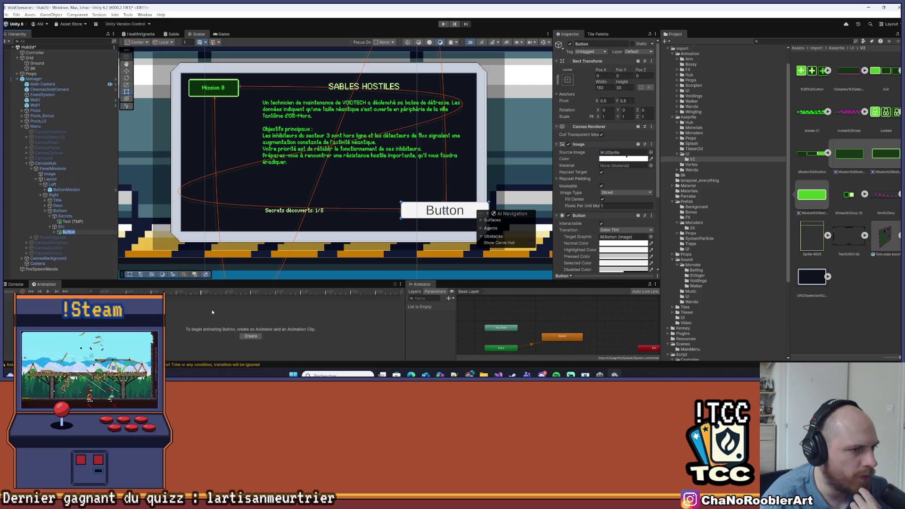
Inspect the new Button and re-centre the mission panel in the Scene view.
{"action": "left_click", "coordinate": [80, 227]}
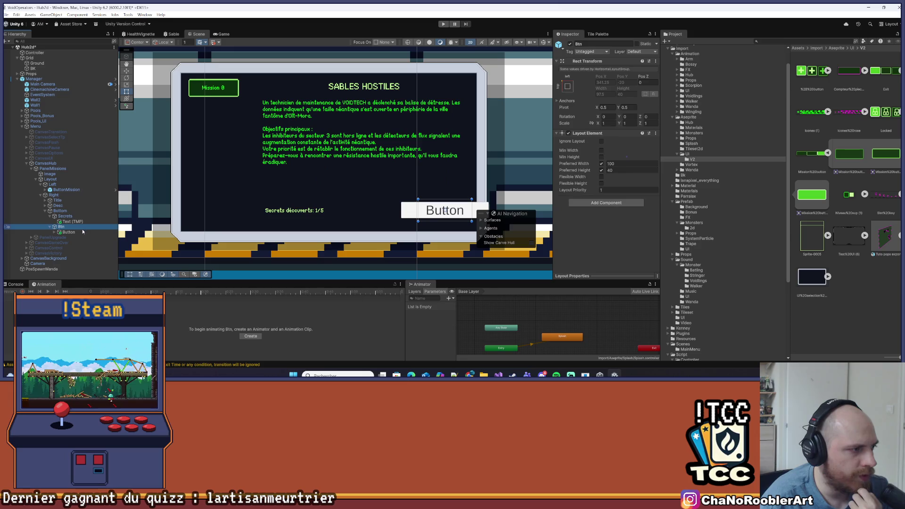
{"action": "left_click", "coordinate": [68, 232]}
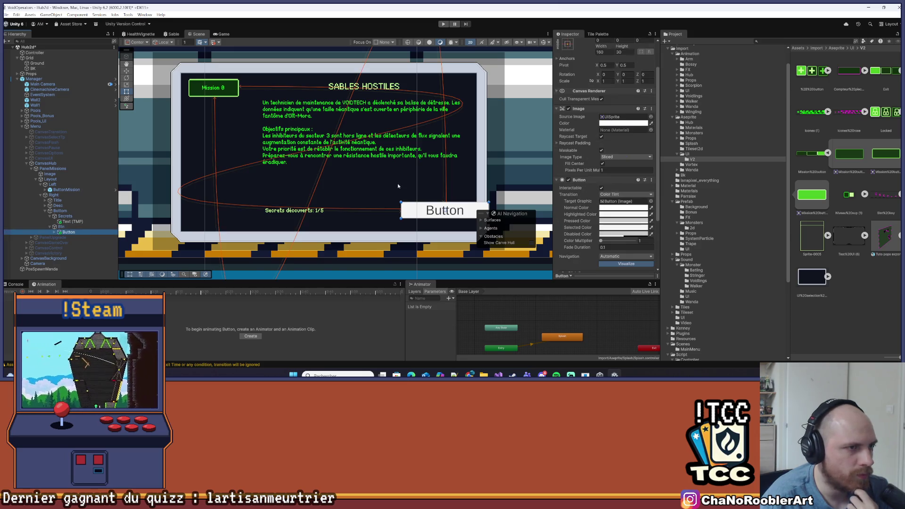
{"action": "scroll", "coordinate": [315, 150], "scroll_direction": "down", "scroll_amount": 3}
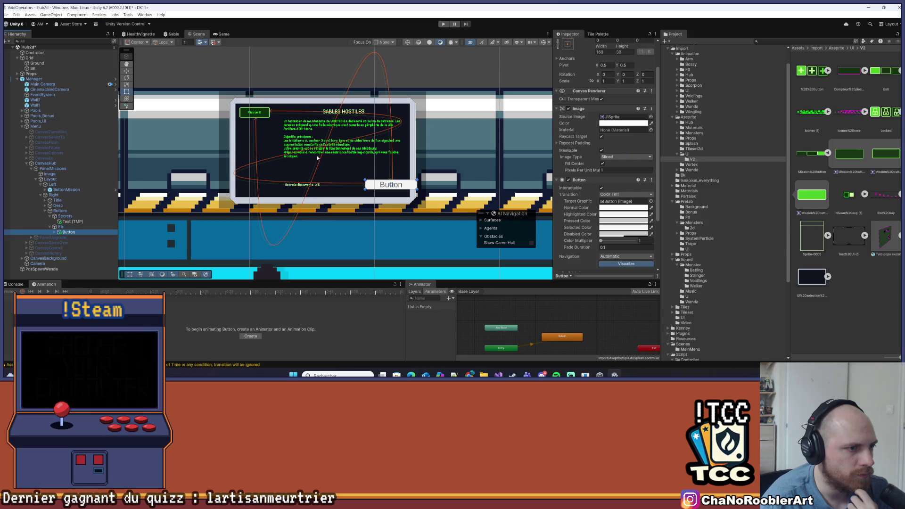
{"action": "scroll", "coordinate": [329, 151], "scroll_direction": "up", "scroll_amount": 3}
{"action": "scroll", "coordinate": [350, 147], "scroll_direction": "up", "scroll_amount": 4}
{"action": "scroll", "coordinate": [343, 218], "scroll_direction": "down", "scroll_amount": 4}
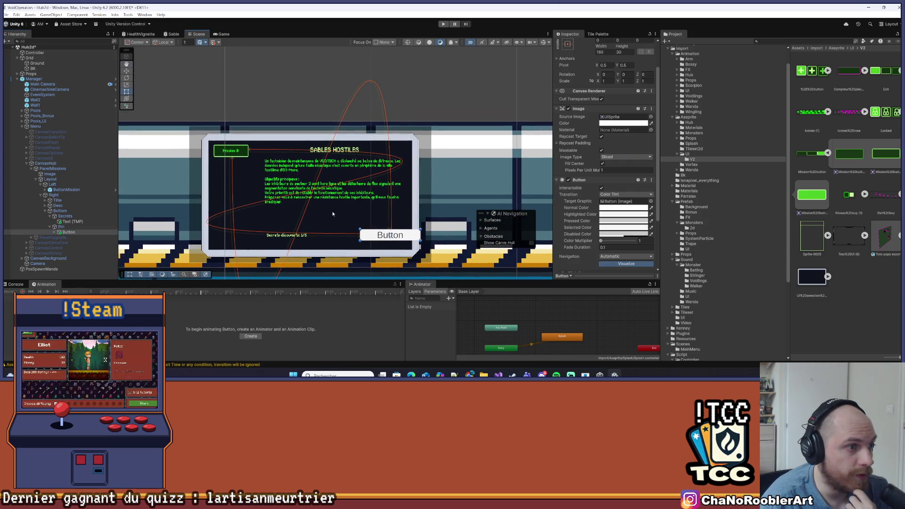
{"action": "left_click_drag", "start_coordinate": [343, 218], "coordinate": [320, 114]}
{"action": "scroll", "coordinate": [321, 114], "scroll_direction": "down", "scroll_amount": 10}
{"action": "scroll", "coordinate": [351, 165], "scroll_direction": "up", "scroll_amount": 6}
Give the Button the green Mission button sprite at its native 95×35 size.
{"action": "left_click", "coordinate": [445, 177]}
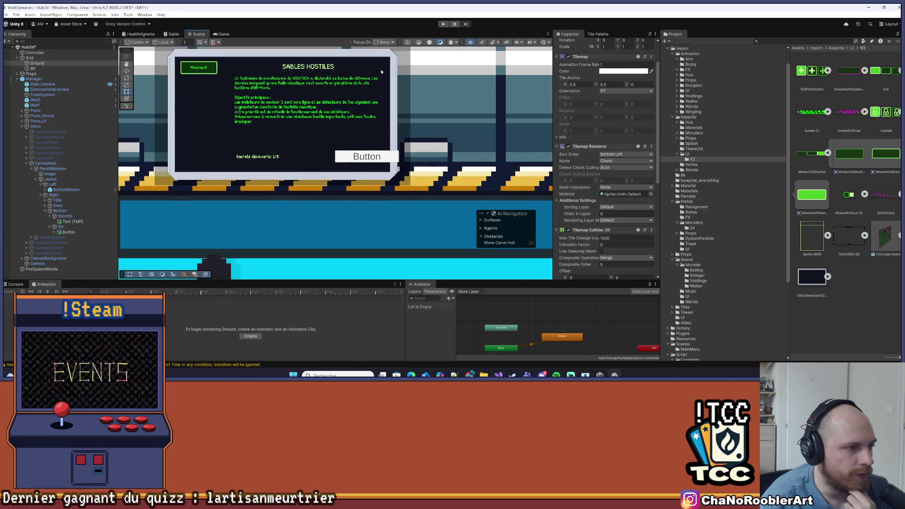
{"action": "left_click", "coordinate": [68, 232]}
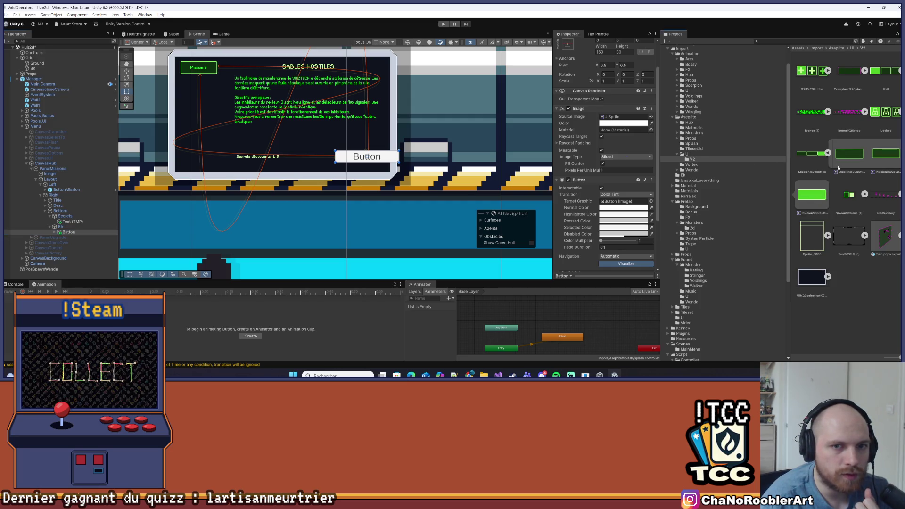
{"action": "left_click", "coordinate": [862, 159]}
{"action": "left_click", "coordinate": [66, 232]}
{"action": "left_click_drag", "start_coordinate": [627, 134], "coordinate": [621, 152]}
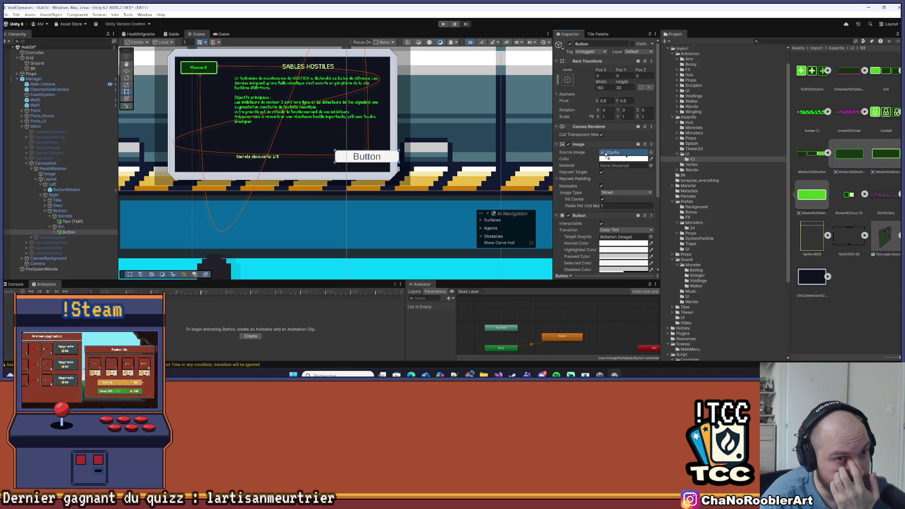
{"action": "left_click", "coordinate": [628, 212]}
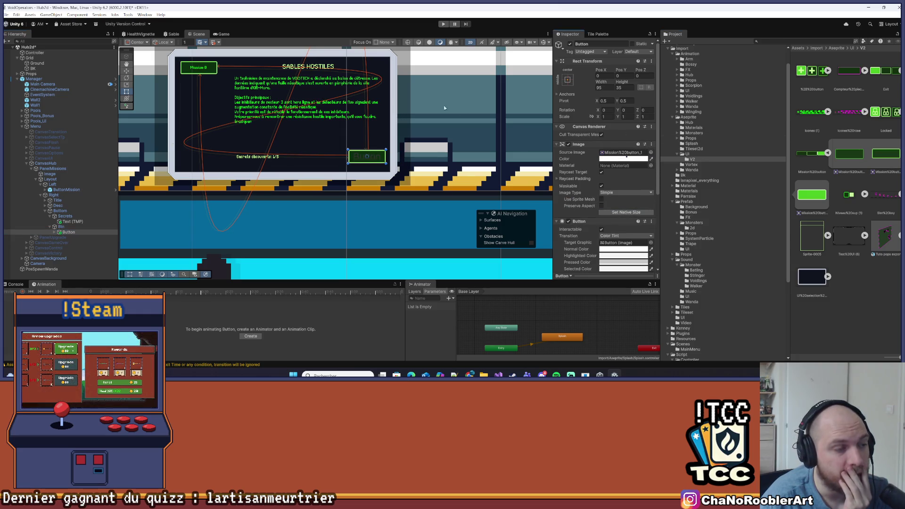
Set the Button to Sprite Swap with Mission button sprites for Highlighted and Pressed (Mission%20button_0).
{"action": "scroll", "coordinate": [377, 132], "scroll_direction": "up", "scroll_amount": 5}
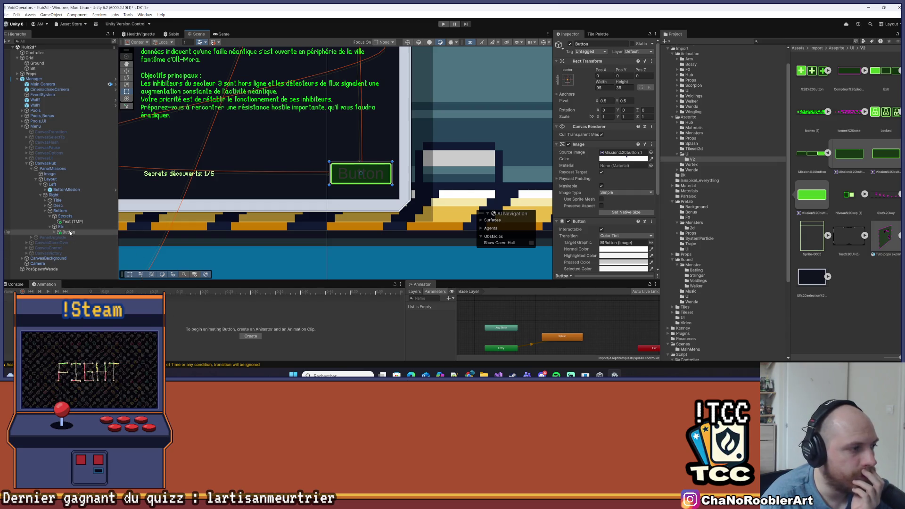
{"action": "scroll", "coordinate": [613, 220], "scroll_direction": "down", "scroll_amount": 5}
{"action": "left_click", "coordinate": [622, 125]}
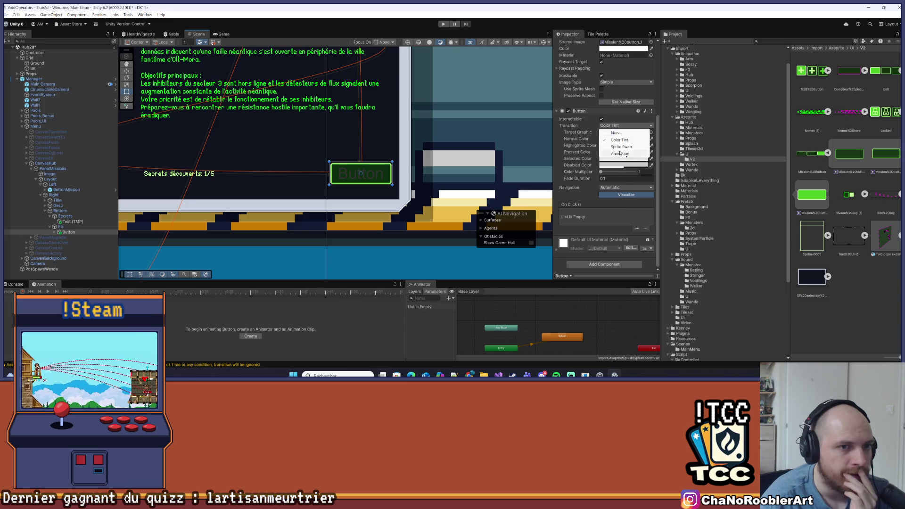
{"action": "left_click", "coordinate": [620, 147]}
{"action": "mouse_move", "coordinate": [877, 164]}
{"action": "left_mouse_down"}
{"action": "mouse_move", "coordinate": [843, 176]}
{"action": "mouse_move", "coordinate": [626, 147]}
{"action": "mouse_move", "coordinate": [608, 160]}
{"action": "mouse_move", "coordinate": [611, 172]}
{"action": "left_mouse_up"}
{"action": "left_click", "coordinate": [611, 173]}
{"action": "left_click_drag", "start_coordinate": [855, 155], "coordinate": [624, 166]}
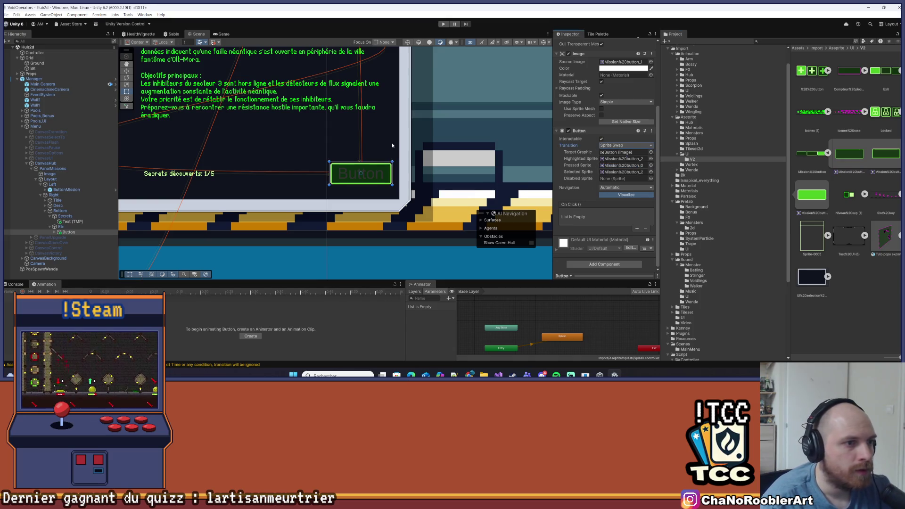
Attach the Button Controller script to the Button.
{"action": "scroll", "coordinate": [391, 141], "scroll_direction": "down", "scroll_amount": 5}
{"action": "left_click_drag", "start_coordinate": [296, 169], "coordinate": [250, 151]}
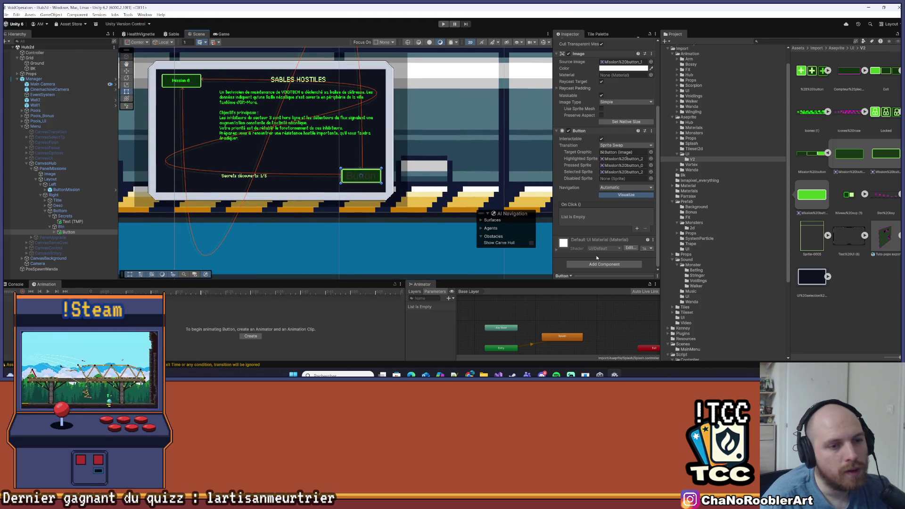
{"action": "left_click", "coordinate": [604, 263]}
{"action": "type", "text": "Button C"}
{"action": "key", "text": "Return"}
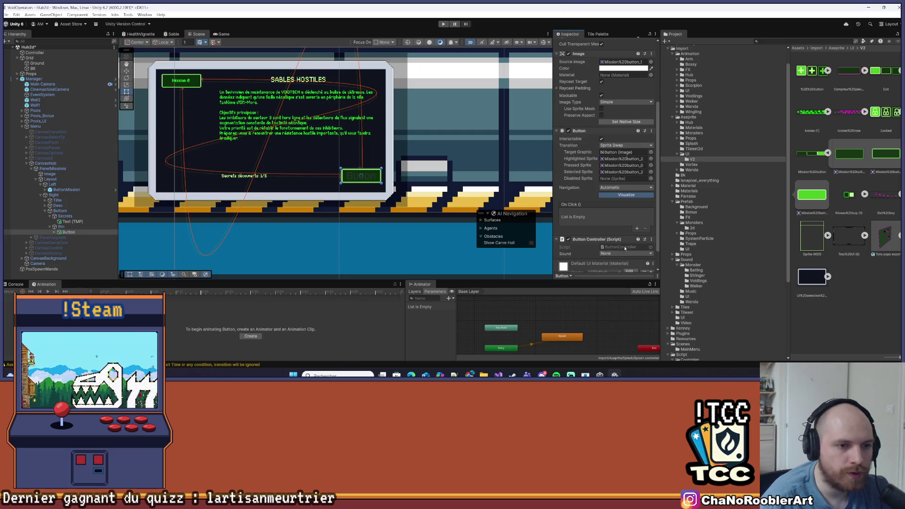
{"action": "scroll", "coordinate": [624, 249], "scroll_direction": "down", "scroll_amount": 2}
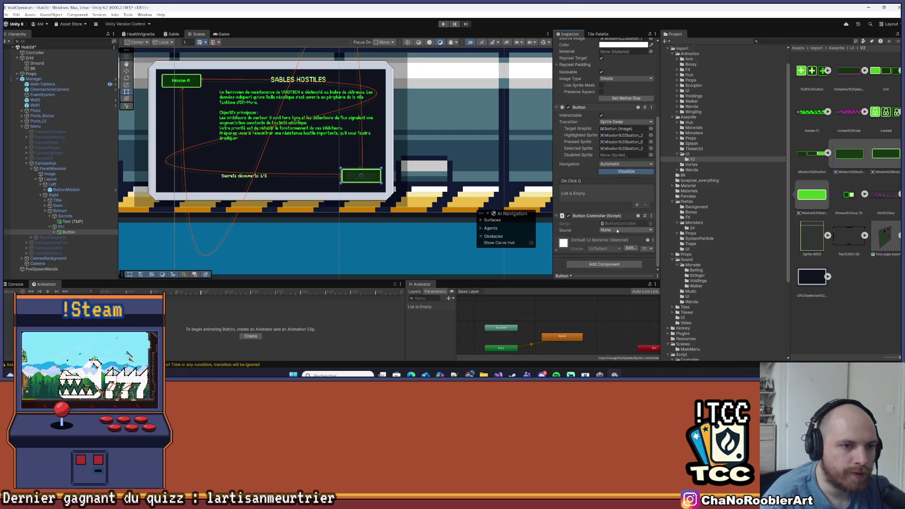
Save the scene and select the Button's Text (TMP) child.
{"action": "key", "text": "ctrl+s"}
{"action": "double_click", "coordinate": [53, 232]}
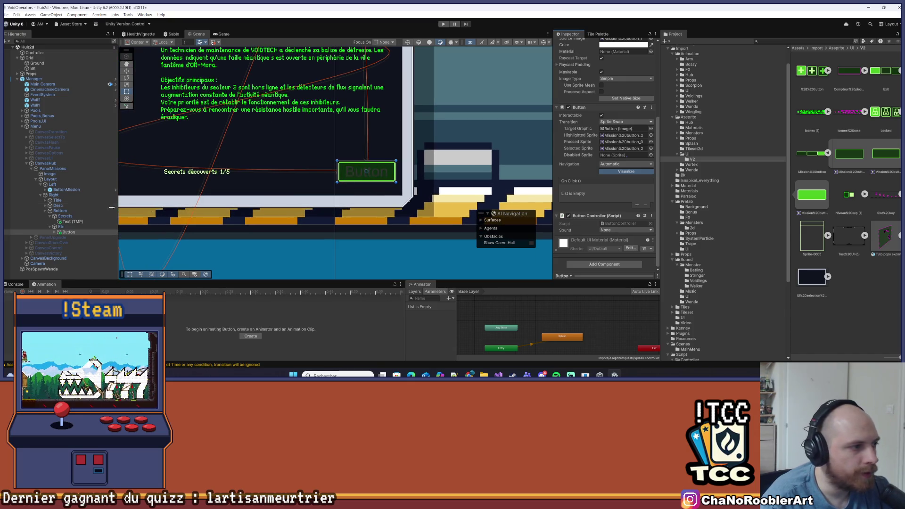
{"action": "left_click", "coordinate": [54, 232]}
{"action": "left_click", "coordinate": [77, 237]}
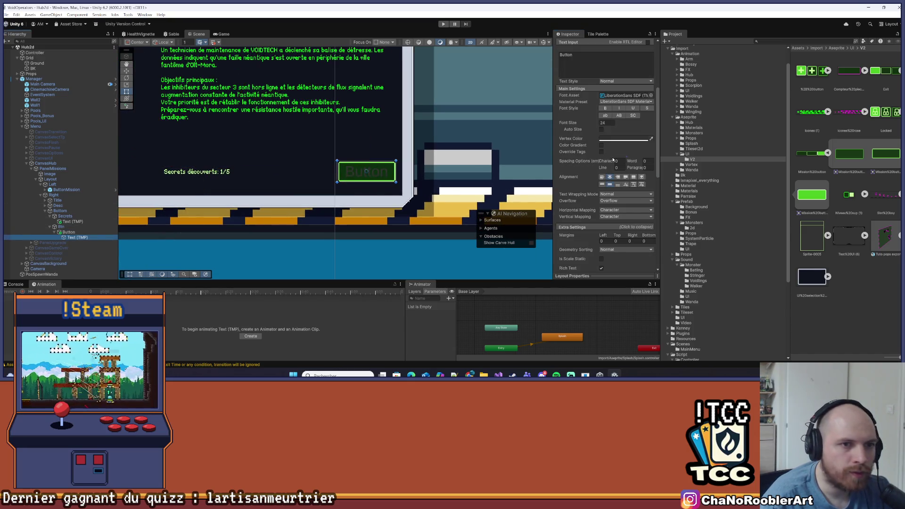
Change the button label to VALIDER with font size 11.
{"action": "scroll", "coordinate": [608, 163], "scroll_direction": "up", "scroll_amount": 5}
{"action": "type", "text": "Vali"}
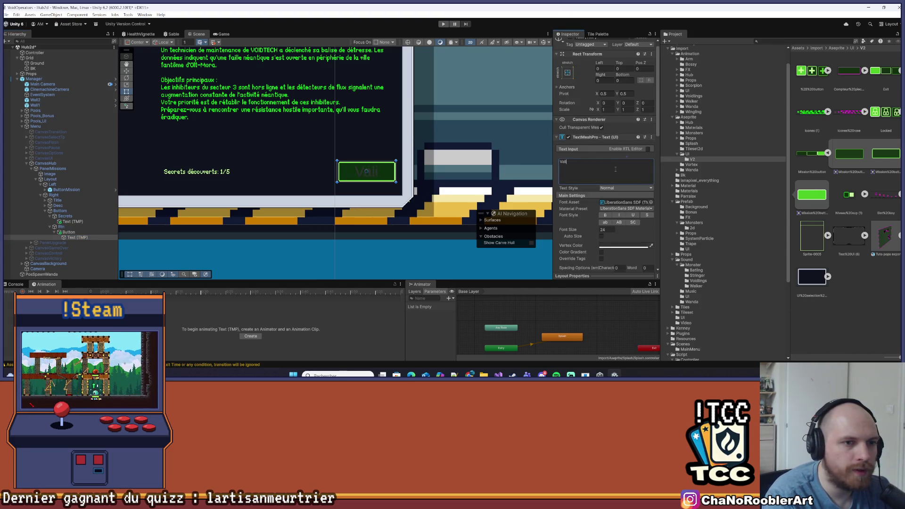
{"action": "type", "text": "ALIDER"}
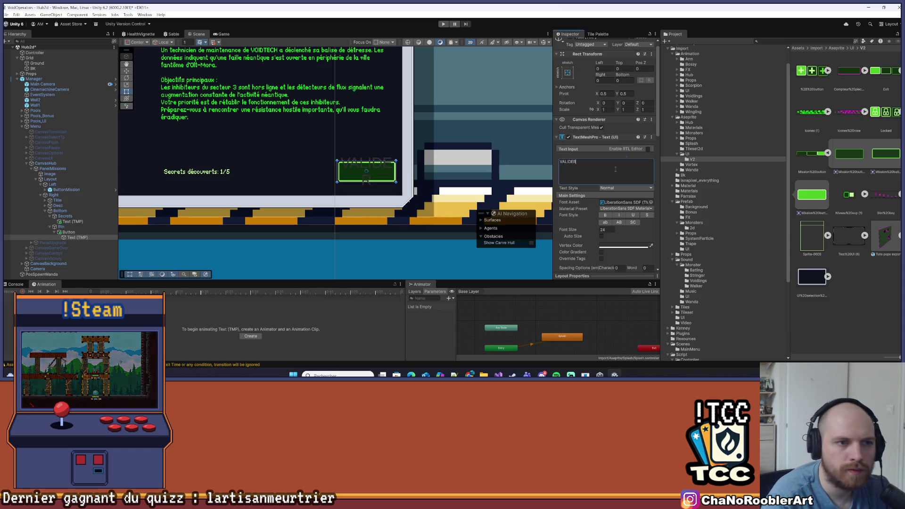
{"action": "left_click", "coordinate": [607, 230]}
{"action": "type", "text": "11"}
Make the VALIDER label's vertex colour light green.
{"action": "scroll", "coordinate": [619, 230], "scroll_direction": "down", "scroll_amount": 3}
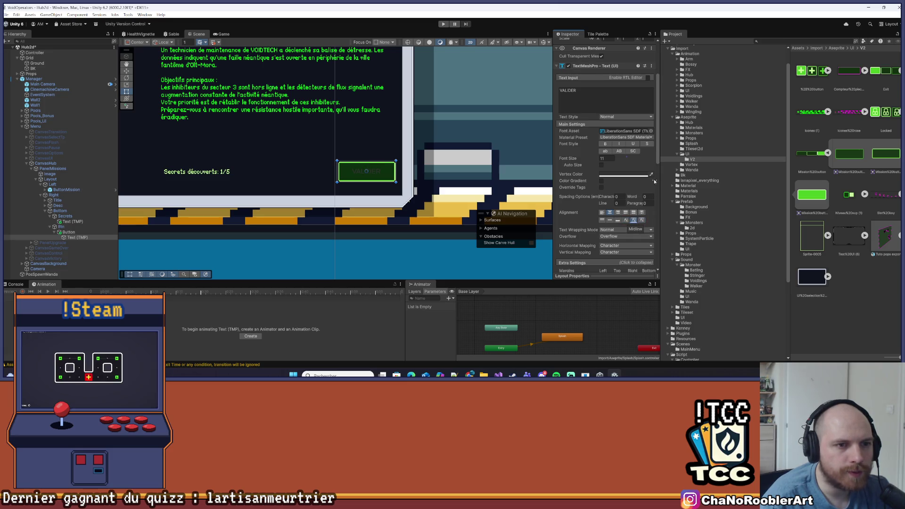
{"action": "scroll", "coordinate": [618, 129], "scroll_direction": "up", "scroll_amount": 2}
{"action": "scroll", "coordinate": [214, 122], "scroll_direction": "up", "scroll_amount": 3}
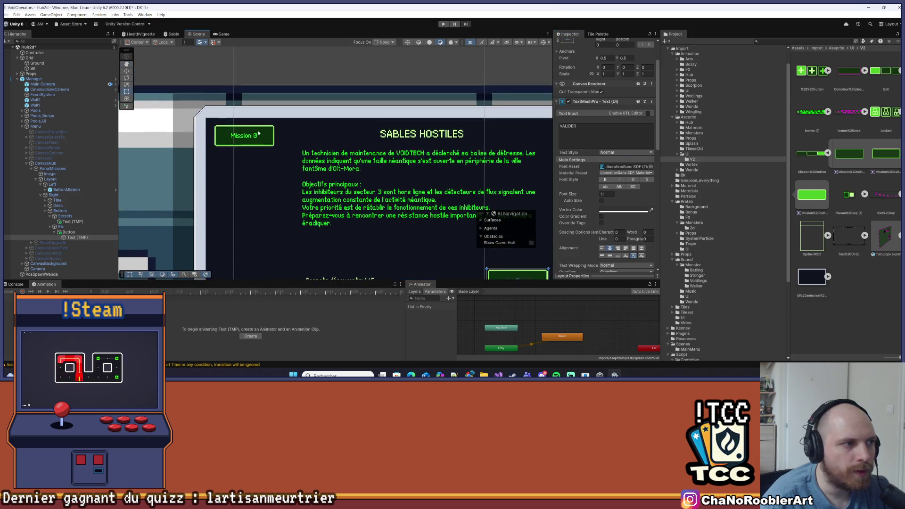
{"action": "scroll", "coordinate": [244, 137], "scroll_direction": "up", "scroll_amount": 4}
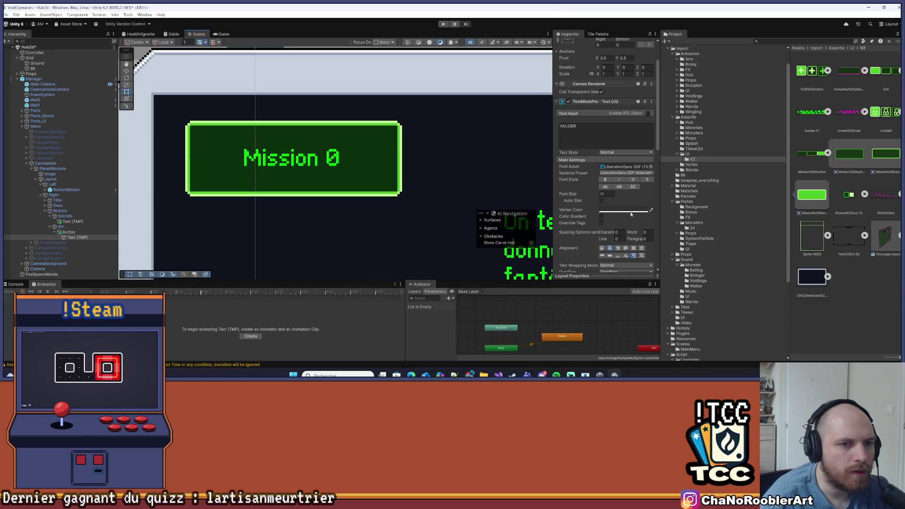
{"action": "left_click", "coordinate": [650, 209]}
{"action": "left_click", "coordinate": [282, 158]}
{"action": "scroll", "coordinate": [358, 112], "scroll_direction": "down", "scroll_amount": 3}
{"action": "scroll", "coordinate": [358, 112], "scroll_direction": "down", "scroll_amount": 2}
{"action": "left_click", "coordinate": [377, 142]}
{"action": "scroll", "coordinate": [389, 153], "scroll_direction": "down", "scroll_amount": 2}
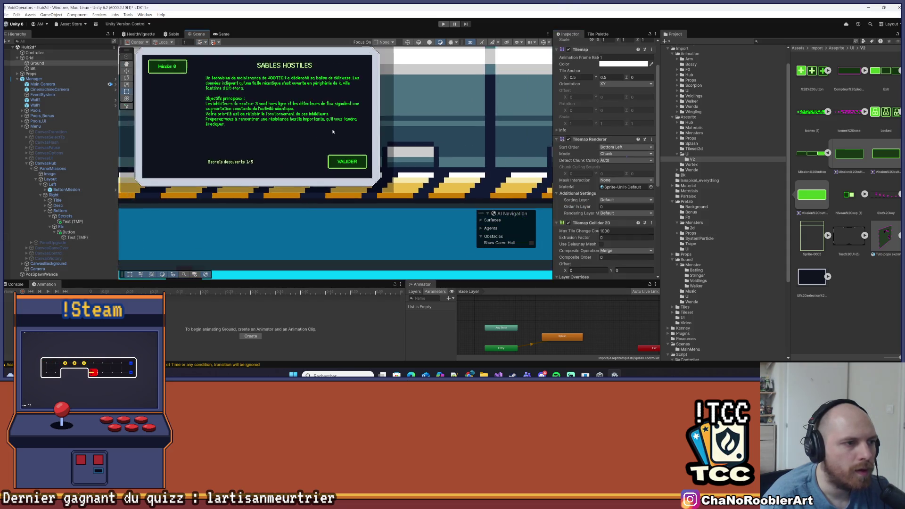
{"action": "scroll", "coordinate": [344, 175], "scroll_direction": "up", "scroll_amount": 4}
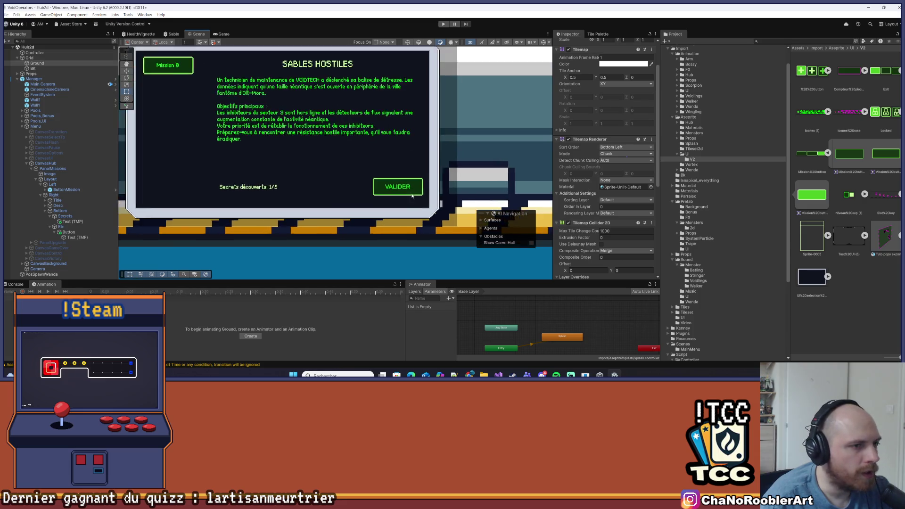
{"action": "scroll", "coordinate": [304, 193], "scroll_direction": "up", "scroll_amount": 1}
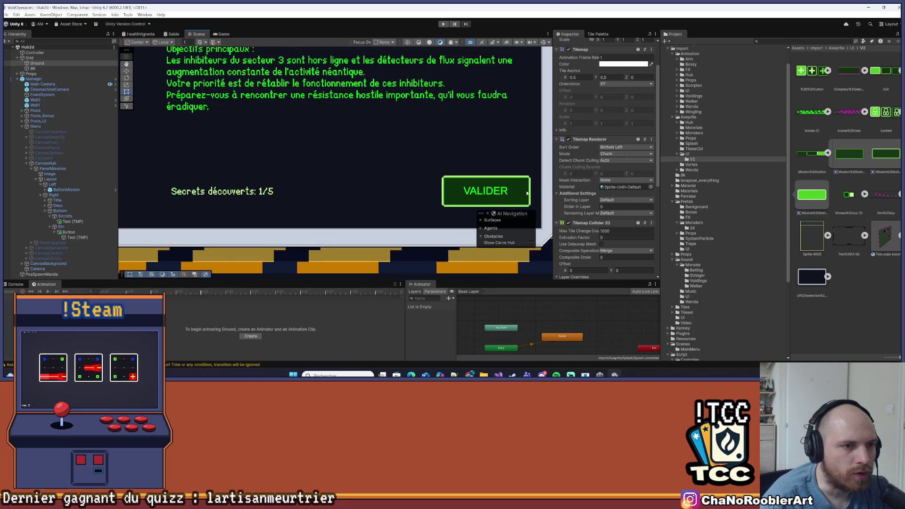
{"action": "left_click", "coordinate": [78, 237]}
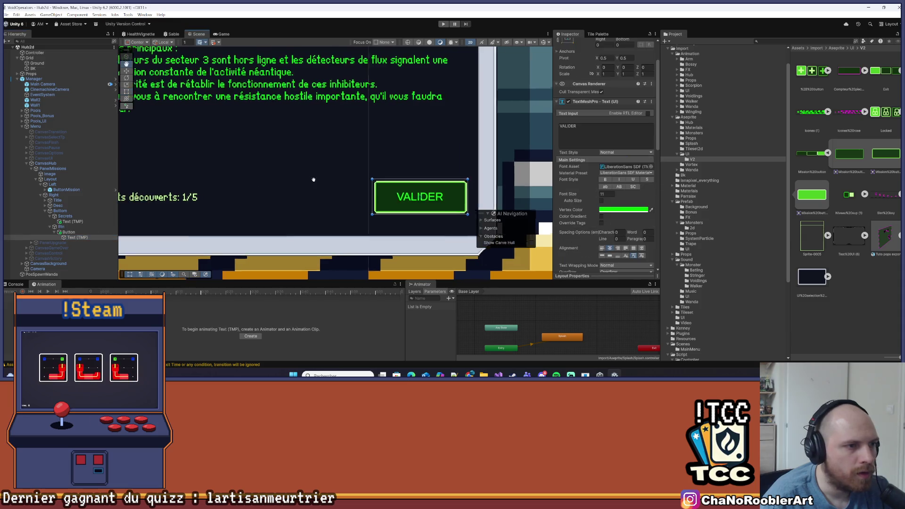
{"action": "left_click", "coordinate": [650, 210]}
{"action": "left_click", "coordinate": [424, 183]}
Set the label's font asset to LanaPixel SDF.
{"action": "scroll", "coordinate": [623, 202], "scroll_direction": "up", "scroll_amount": 3}
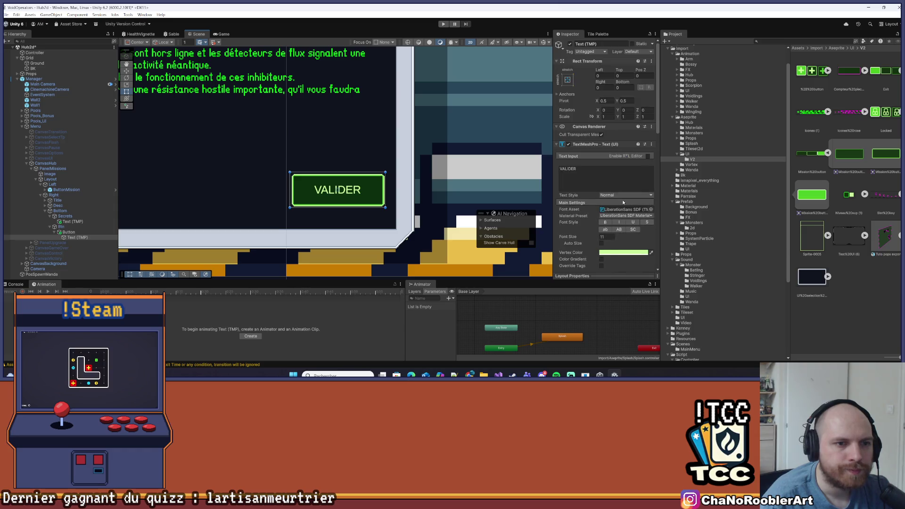
{"action": "scroll", "coordinate": [629, 210], "scroll_direction": "down", "scroll_amount": 5}
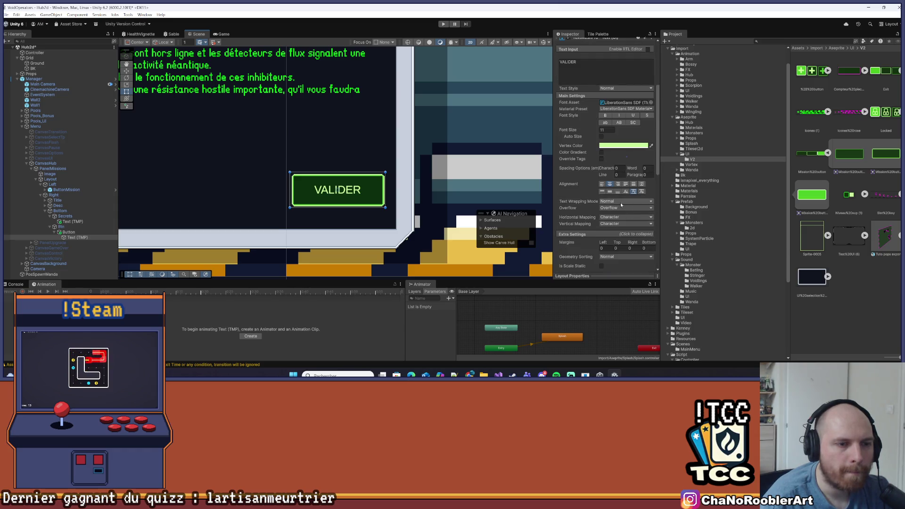
{"action": "scroll", "coordinate": [599, 156], "scroll_direction": "up", "scroll_amount": 5}
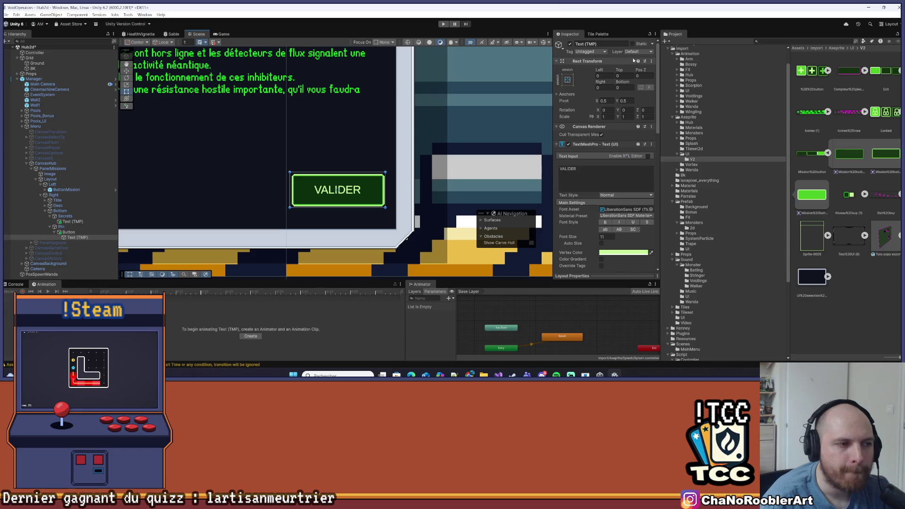
{"action": "scroll", "coordinate": [604, 190], "scroll_direction": "down", "scroll_amount": 7}
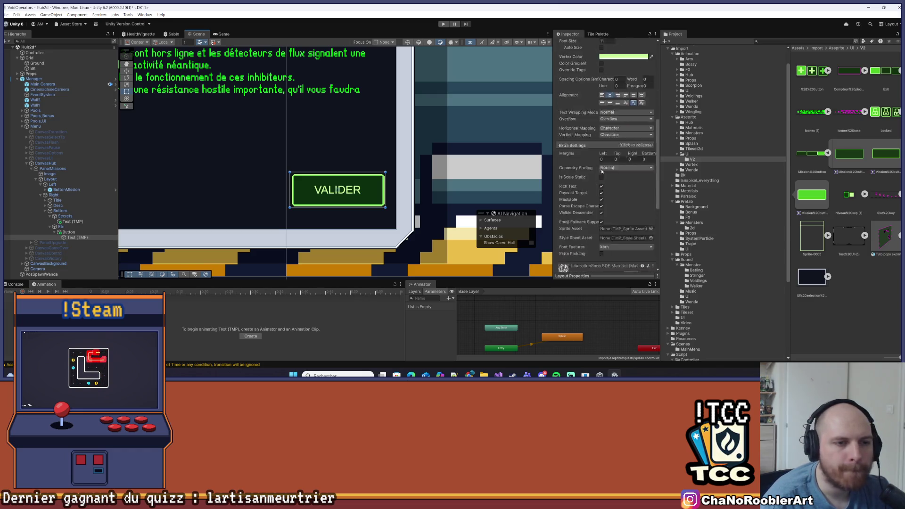
{"action": "scroll", "coordinate": [605, 191], "scroll_direction": "up", "scroll_amount": 5}
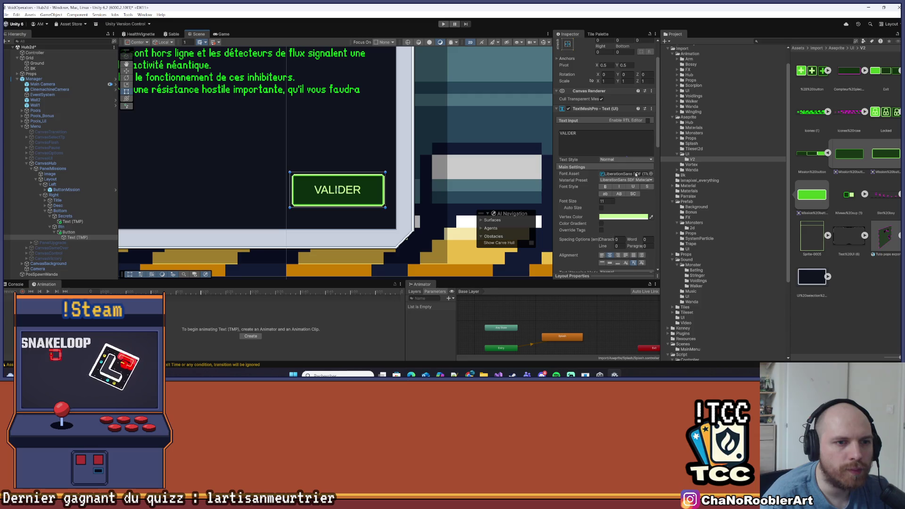
{"action": "left_click", "coordinate": [650, 174]}
{"action": "double_click", "coordinate": [650, 179]}
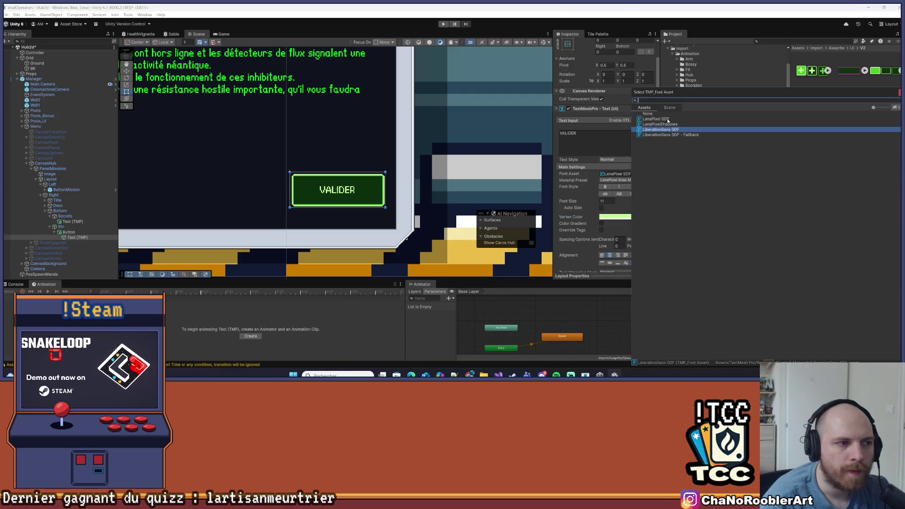
Save the Hub2d scene.
{"action": "scroll", "coordinate": [237, 125], "scroll_direction": "down", "scroll_amount": 3}
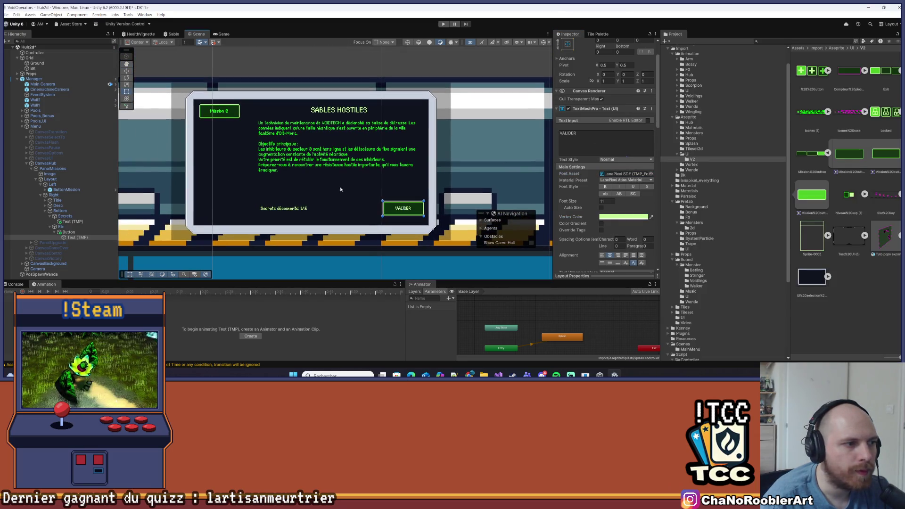
{"action": "left_click", "coordinate": [315, 197]}
{"action": "scroll", "coordinate": [316, 197], "scroll_direction": "up", "scroll_amount": 2}
{"action": "scroll", "coordinate": [333, 180], "scroll_direction": "up", "scroll_amount": 2}
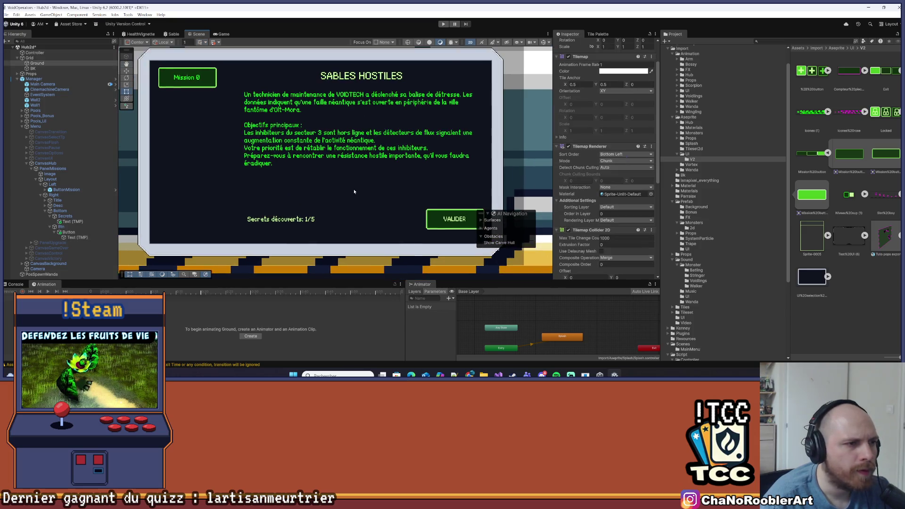
{"action": "scroll", "coordinate": [328, 176], "scroll_direction": "down", "scroll_amount": 1}
{"action": "scroll", "coordinate": [320, 175], "scroll_direction": "up", "scroll_amount": 1}
{"action": "key", "text": "ctrl+s"}
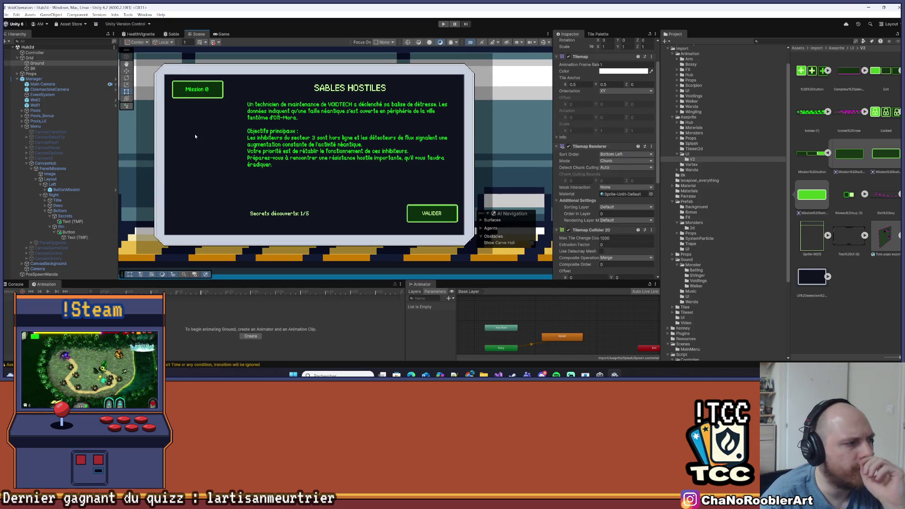
Apply all of the Manager object's overrides to its prefab.
{"action": "left_click", "coordinate": [33, 79]}
{"action": "left_click", "coordinate": [587, 69]}
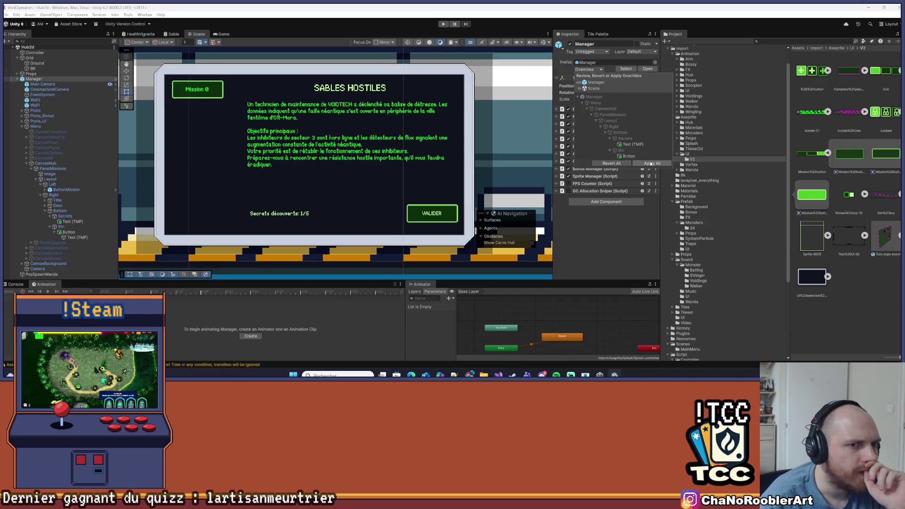
{"action": "left_click", "coordinate": [649, 163]}
Select ButtonMission under CanvasHub and locate its ButtonMissionController script.
{"action": "left_click", "coordinate": [306, 215]}
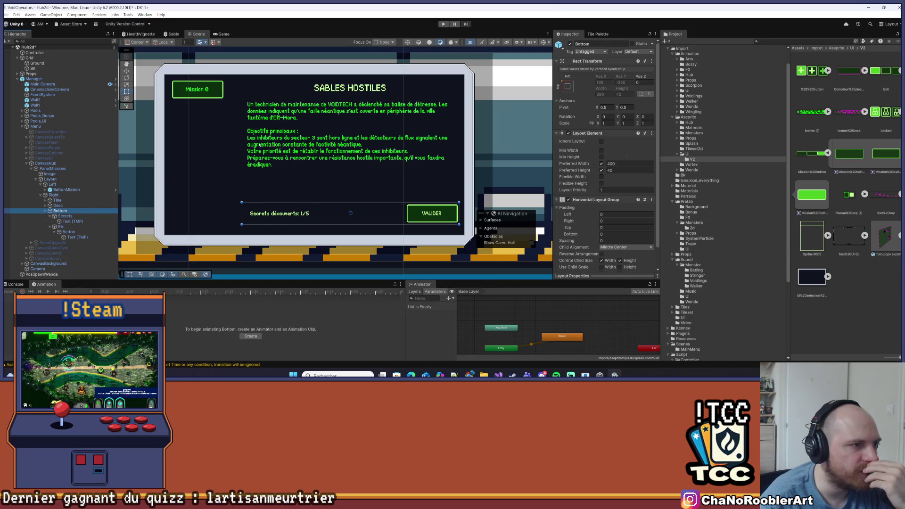
{"action": "left_click", "coordinate": [231, 116]}
{"action": "left_click", "coordinate": [233, 117]}
{"action": "left_click", "coordinate": [235, 116]}
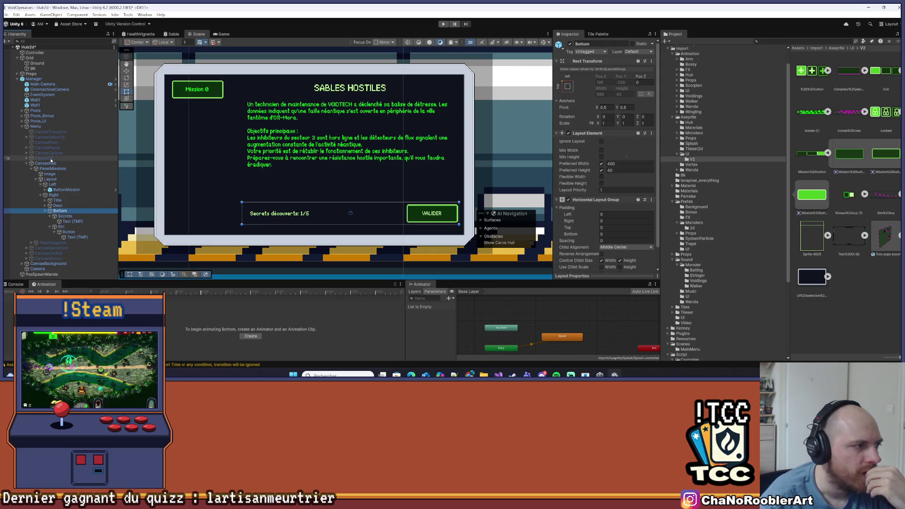
{"action": "key", "text": "Down"}
{"action": "key", "text": "Down"}
{"action": "key", "text": "Down"}
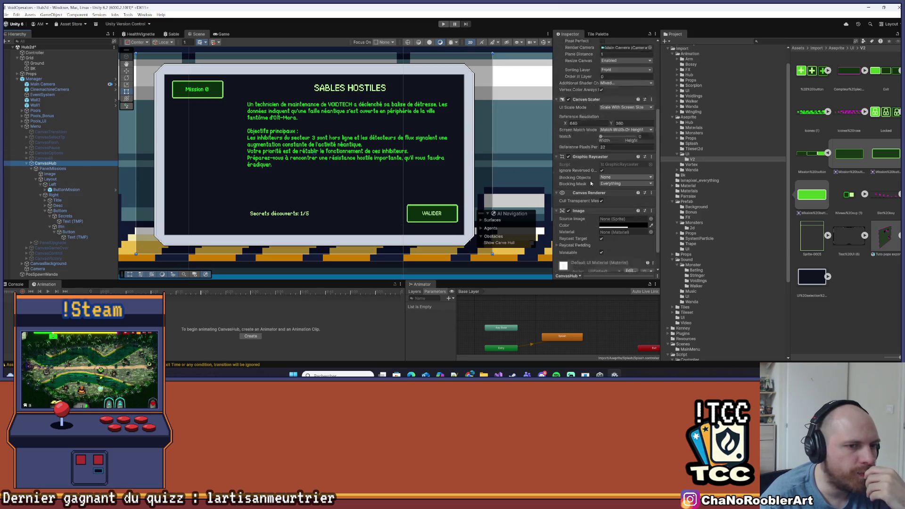
{"action": "scroll", "coordinate": [605, 155], "scroll_direction": "down", "scroll_amount": 4}
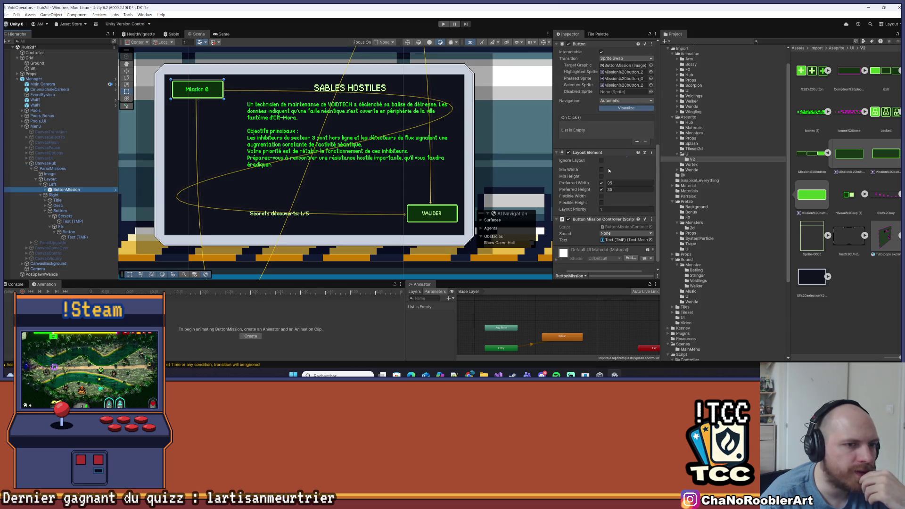
{"action": "left_click", "coordinate": [622, 216]}
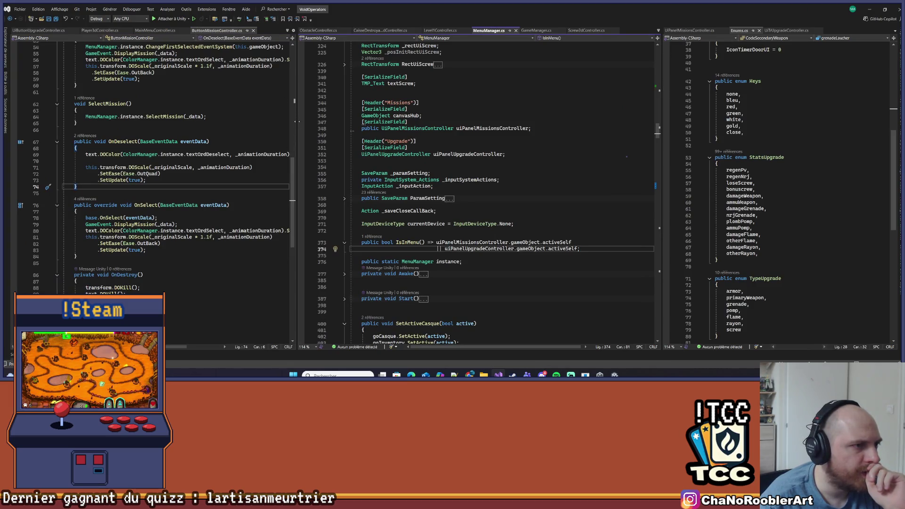
Delete the DOColor and DOScale lines from OnDeselect, leaving its body empty.
{"action": "left_click_drag", "start_coordinate": [299, 123], "coordinate": [403, 122]}
{"action": "scroll", "coordinate": [218, 148], "scroll_direction": "up", "scroll_amount": 1}
{"action": "left_click_drag", "start_coordinate": [85, 173], "coordinate": [350, 175]}
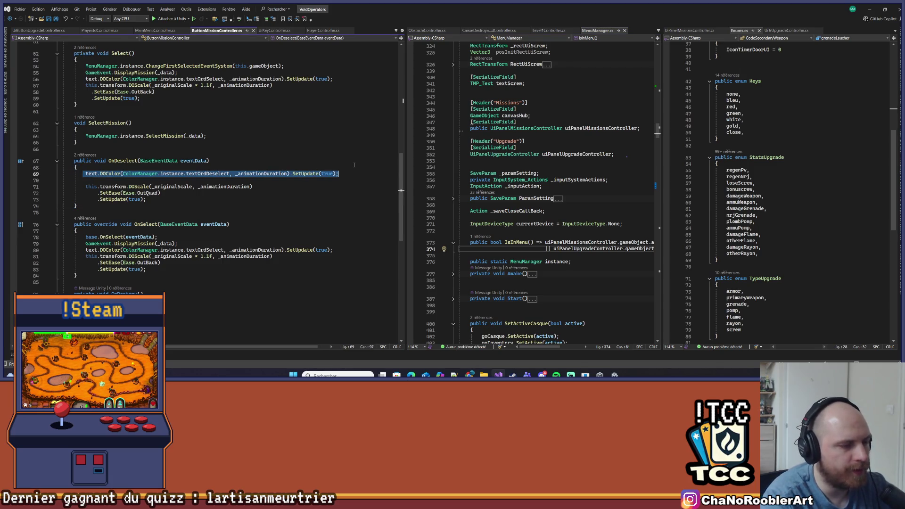
{"action": "key", "text": "ctrl+k"}
{"action": "key", "text": "ctrl+c"}
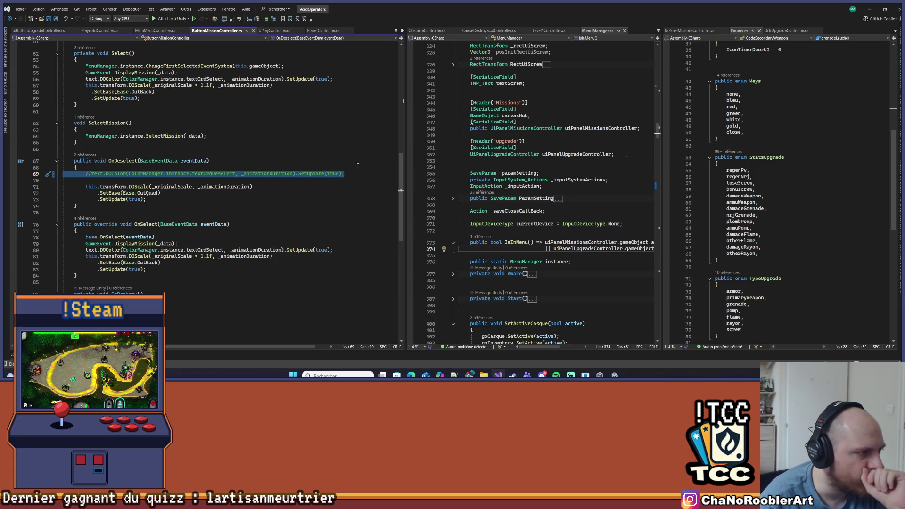
{"action": "mouse_move", "coordinate": [155, 199]}
{"action": "left_mouse_down"}
{"action": "mouse_move", "coordinate": [44, 163]}
{"action": "mouse_move", "coordinate": [40, 182]}
{"action": "left_mouse_up"}
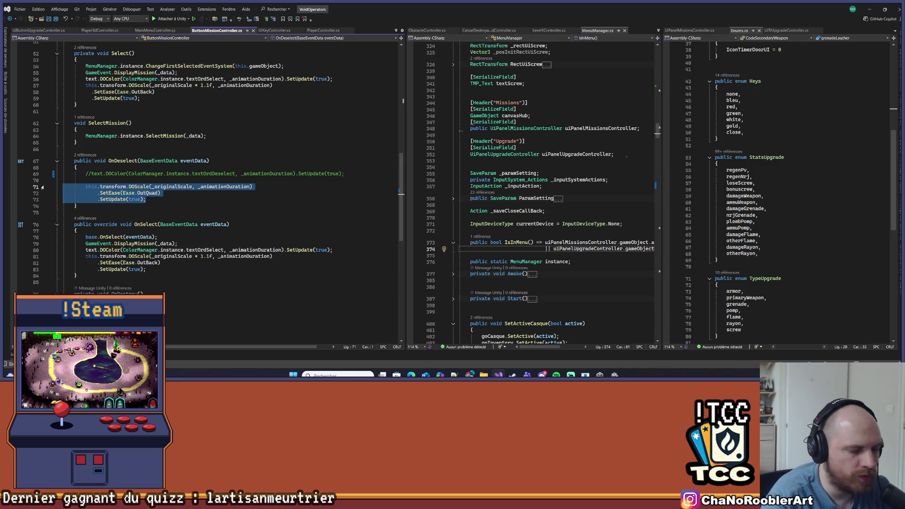
{"action": "left_click", "coordinate": [231, 224]}
{"action": "mouse_move", "coordinate": [162, 201]}
{"action": "left_mouse_down"}
{"action": "mouse_move", "coordinate": [104, 186]}
{"action": "mouse_move", "coordinate": [105, 168]}
{"action": "left_mouse_up"}
{"action": "key", "text": "BackSpace"}
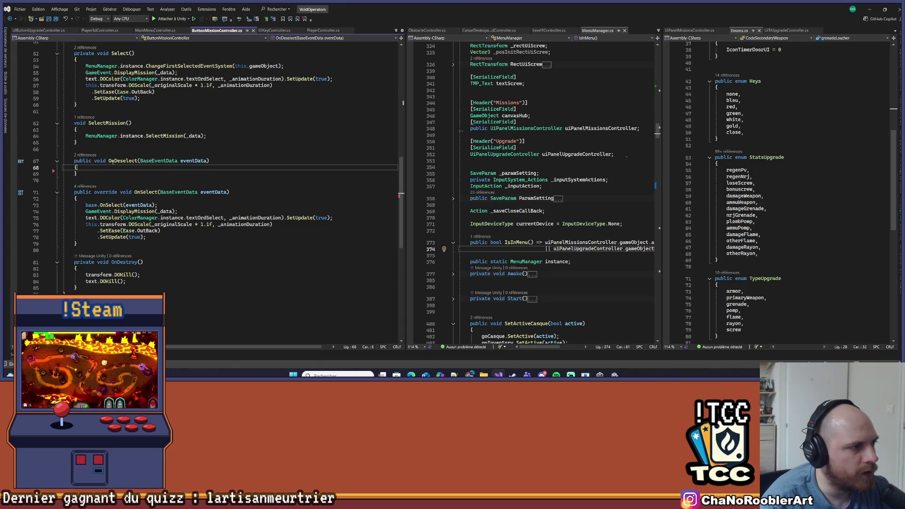
Trace the SelectMission listener to its MenuManager.instance.SelectMission(_data) call.
{"action": "scroll", "coordinate": [147, 204], "scroll_direction": "up", "scroll_amount": 4}
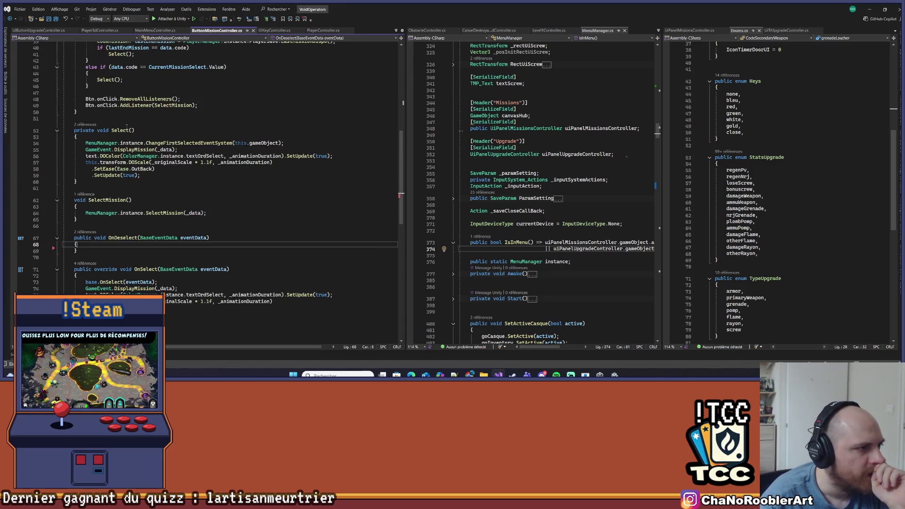
{"action": "left_click", "coordinate": [272, 142]}
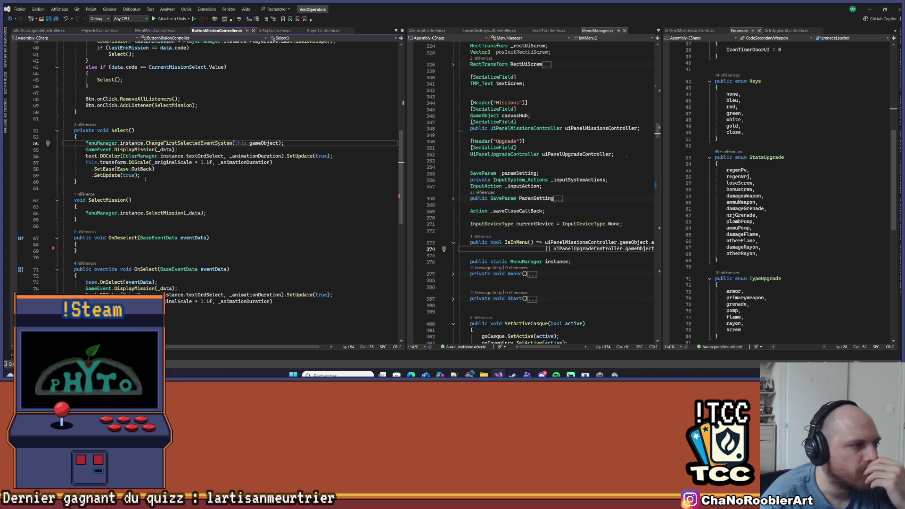
{"action": "left_click", "coordinate": [115, 200]}
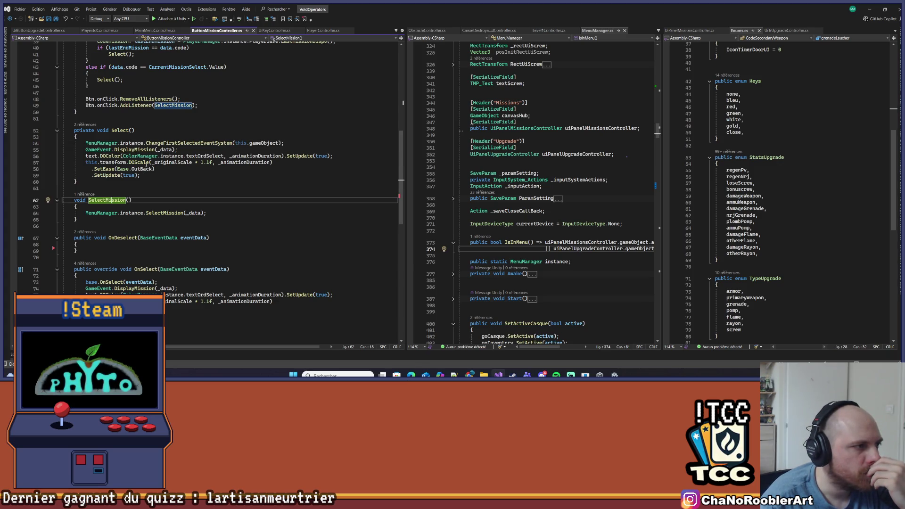
{"action": "scroll", "coordinate": [149, 166], "scroll_direction": "up", "scroll_amount": 5}
{"action": "scroll", "coordinate": [147, 185], "scroll_direction": "down", "scroll_amount": 1}
{"action": "left_click", "coordinate": [191, 183]}
{"action": "left_click", "coordinate": [96, 277]}
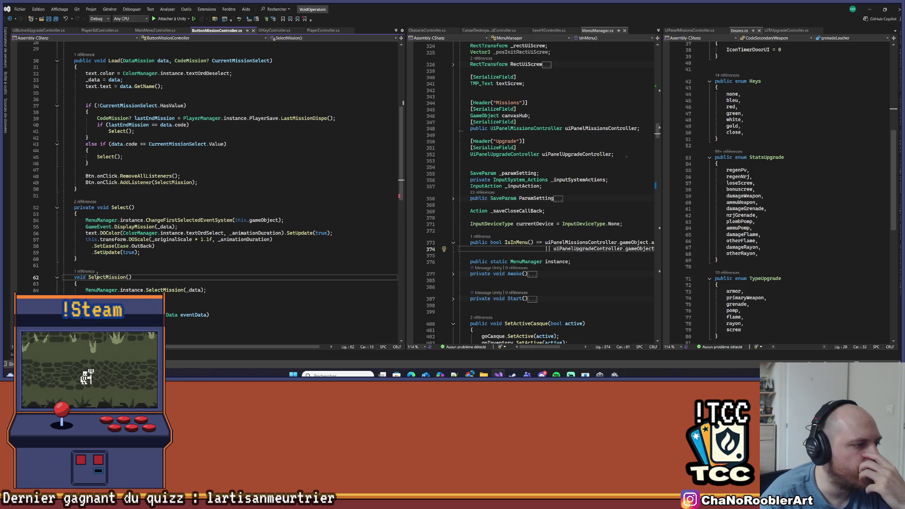
{"action": "double_click", "coordinate": [97, 276]}
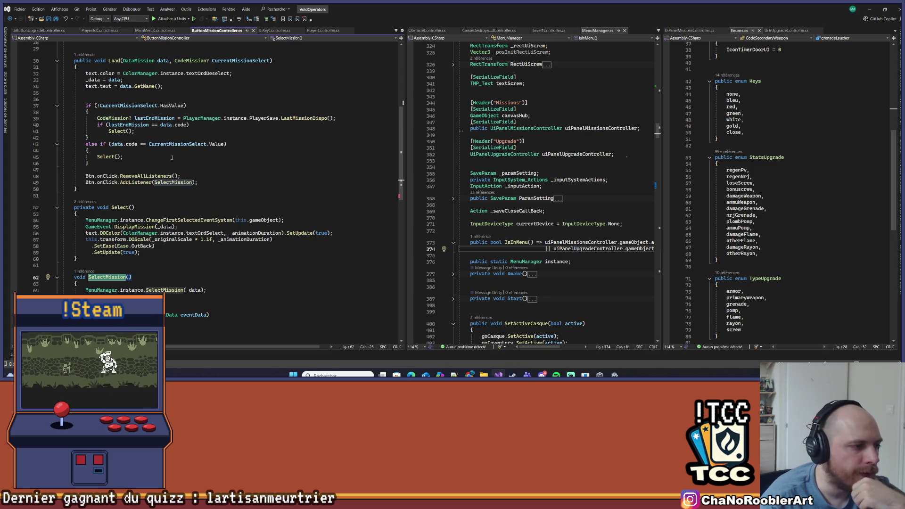
{"action": "right_click", "coordinate": [157, 290]}
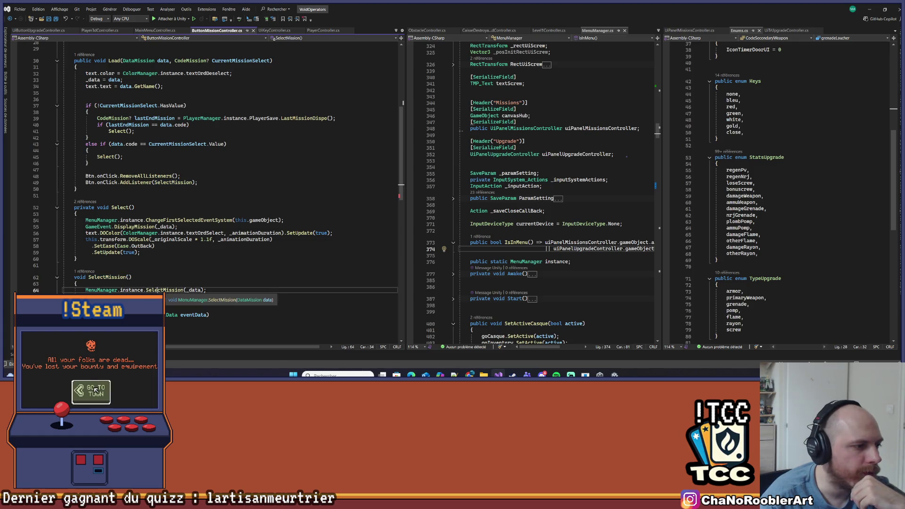
Review MenuManager's SelectMission definition in a widened pane.
{"action": "left_click", "coordinate": [188, 215]}
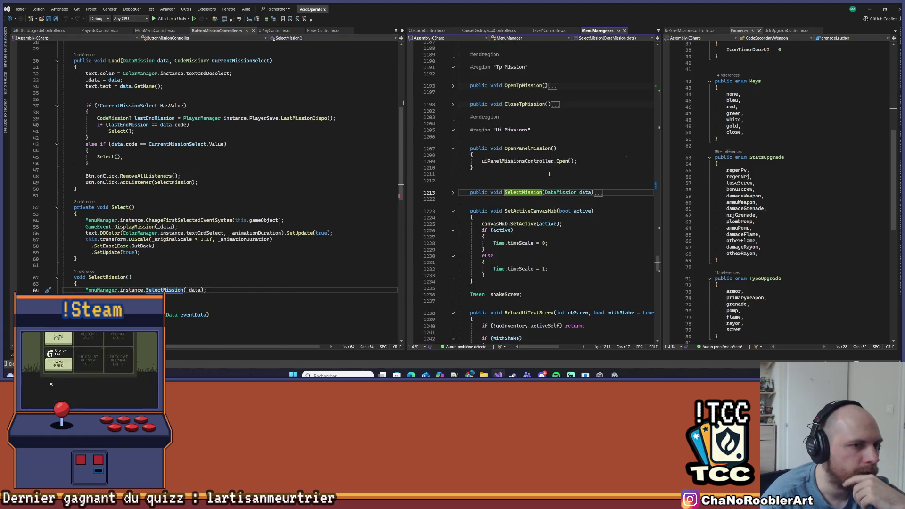
{"action": "left_click_drag", "start_coordinate": [660, 153], "coordinate": [774, 153]}
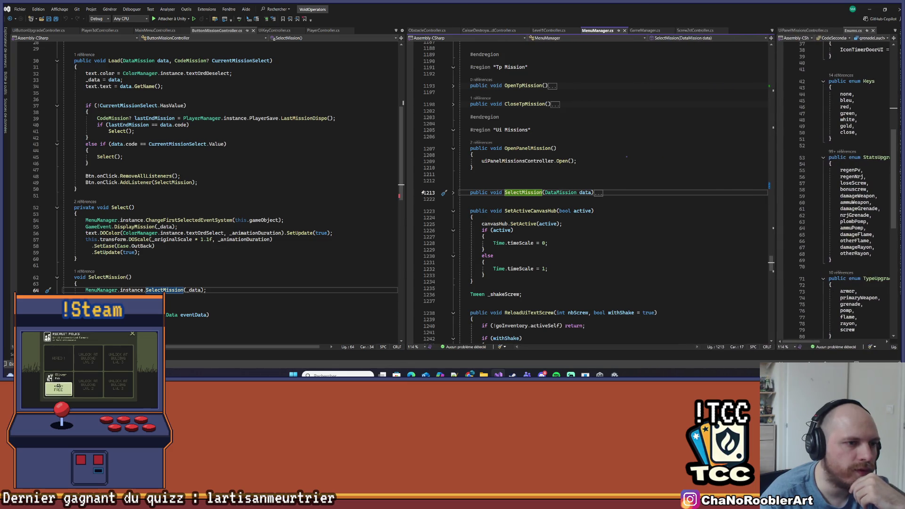
{"action": "left_click", "coordinate": [454, 193]}
{"action": "scroll", "coordinate": [455, 193], "scroll_direction": "down", "scroll_amount": 2}
{"action": "left_click", "coordinate": [608, 173]}
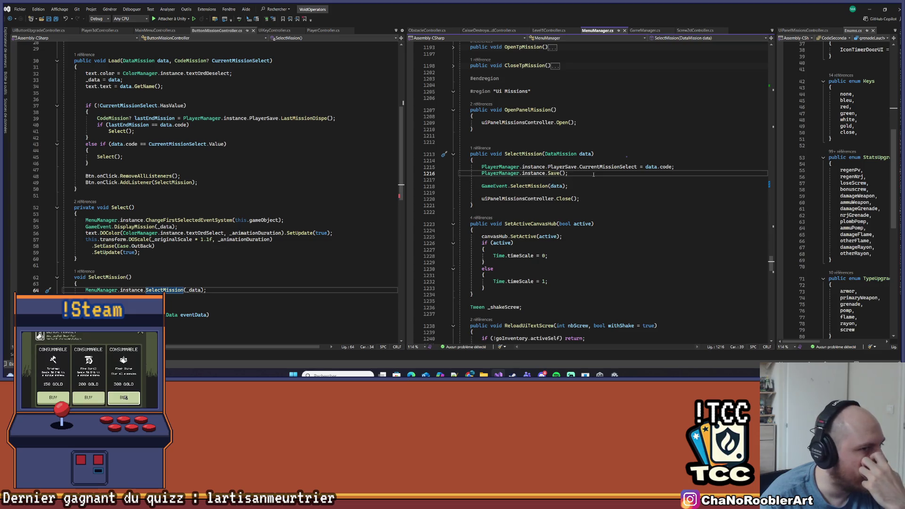
{"action": "mouse_move", "coordinate": [466, 153]}
{"action": "left_mouse_down"}
{"action": "mouse_move", "coordinate": [484, 189]}
{"action": "mouse_move", "coordinate": [473, 205]}
{"action": "left_mouse_up"}
{"action": "left_click", "coordinate": [472, 205]}
Back in ButtonMissionController, inspect OnSelect's DisplayMission and DOColor lines.
{"action": "left_click", "coordinate": [195, 183]}
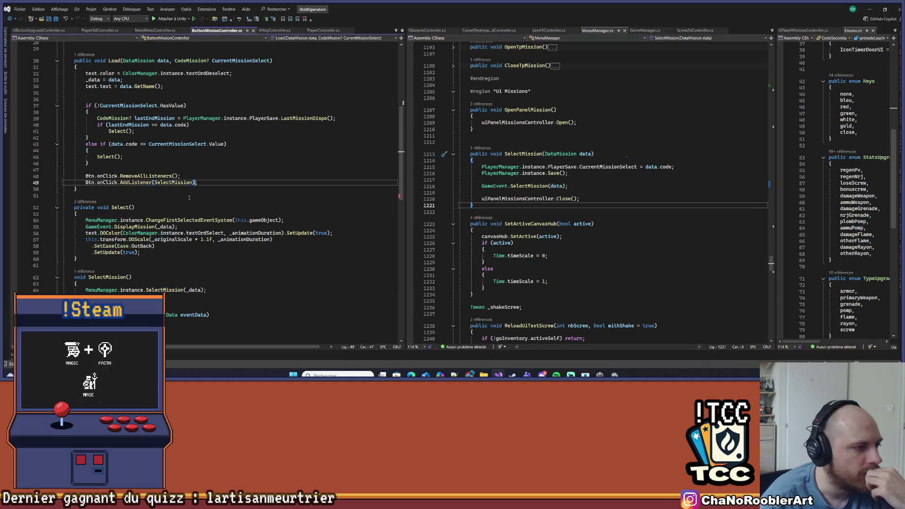
{"action": "left_click_drag", "start_coordinate": [64, 217], "coordinate": [140, 252]}
{"action": "left_click", "coordinate": [140, 252]}
{"action": "left_click", "coordinate": [134, 208]}
{"action": "scroll", "coordinate": [99, 253], "scroll_direction": "down", "scroll_amount": 4}
{"action": "scroll", "coordinate": [99, 253], "scroll_direction": "down", "scroll_amount": 3}
{"action": "mouse_move", "coordinate": [64, 223]}
{"action": "left_mouse_down"}
{"action": "mouse_move", "coordinate": [161, 232]}
{"action": "mouse_move", "coordinate": [172, 253]}
{"action": "left_mouse_up"}
{"action": "left_click", "coordinate": [172, 253]}
{"action": "left_click", "coordinate": [177, 225]}
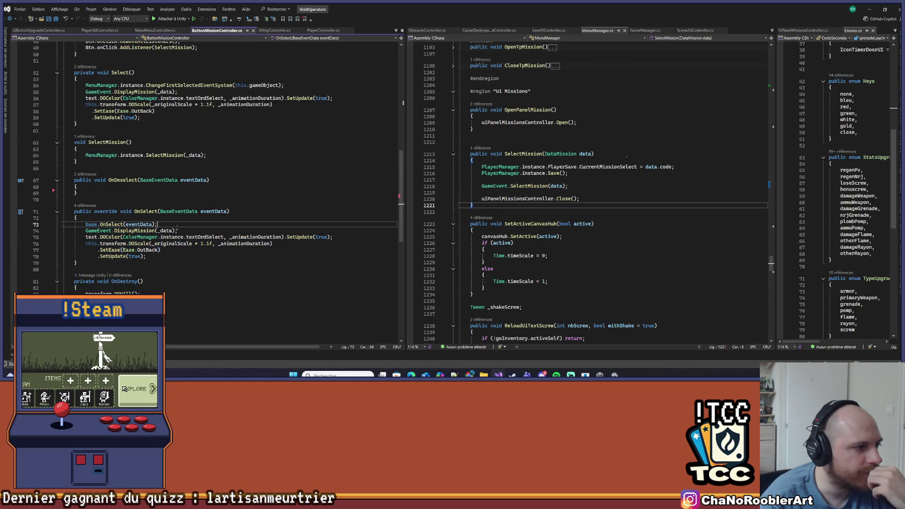
{"action": "left_click", "coordinate": [184, 230]}
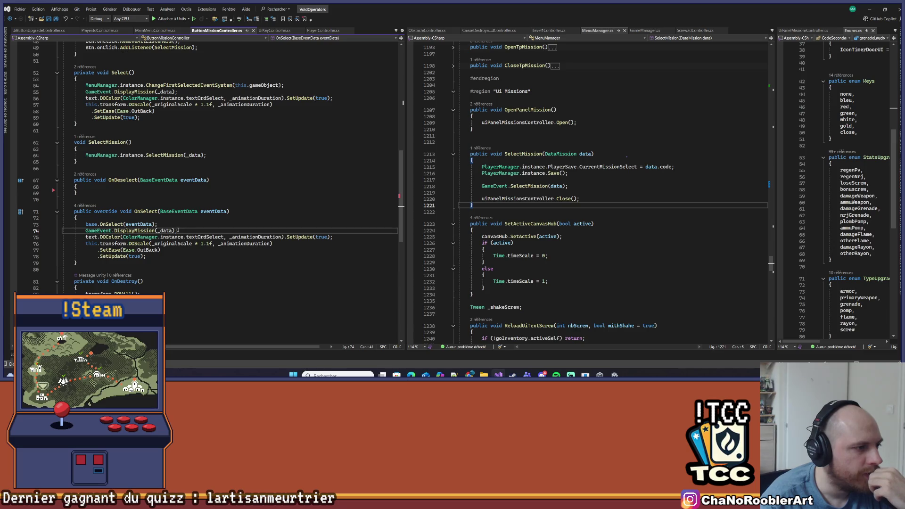
{"action": "left_click", "coordinate": [120, 231]}
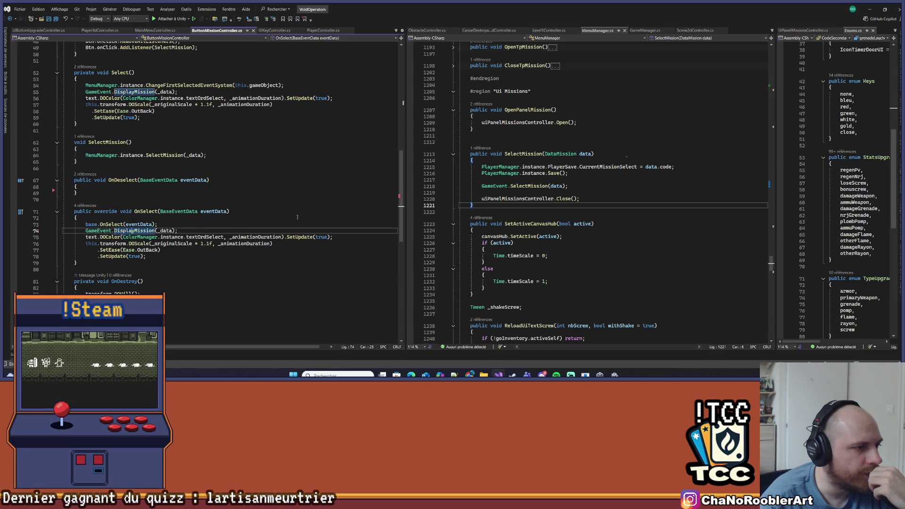
{"action": "left_click", "coordinate": [101, 237]}
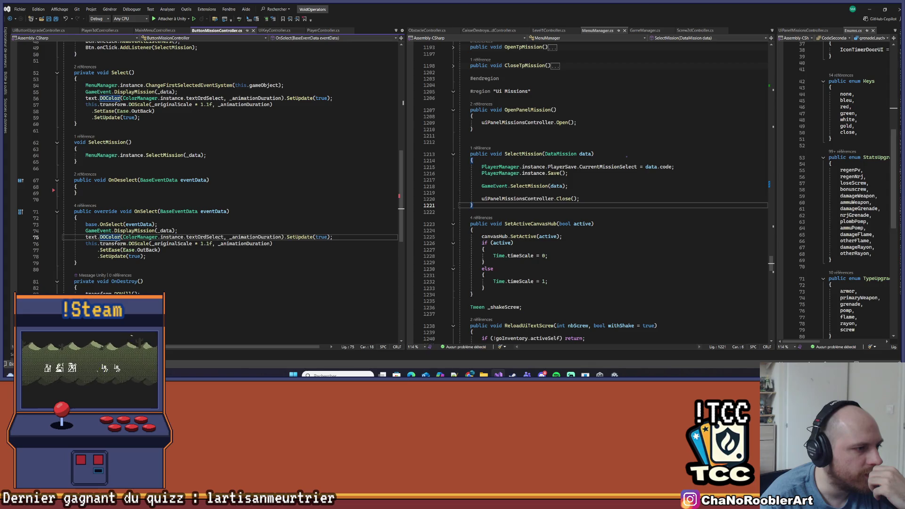
Comment out the DOColor and DOScale tweens in OnSelect.
{"action": "mouse_move", "coordinate": [86, 243]}
{"action": "left_mouse_down"}
{"action": "mouse_move", "coordinate": [156, 260]}
{"action": "mouse_move", "coordinate": [46, 241]}
{"action": "left_mouse_up"}
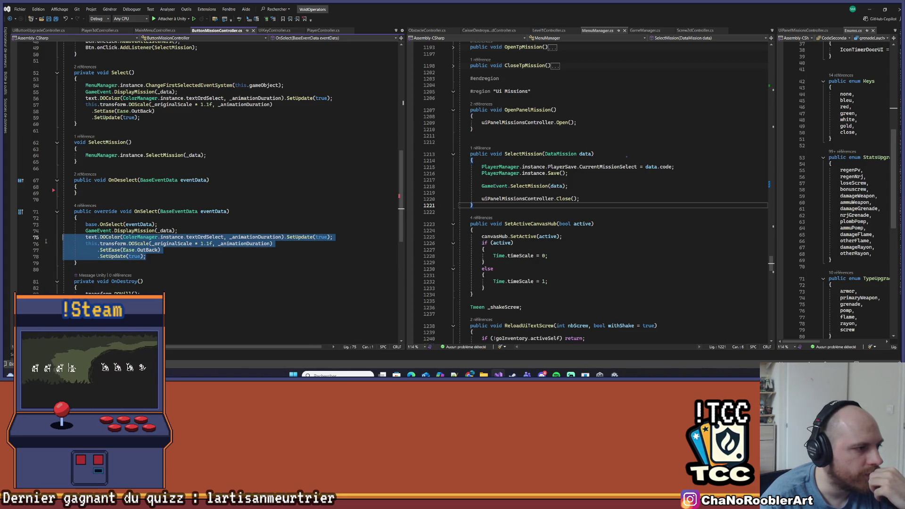
{"action": "key", "text": "ctrl+k"}
{"action": "key", "text": "ctrl+c"}
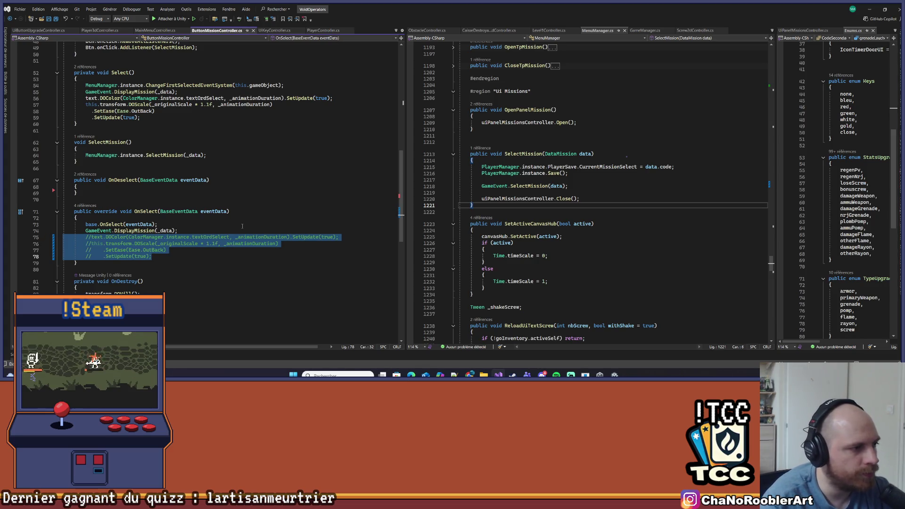
{"action": "left_click", "coordinate": [234, 233]}
{"action": "right_click", "coordinate": [123, 230]}
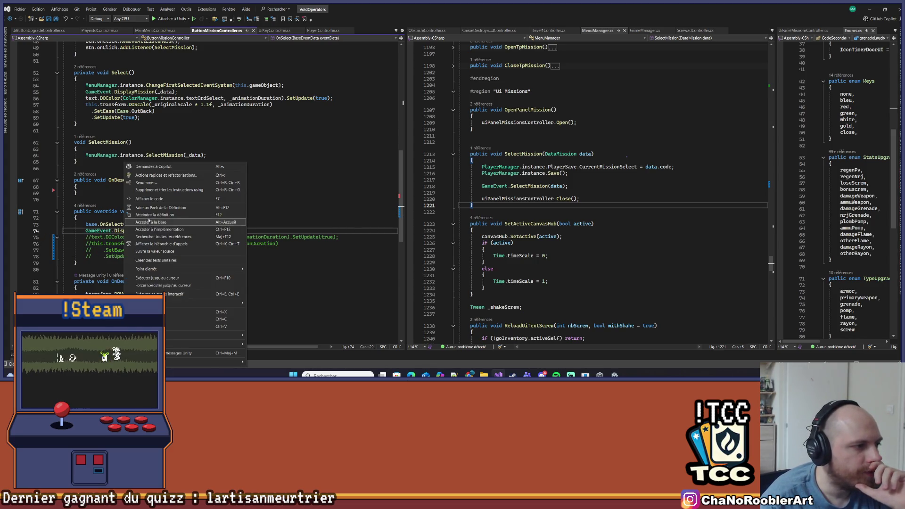
Find all references to OnDisplayMission and open the UiPanelMissionsController.cs result.
{"action": "left_click", "coordinate": [141, 218]}
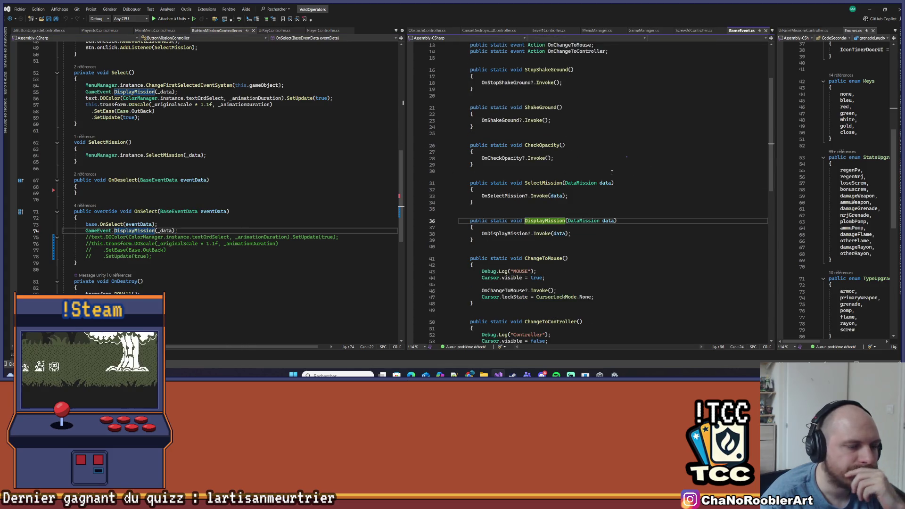
{"action": "scroll", "coordinate": [588, 151], "scroll_direction": "up", "scroll_amount": 4}
{"action": "scroll", "coordinate": [588, 151], "scroll_direction": "down", "scroll_amount": 3}
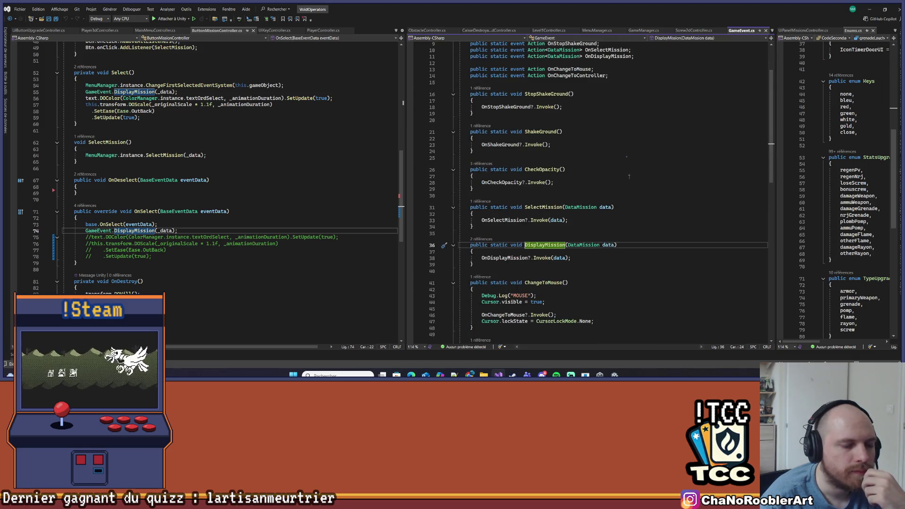
{"action": "right_click", "coordinate": [512, 258]}
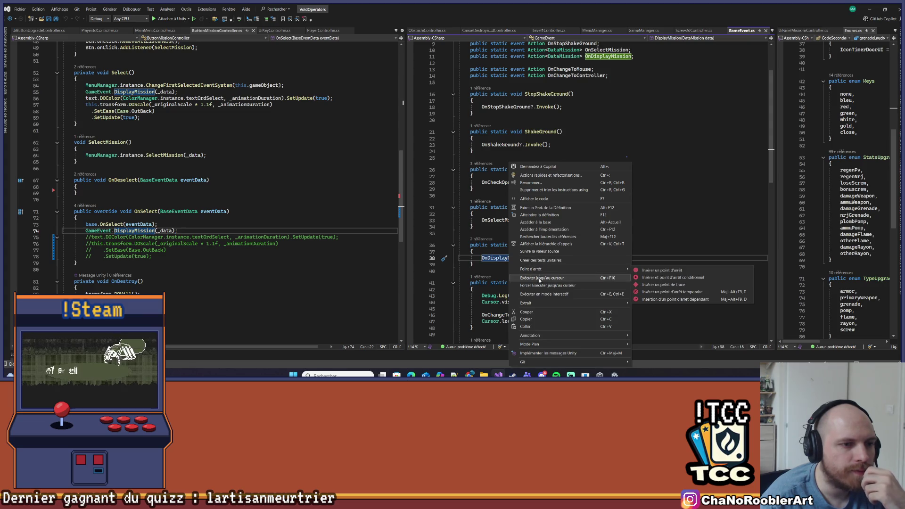
{"action": "left_click", "coordinate": [507, 258]}
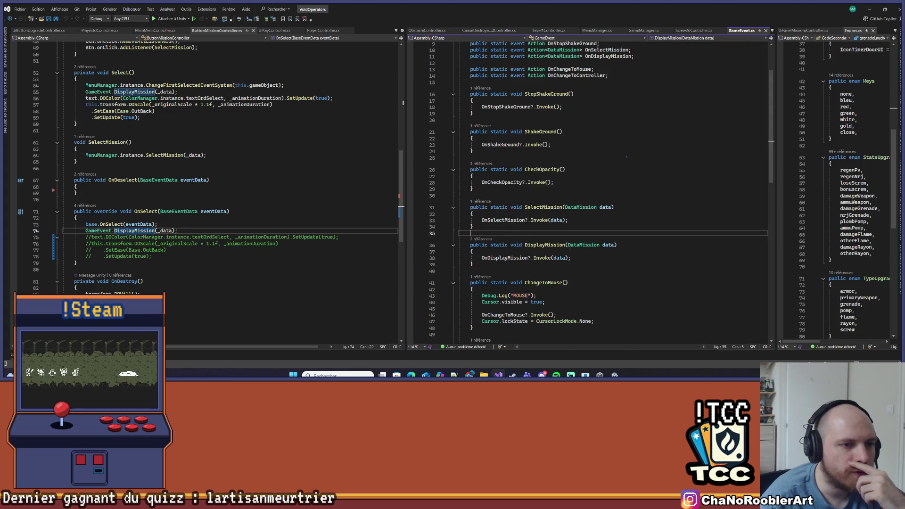
{"action": "right_click", "coordinate": [508, 257]}
{"action": "left_click", "coordinate": [537, 234]}
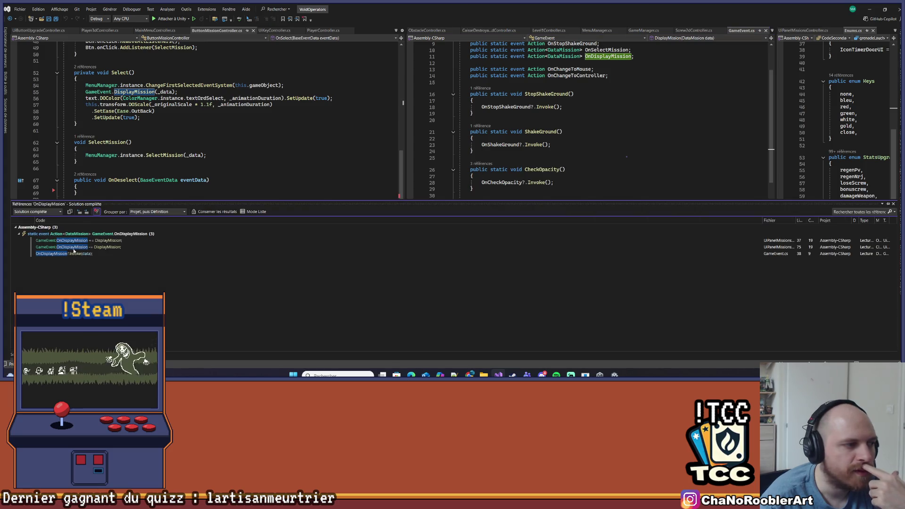
{"action": "key", "text": "F8"}
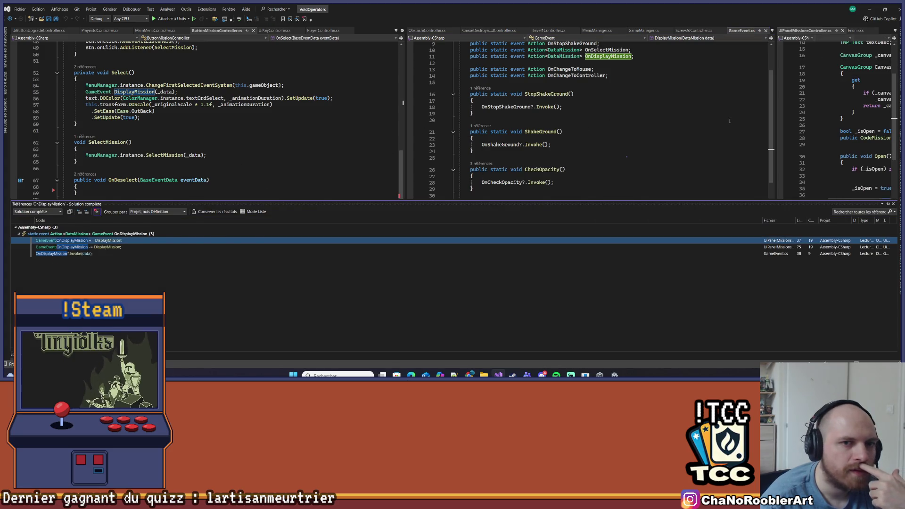
{"action": "left_click", "coordinate": [728, 120]}
Widen the UiPanelMissionsController pane and jump to its DisplayMission method.
{"action": "left_click_drag", "start_coordinate": [775, 125], "coordinate": [493, 129]}
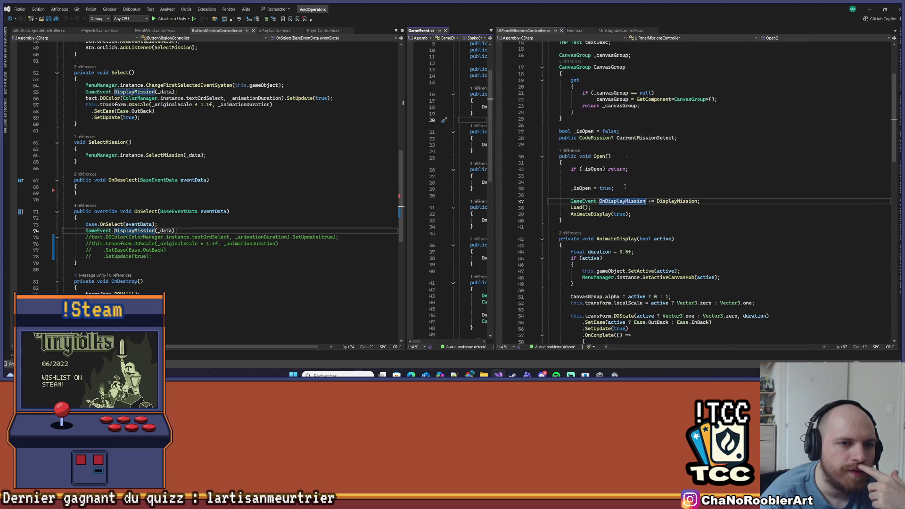
{"action": "scroll", "coordinate": [672, 200], "scroll_direction": "down", "scroll_amount": 1}
{"action": "left_click", "coordinate": [667, 182]}
{"action": "right_click", "coordinate": [668, 182]}
{"action": "left_click", "coordinate": [702, 215]}
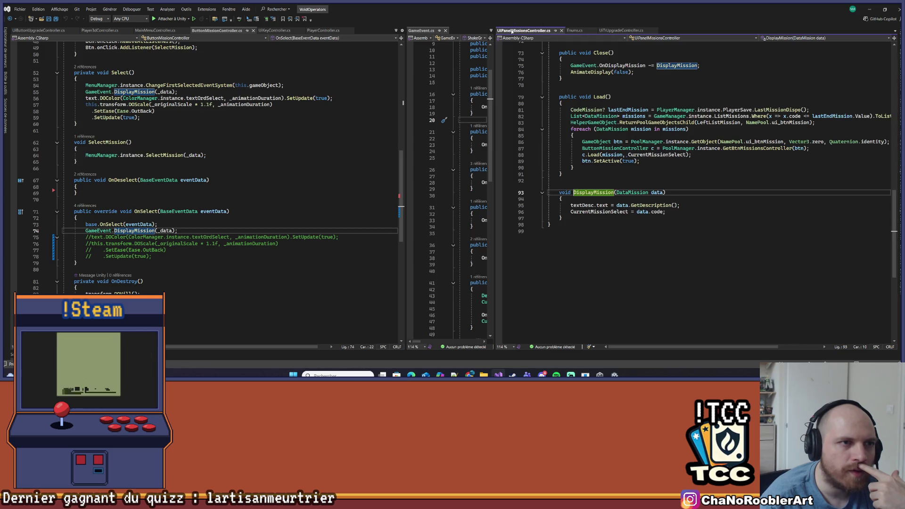
{"action": "scroll", "coordinate": [643, 109], "scroll_direction": "up", "scroll_amount": 20}
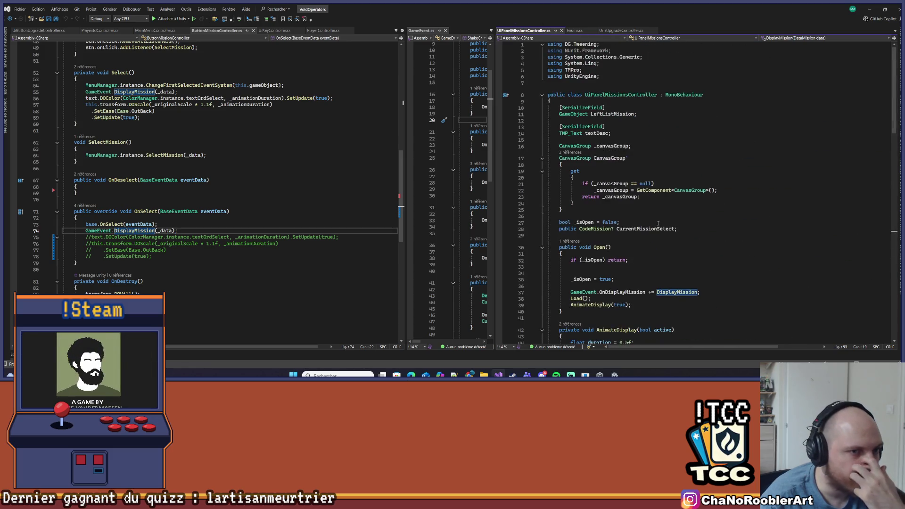
{"action": "left_click", "coordinate": [683, 122]}
Add a serialized TMP_Text textTitle field copied from textDesc.
{"action": "key", "text": "Return"}
{"action": "key", "text": "Return"}
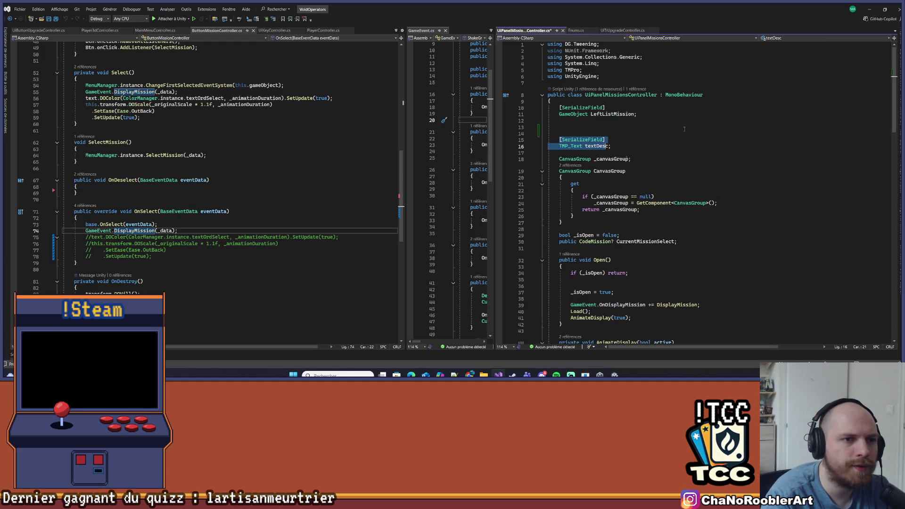
{"action": "key", "text": "ctrl+v"}
{"action": "key", "text": "BackSpace"}
{"action": "key", "text": "BackSpace"}
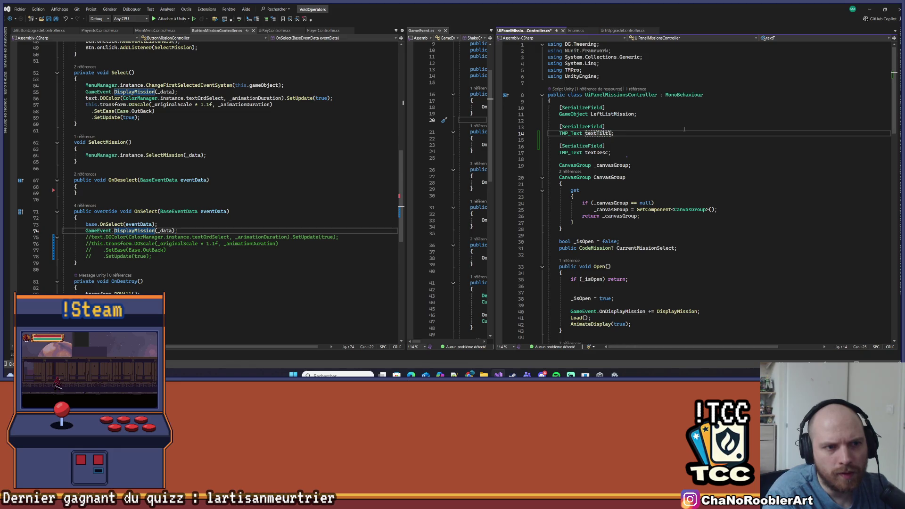
{"action": "key", "text": "Down"}
{"action": "key", "text": "Down"}
{"action": "key", "text": "Down"}
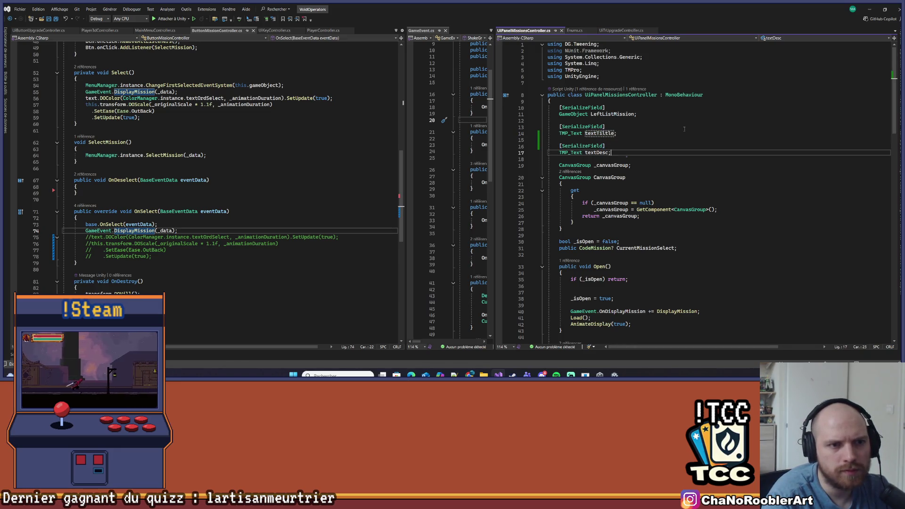
Add a [SerializeField] Button btnValider field with the UnityEngine.UI using, and save.
{"action": "key", "text": "Return"}
{"action": "key", "text": "Return"}
{"action": "type", "text": "[SerializeField]"}
{"action": "key", "text": "Return"}
{"action": "key", "text": "Return"}
{"action": "key", "text": "Up"}
{"action": "type", "text": "Butt"}
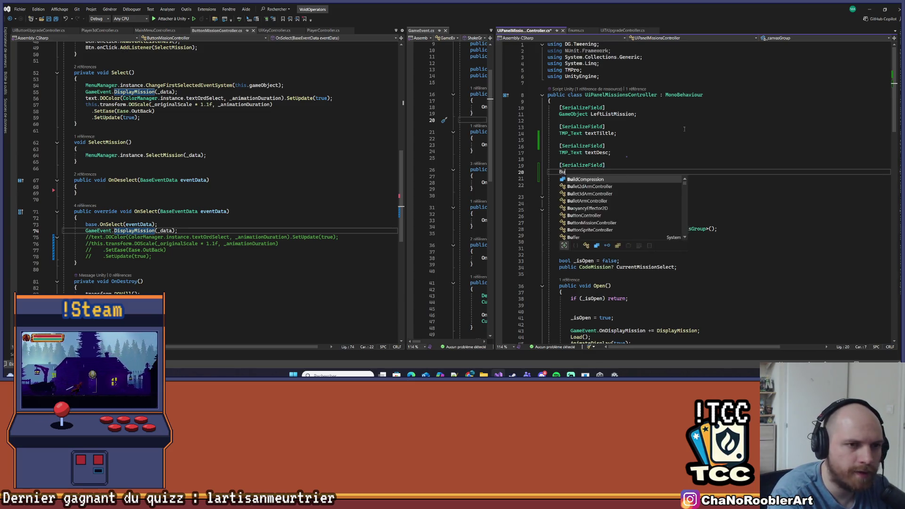
{"action": "key", "text": "Down"}
{"action": "key", "text": "Down"}
{"action": "key", "text": "Down"}
{"action": "key", "text": "Tab"}
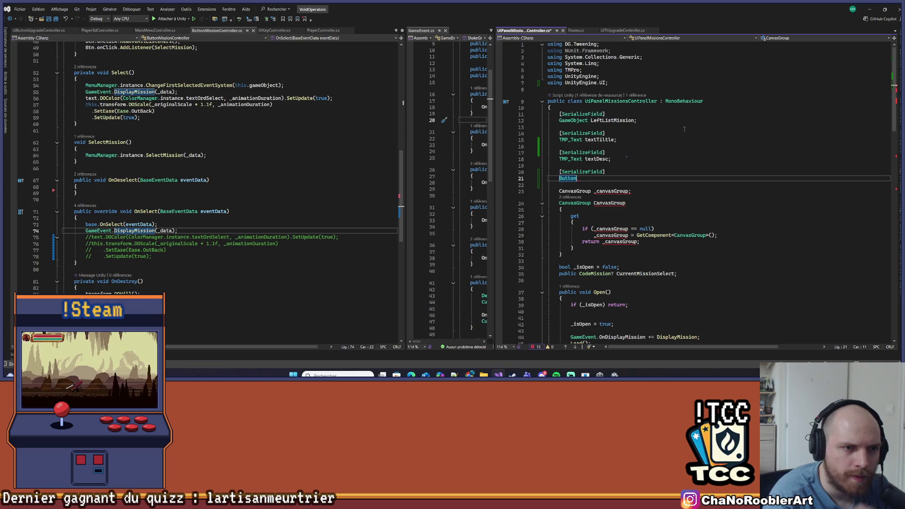
{"action": "type", "text": "btnVal"}
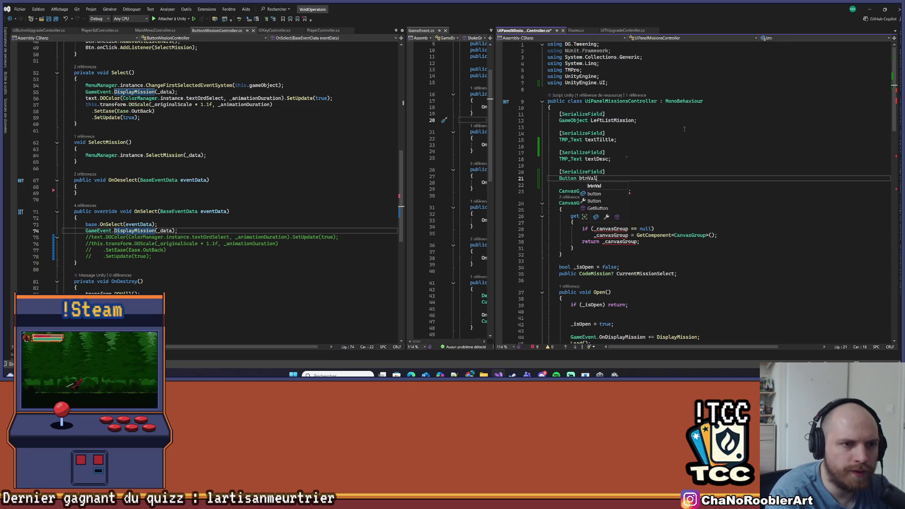
{"action": "type", "text": "ider;"}
{"action": "key", "text": "ctrl+s"}
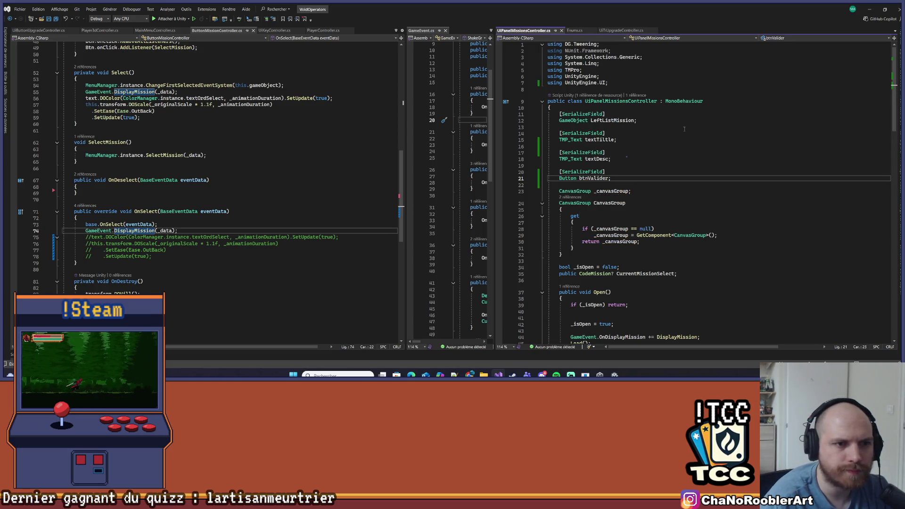
Collapse the AnimateDisplay and Close methods.
{"action": "scroll", "coordinate": [633, 140], "scroll_direction": "down", "scroll_amount": 16}
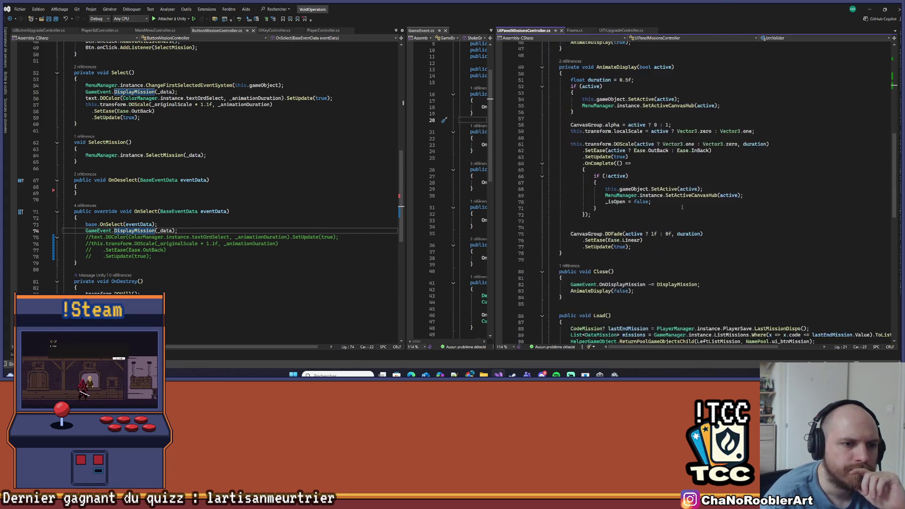
{"action": "scroll", "coordinate": [675, 191], "scroll_direction": "up", "scroll_amount": 5}
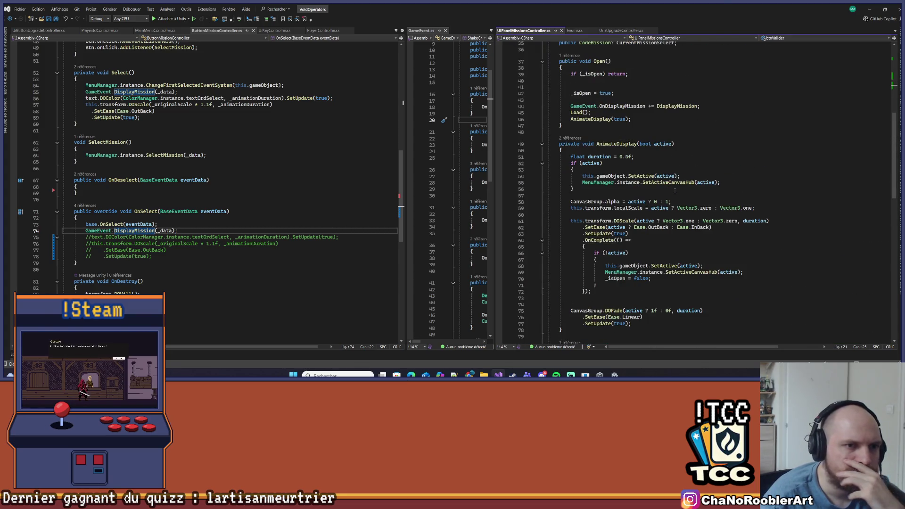
{"action": "left_click", "coordinate": [629, 143]}
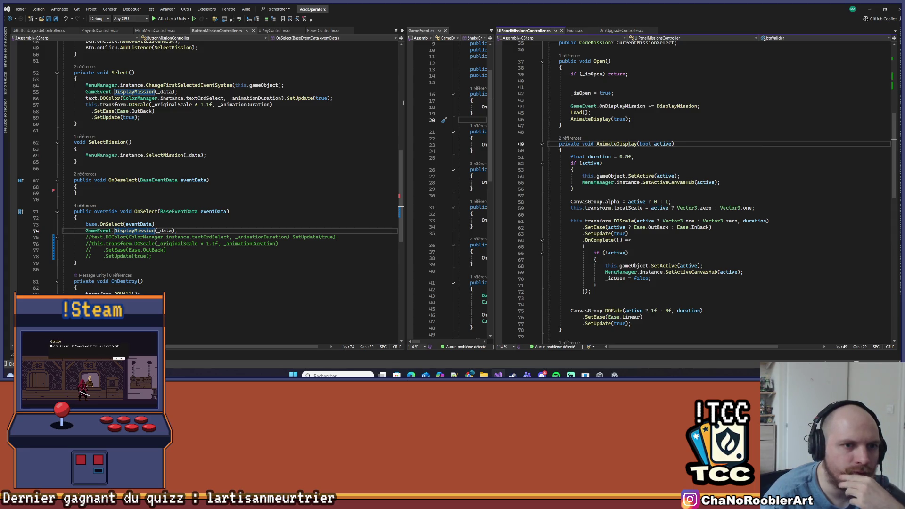
{"action": "scroll", "coordinate": [725, 147], "scroll_direction": "up", "scroll_amount": 4}
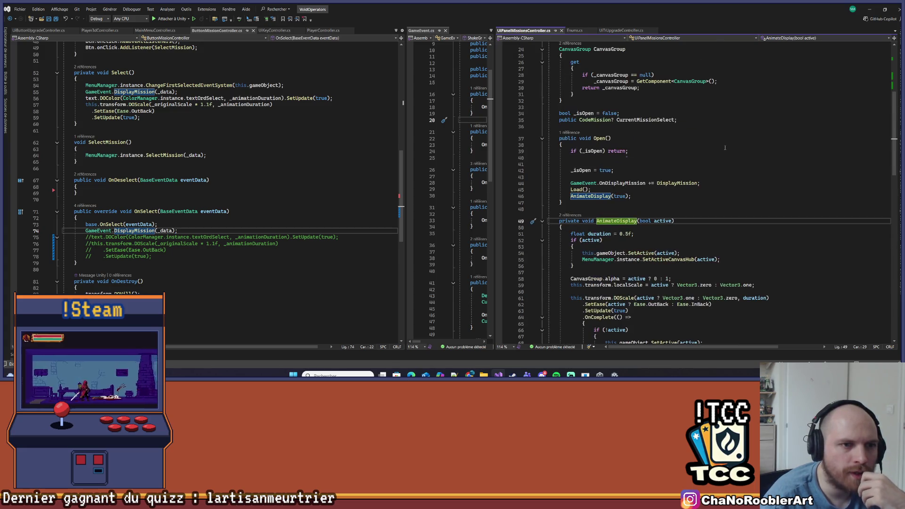
{"action": "left_click", "coordinate": [542, 221]}
{"action": "scroll", "coordinate": [542, 162], "scroll_direction": "down", "scroll_amount": 4}
{"action": "left_click", "coordinate": [542, 162]}
{"action": "scroll", "coordinate": [659, 212], "scroll_direction": "down", "scroll_amount": 3}
Check Load's references and jump to the call that runs it.
{"action": "left_click", "coordinate": [556, 149]}
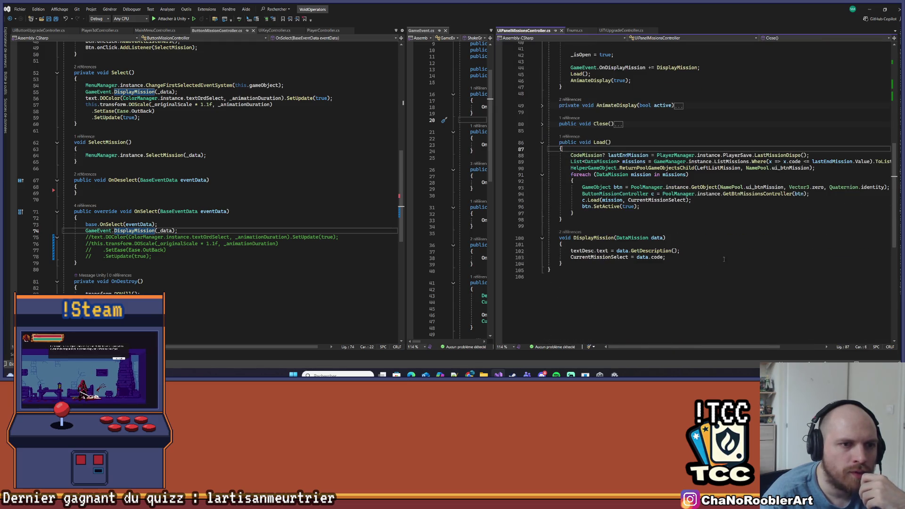
{"action": "key", "text": "Right"}
{"action": "key", "text": "Right"}
{"action": "key", "text": "Right"}
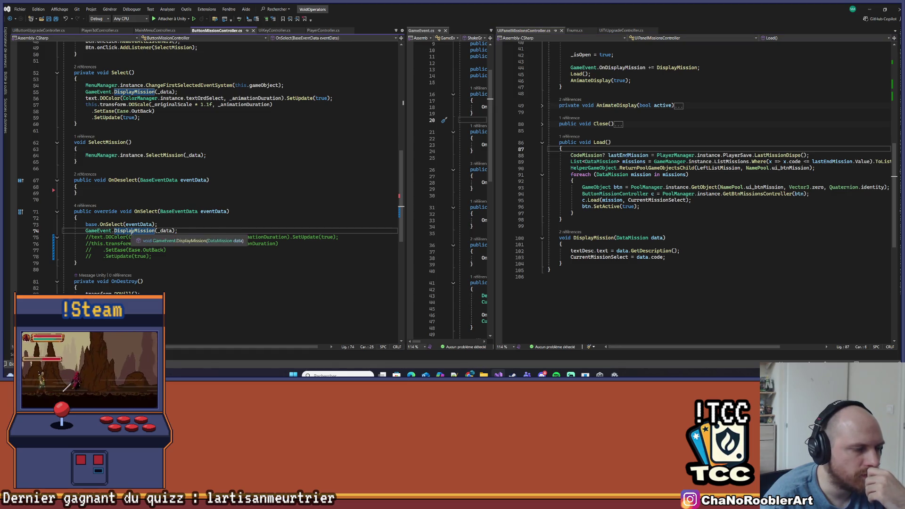
{"action": "left_click", "coordinate": [582, 238]}
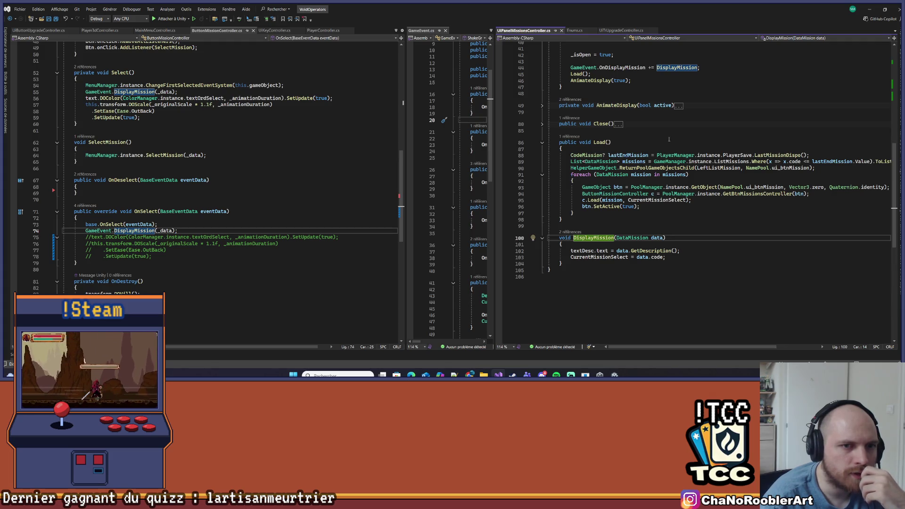
{"action": "left_click", "coordinate": [570, 136]}
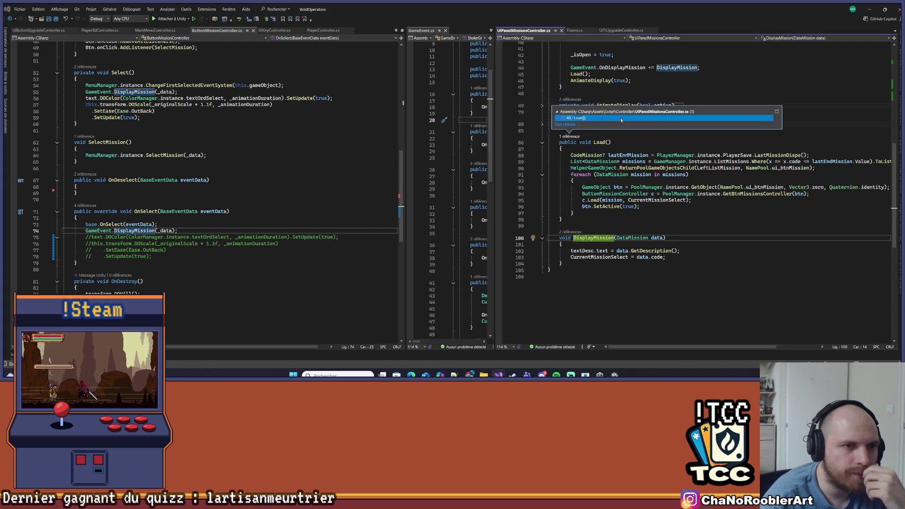
{"action": "double_click", "coordinate": [659, 119]}
{"action": "scroll", "coordinate": [706, 173], "scroll_direction": "down", "scroll_amount": 3}
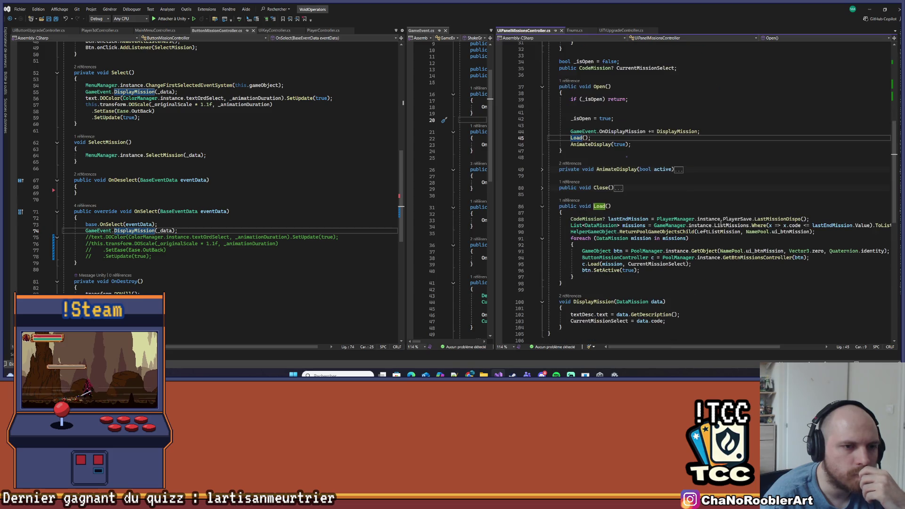
{"action": "scroll", "coordinate": [612, 220], "scroll_direction": "down", "scroll_amount": 3}
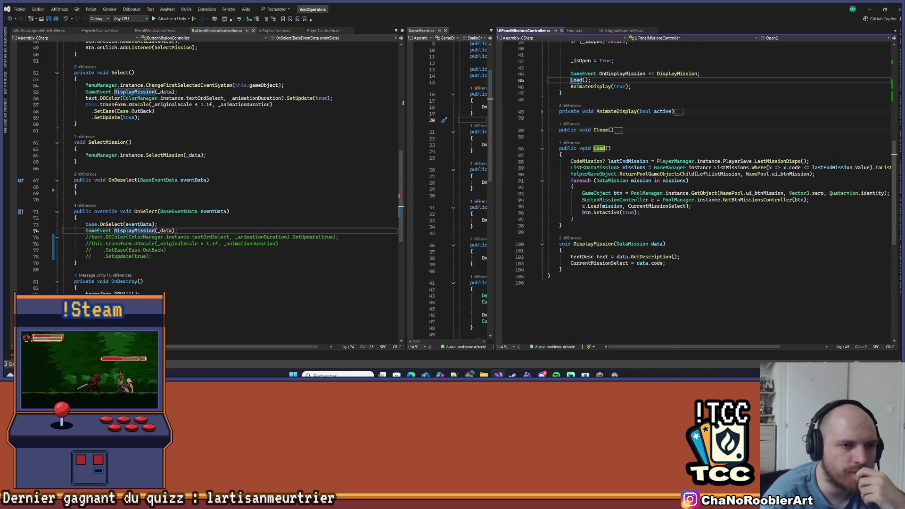
Review DisplayMission's textDesc assignment and its uses of the data parameter.
{"action": "left_click_drag", "start_coordinate": [548, 245], "coordinate": [573, 269]}
{"action": "left_click", "coordinate": [573, 269]}
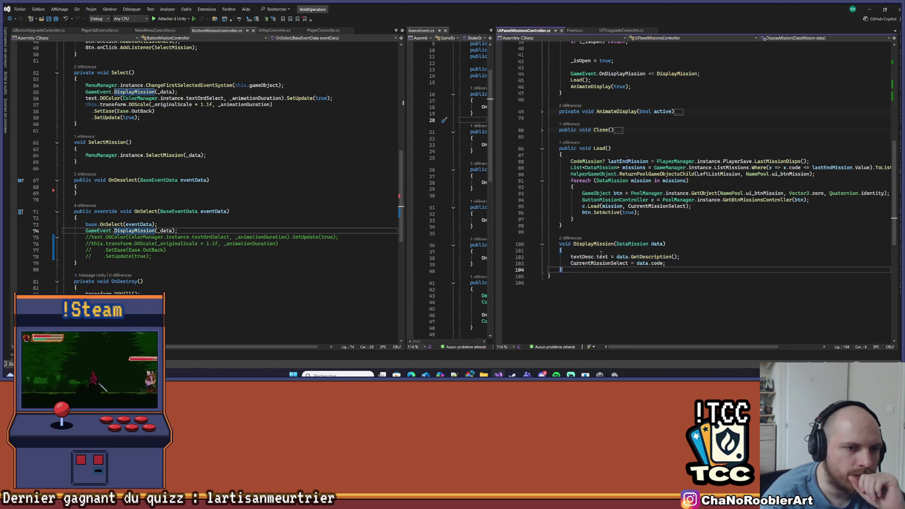
{"action": "scroll", "coordinate": [600, 254], "scroll_direction": "down", "scroll_amount": 2}
{"action": "left_click_drag", "start_coordinate": [584, 221], "coordinate": [680, 218]}
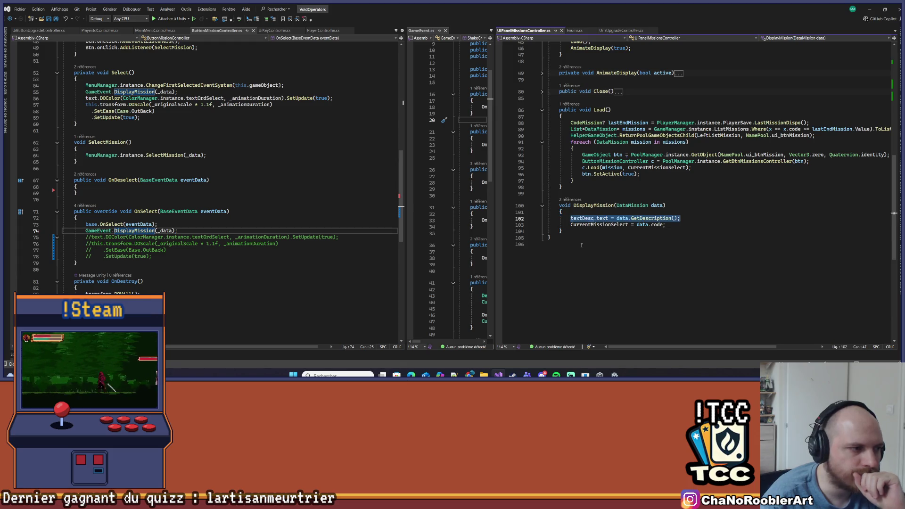
{"action": "left_click", "coordinate": [652, 205]}
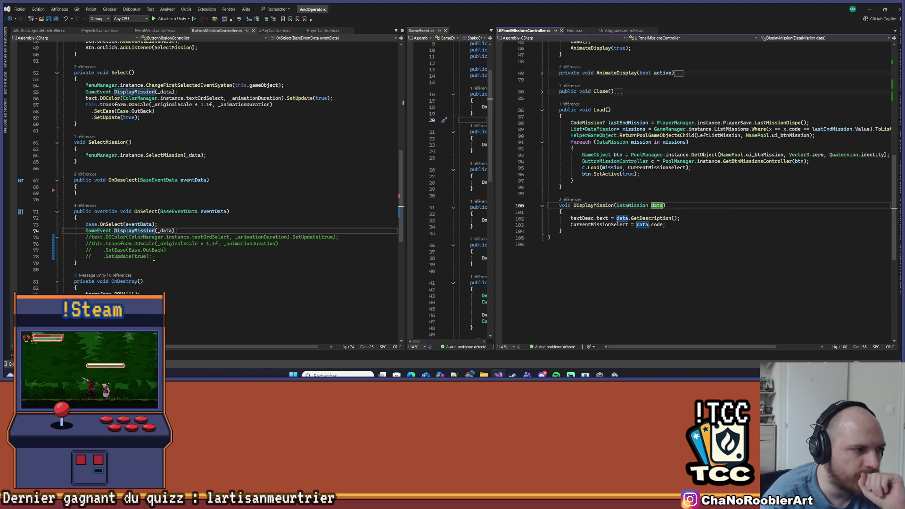
{"action": "left_click_drag", "start_coordinate": [85, 231], "coordinate": [177, 231]}
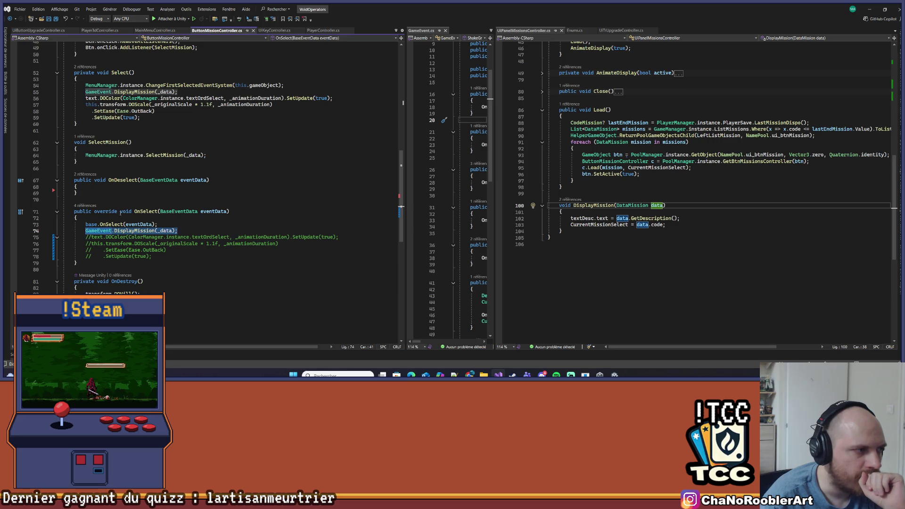
{"action": "scroll", "coordinate": [115, 206], "scroll_direction": "up", "scroll_amount": 3}
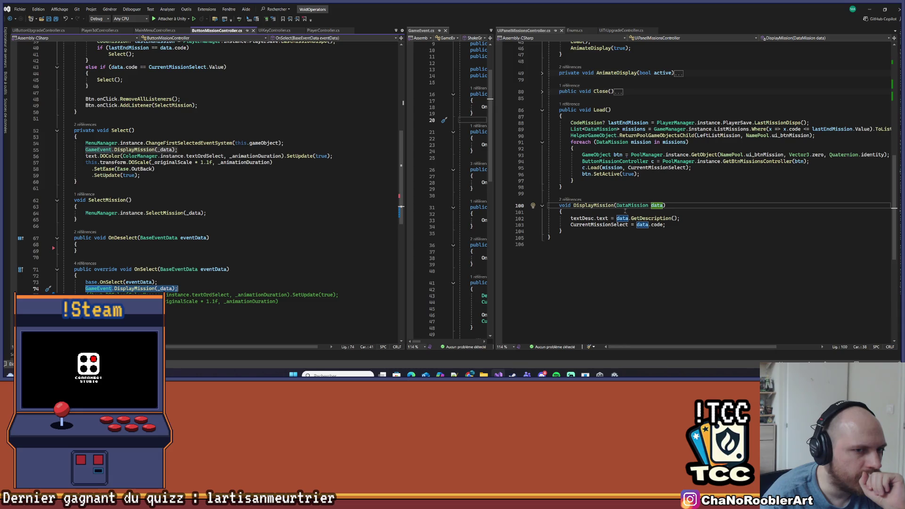
{"action": "left_click", "coordinate": [577, 232]}
Comment out the Btn.onClick.AddListener(SelectMission) line in ButtonMissionController.
{"action": "left_click_drag", "start_coordinate": [74, 200], "coordinate": [87, 218]}
{"action": "left_click", "coordinate": [105, 200]}
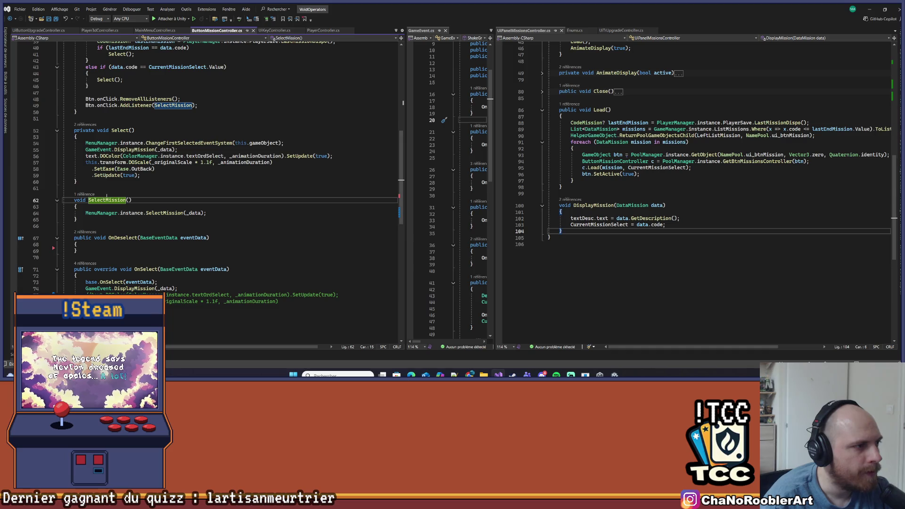
{"action": "scroll", "coordinate": [113, 193], "scroll_direction": "up", "scroll_amount": 2}
{"action": "scroll", "coordinate": [113, 194], "scroll_direction": "up", "scroll_amount": 2}
{"action": "left_click", "coordinate": [208, 182]}
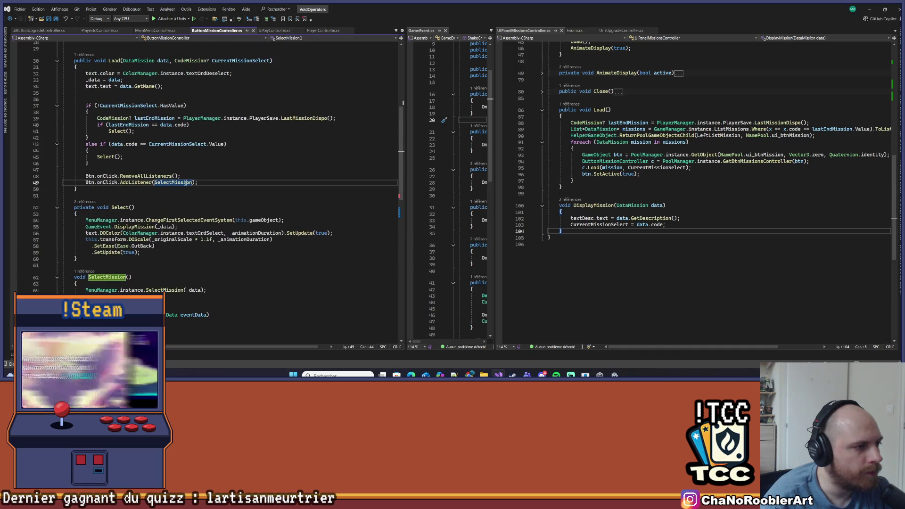
{"action": "left_click", "coordinate": [215, 182]}
{"action": "key", "text": "ctrl+k"}
{"action": "key", "text": "ctrl+c"}
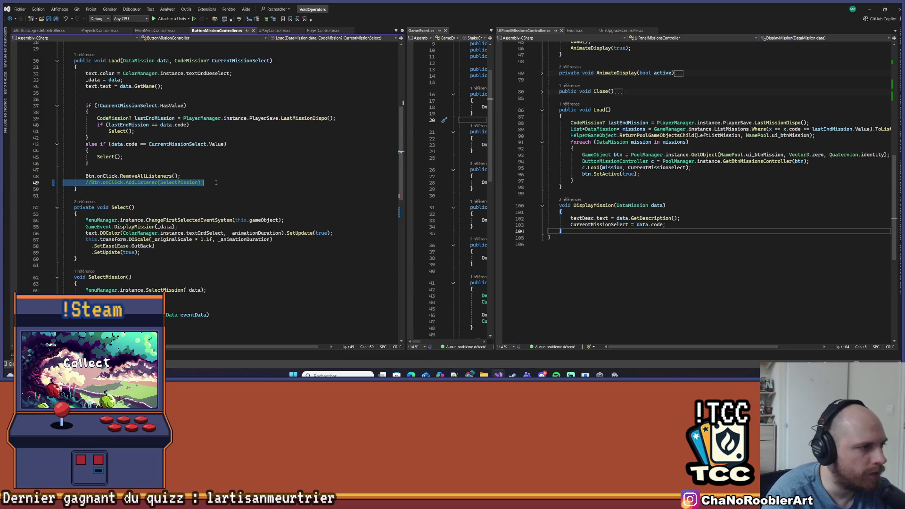
Move the SelectMission method into UIPanelMissionsController after DisplayMission and save.
{"action": "scroll", "coordinate": [189, 188], "scroll_direction": "down", "scroll_amount": 2}
{"action": "left_click", "coordinate": [72, 239]}
{"action": "left_click_drag", "start_coordinate": [71, 238], "coordinate": [78, 258]}
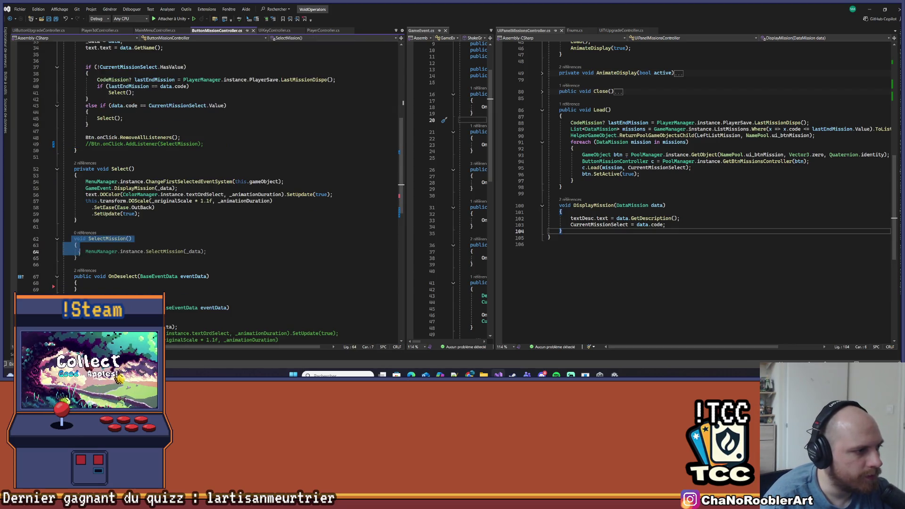
{"action": "key", "text": "Delete"}
{"action": "key", "text": "Return"}
{"action": "key", "text": "Return"}
{"action": "key", "text": "Return"}
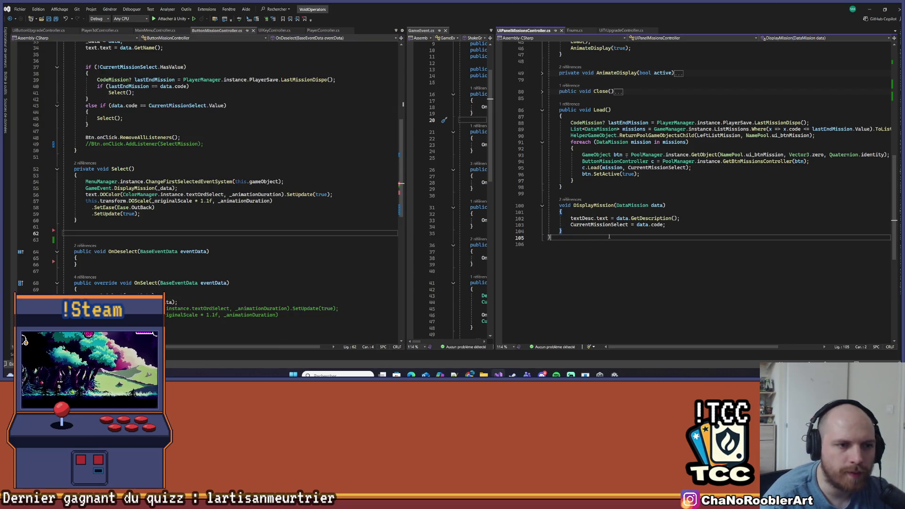
{"action": "key", "text": "ctrl+v"}
{"action": "key", "text": "ctrl+s"}
Give SelectMission a DataMission data parameter and pass data to MenuManager.instance.SelectMission.
{"action": "left_click", "coordinate": [675, 239]}
{"action": "left_click", "coordinate": [650, 204]}
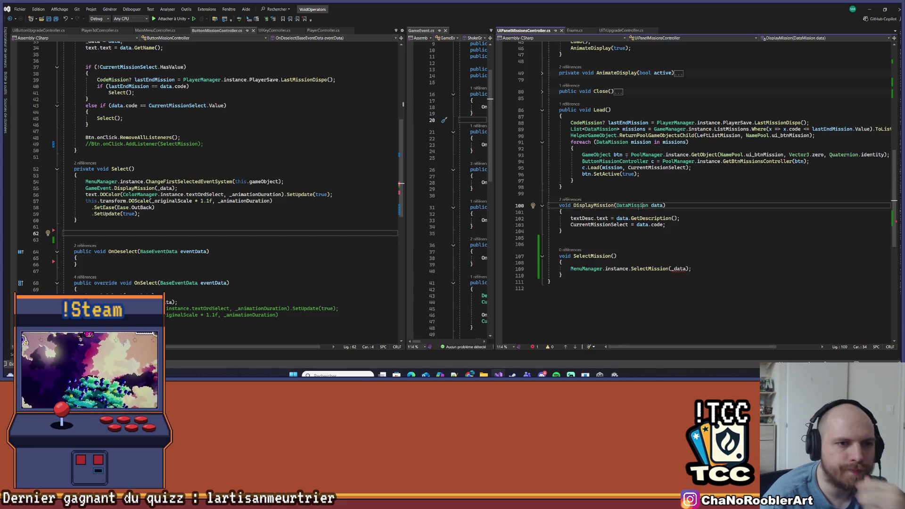
{"action": "left_click_drag", "start_coordinate": [616, 205], "coordinate": [664, 207]}
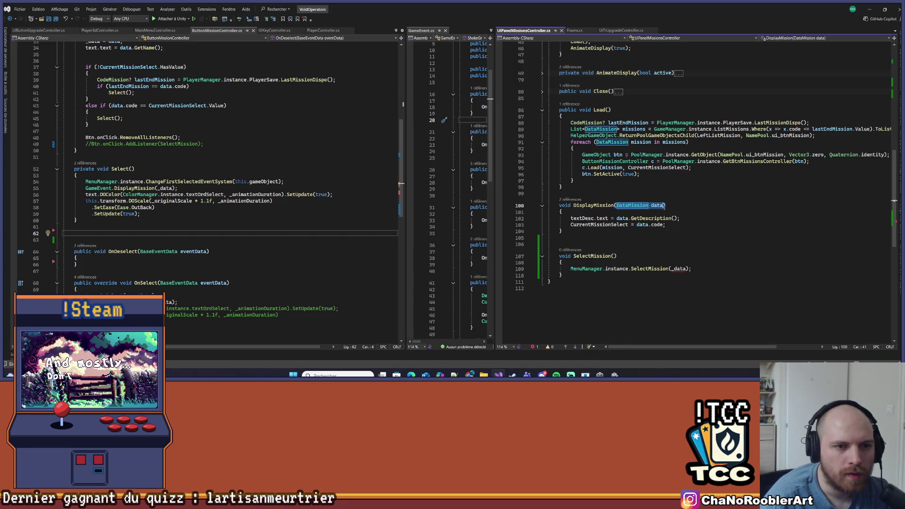
{"action": "key", "text": "ctrl+c"}
{"action": "left_click", "coordinate": [615, 256]}
{"action": "key", "text": "ctrl+v"}
{"action": "key", "text": "ctrl+Left"}
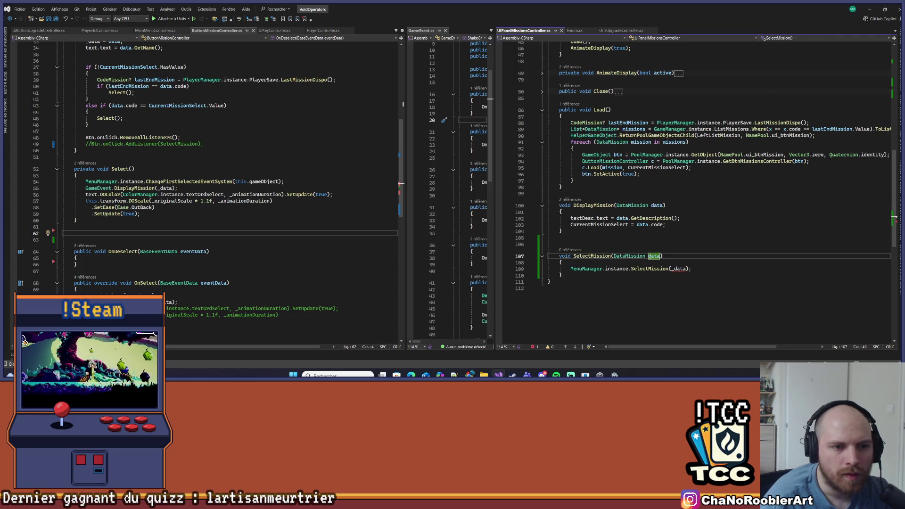
{"action": "left_click", "coordinate": [678, 268]}
{"action": "double_click", "coordinate": [678, 268]}
{"action": "type", "text": "data"}
Copy the two Btn.onClick lines from ButtonMissionController.
{"action": "left_click", "coordinate": [667, 224]}
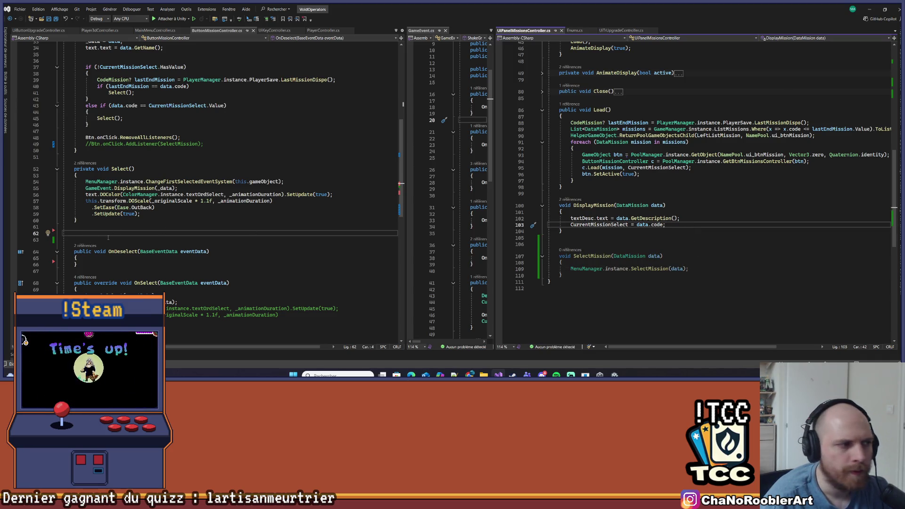
{"action": "scroll", "coordinate": [109, 200], "scroll_direction": "up", "scroll_amount": 5}
{"action": "left_click_drag", "start_coordinate": [66, 233], "coordinate": [218, 238]}
{"action": "key", "text": "ctrl+c"}
{"action": "left_click", "coordinate": [851, 224]}
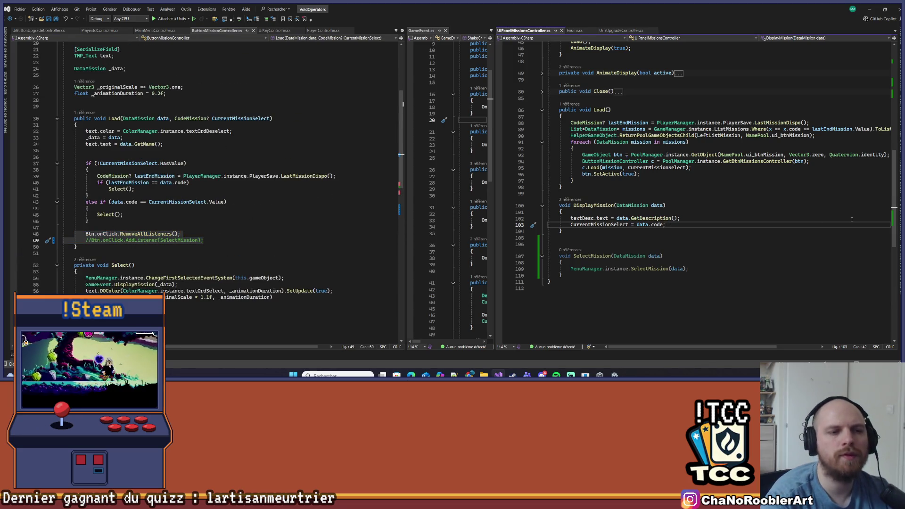
Paste the two Btn.onClick lines into DisplayMission, uncomment AddListener, and save.
{"action": "key", "text": "Return"}
{"action": "key", "text": "Return"}
{"action": "key", "text": "ctrl+v"}
{"action": "left_click", "coordinate": [571, 243]}
{"action": "key", "text": "Delete"}
{"action": "key", "text": "Delete"}
{"action": "key", "text": "ctrl+s"}
Rename Btn to btnValider on both the RemoveAllListeners and AddListener lines.
{"action": "scroll", "coordinate": [641, 226], "scroll_direction": "up", "scroll_amount": 15}
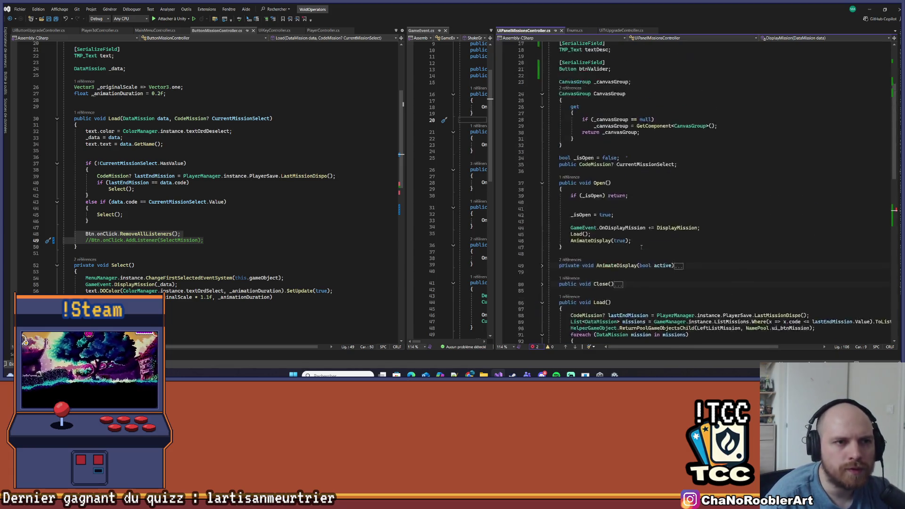
{"action": "double_click", "coordinate": [595, 178]}
{"action": "scroll", "coordinate": [600, 181], "scroll_direction": "down", "scroll_amount": 15}
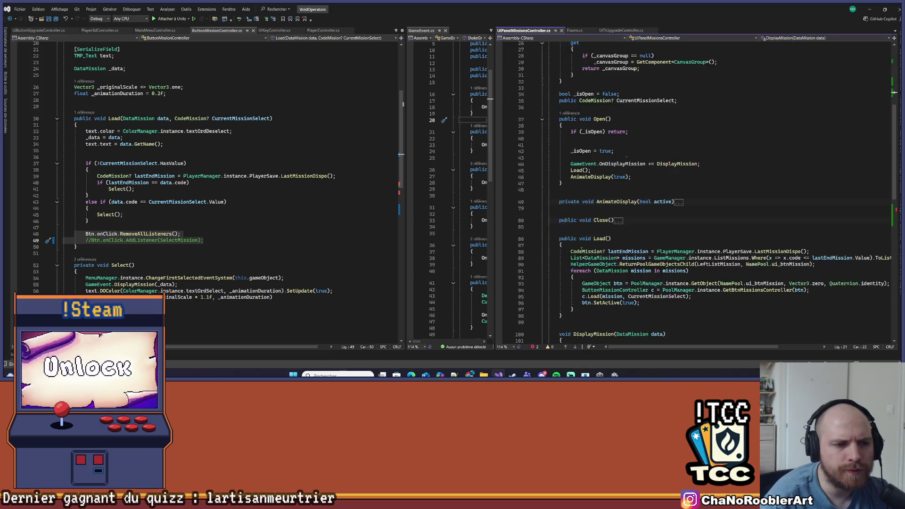
{"action": "left_click", "coordinate": [574, 232]}
{"action": "double_click", "coordinate": [573, 231]}
{"action": "key", "text": "ctrl+v"}
{"action": "double_click", "coordinate": [573, 238]}
{"action": "key", "text": "ctrl+v"}
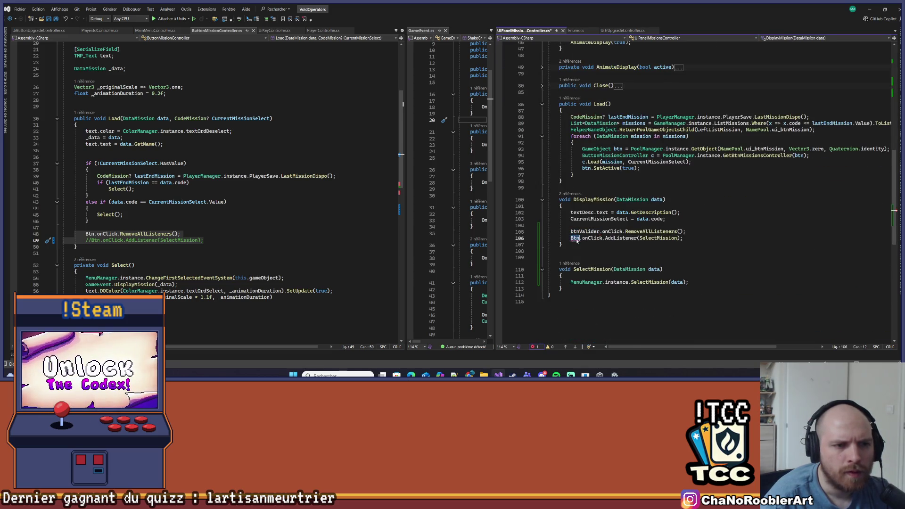
Change the listener to the lambda () => SelectMission(data);.
{"action": "left_click", "coordinate": [655, 255]}
{"action": "double_click", "coordinate": [674, 238]}
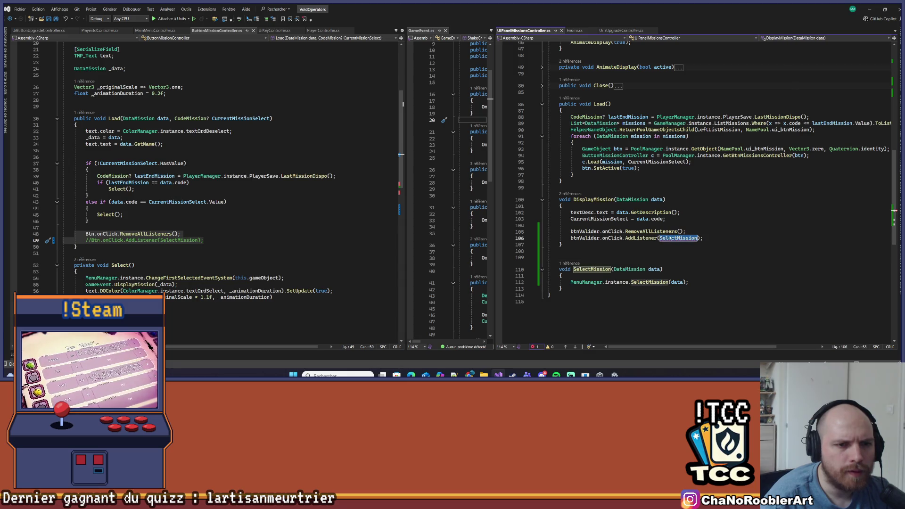
{"action": "left_click", "coordinate": [663, 200]}
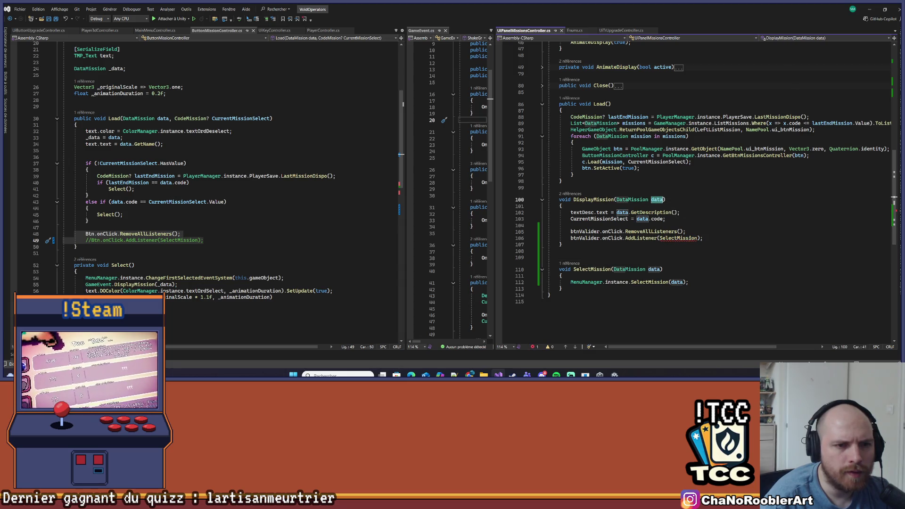
{"action": "left_click", "coordinate": [659, 238]}
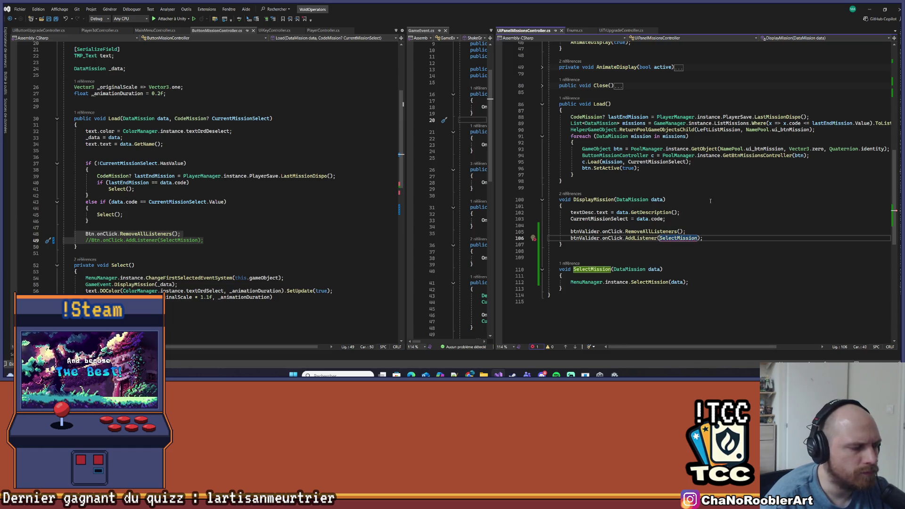
{"action": "scroll", "coordinate": [197, 228], "scroll_direction": "down", "scroll_amount": 4}
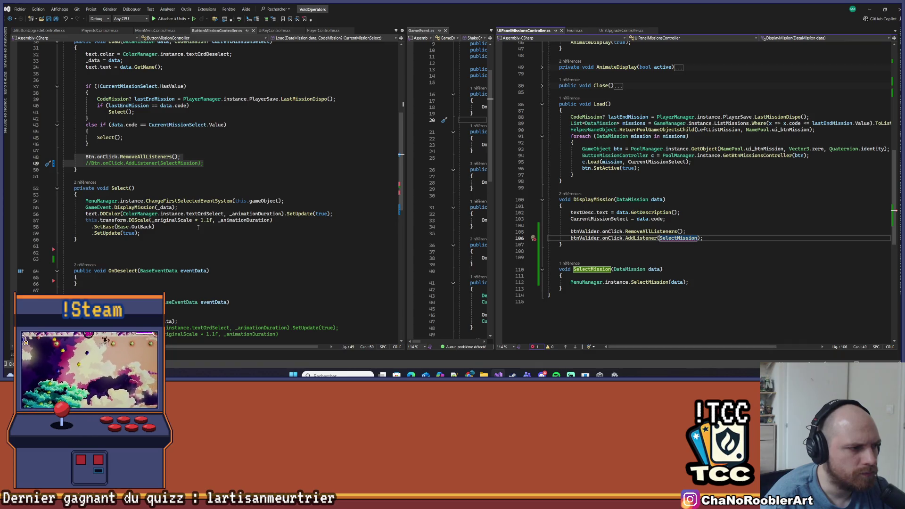
{"action": "scroll", "coordinate": [198, 228], "scroll_direction": "down", "scroll_amount": 5}
{"action": "type", "text": "()"}
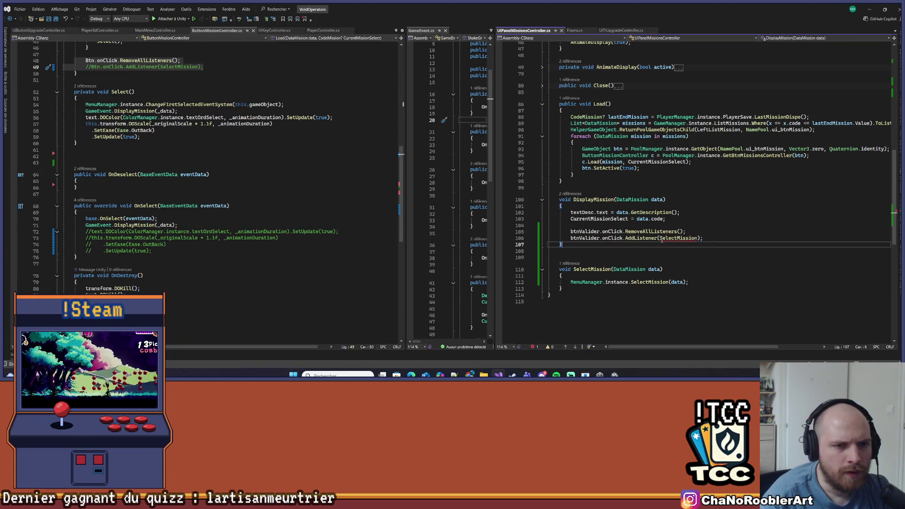
{"action": "type", "text": " =>"}
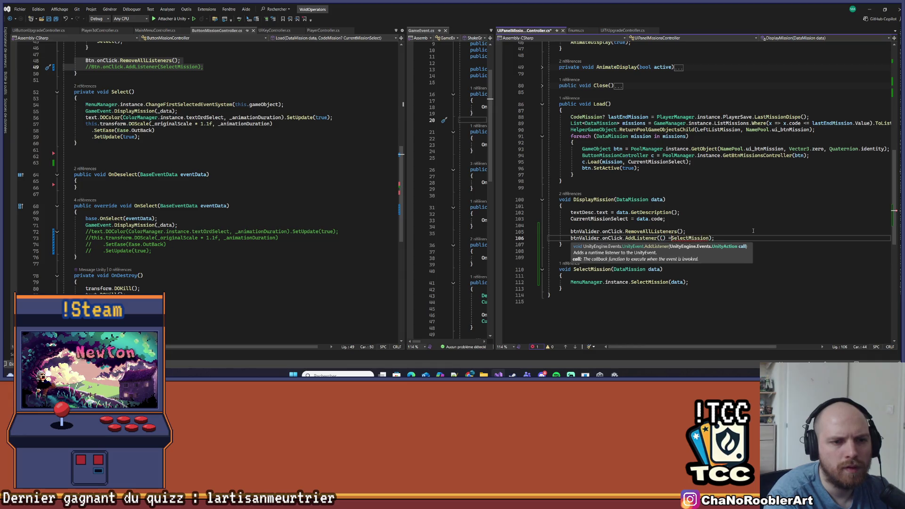
{"action": "key", "text": "ctrl+Right"}
{"action": "type", "text": "("}
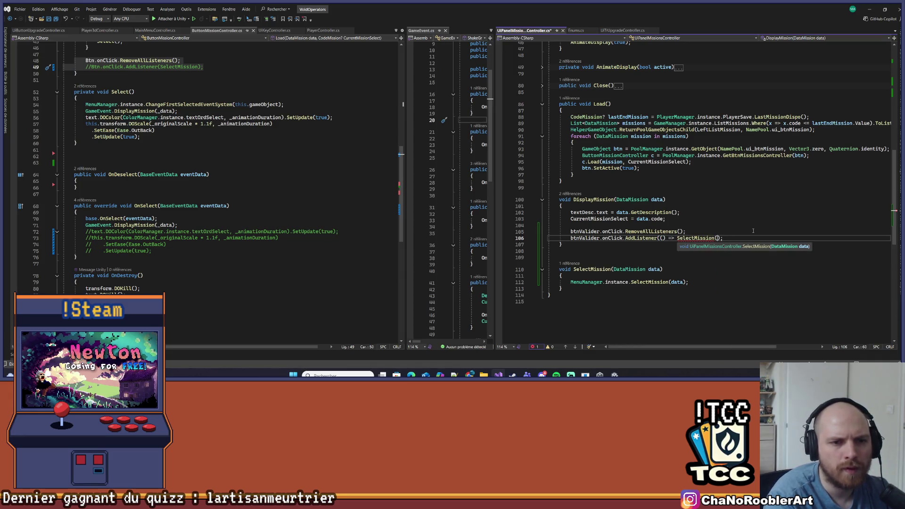
{"action": "type", "text": "data"}
{"action": "key", "text": "End"}
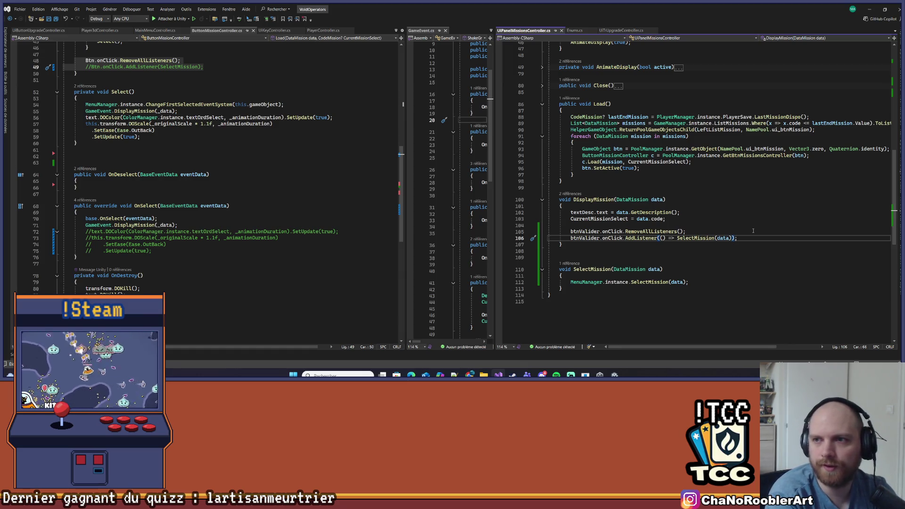
{"action": "type", "text": ";"}
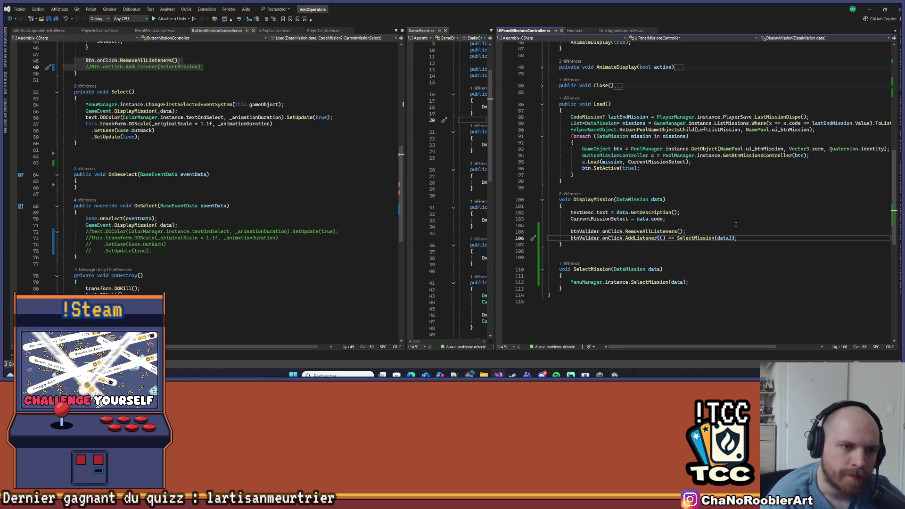
{"action": "left_click", "coordinate": [640, 226]}
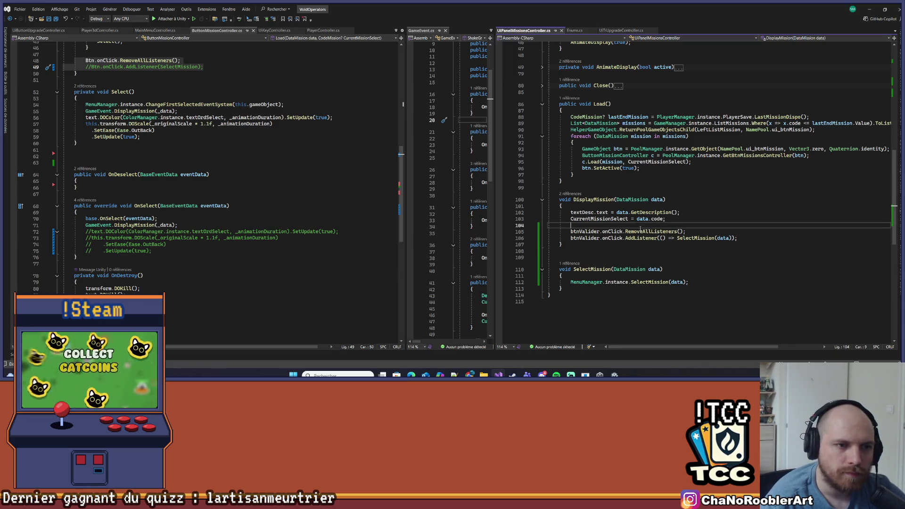
{"action": "left_click", "coordinate": [587, 218]}
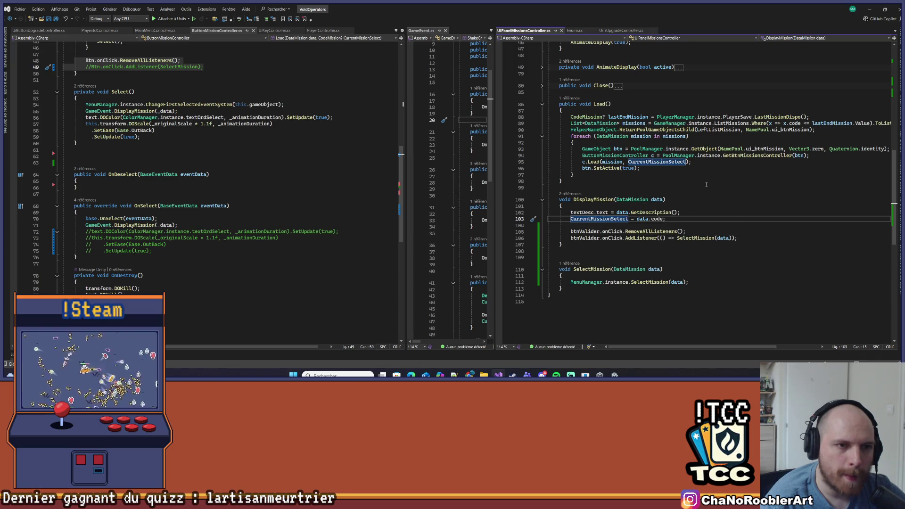
{"action": "scroll", "coordinate": [691, 187], "scroll_direction": "up", "scroll_amount": 14}
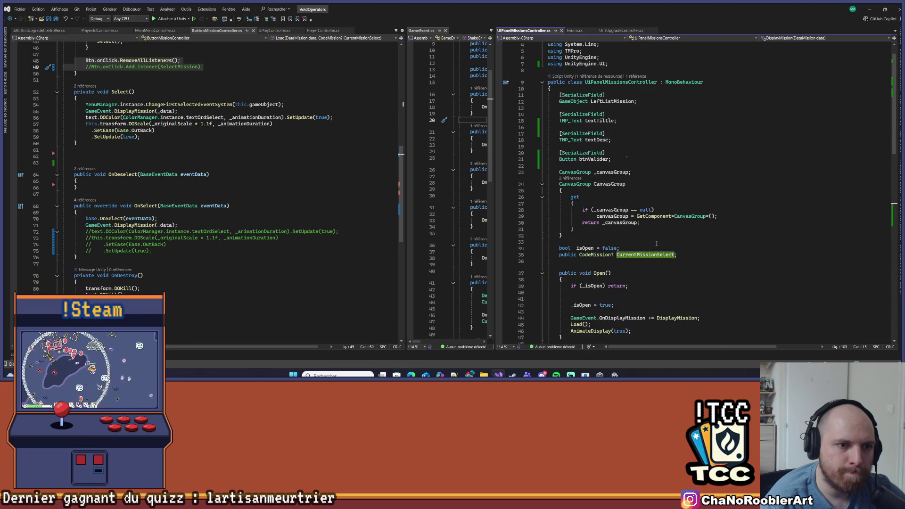
{"action": "scroll", "coordinate": [655, 243], "scroll_direction": "down", "scroll_amount": 13}
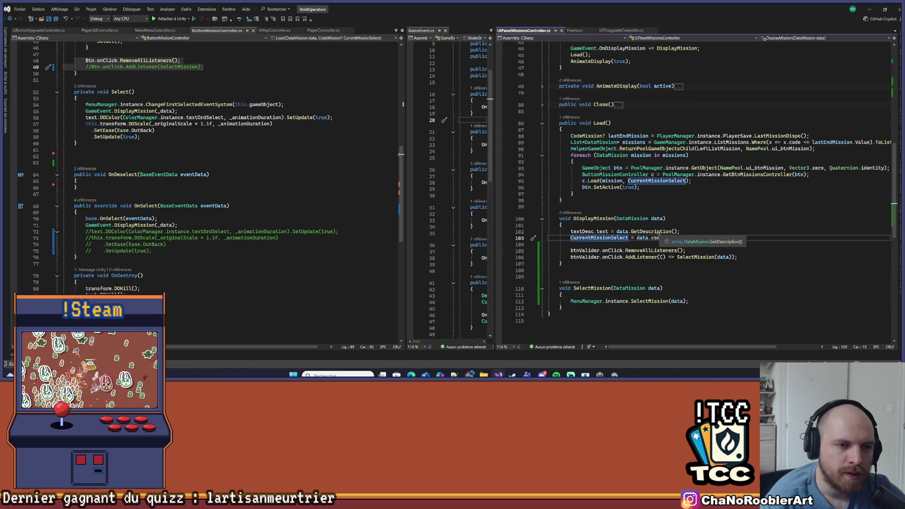
{"action": "left_click", "coordinate": [726, 219]}
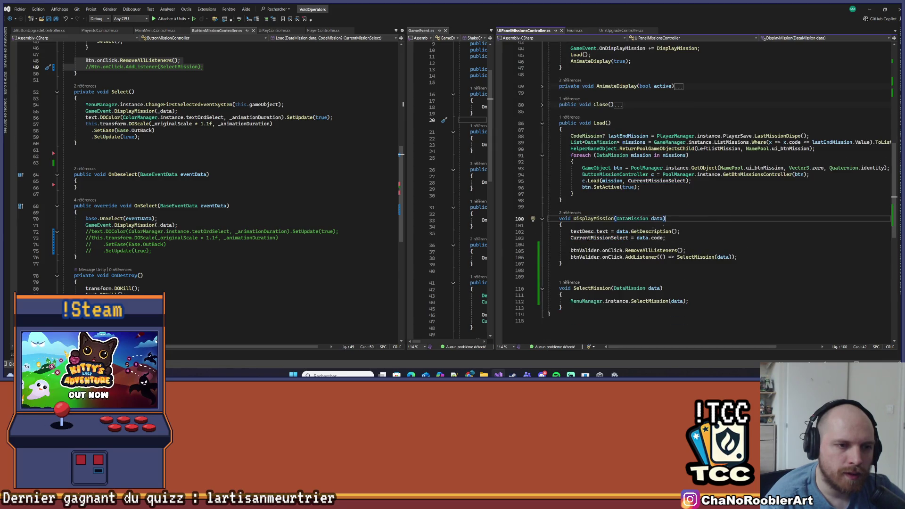
{"action": "left_click", "coordinate": [662, 231]}
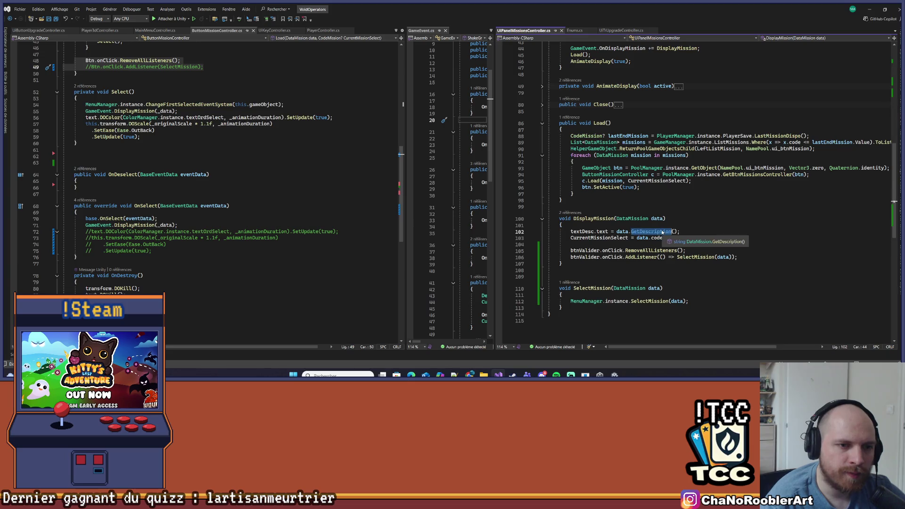
{"action": "key", "text": "F12"}
{"action": "left_click", "coordinate": [228, 181]}
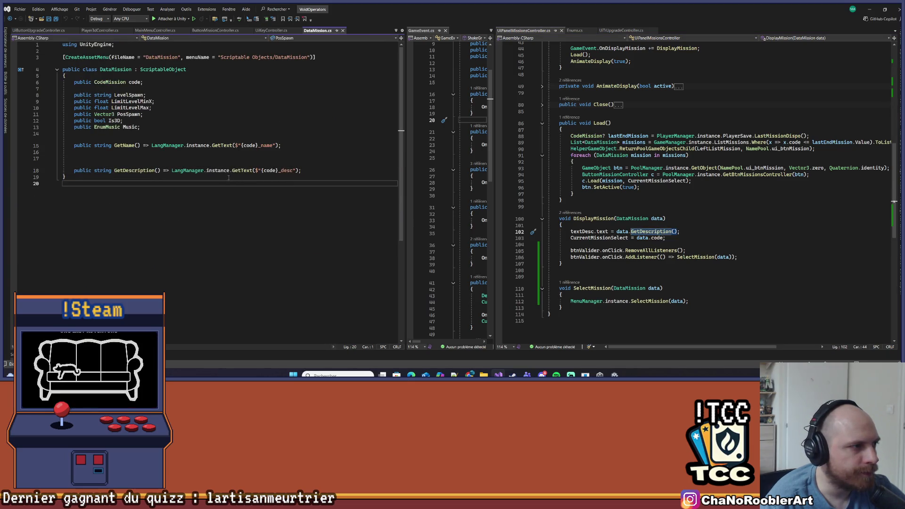
{"action": "left_click", "coordinate": [325, 171]}
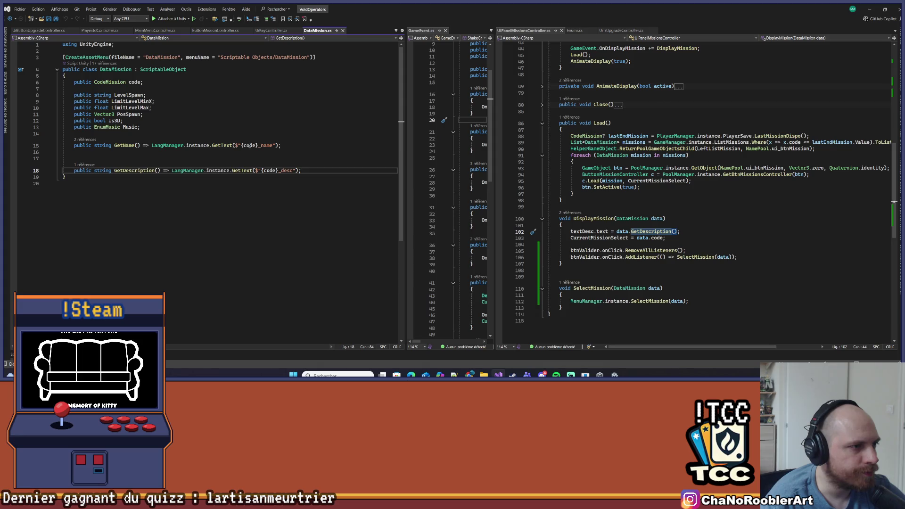
{"action": "left_click_drag", "start_coordinate": [113, 145], "coordinate": [282, 145]}
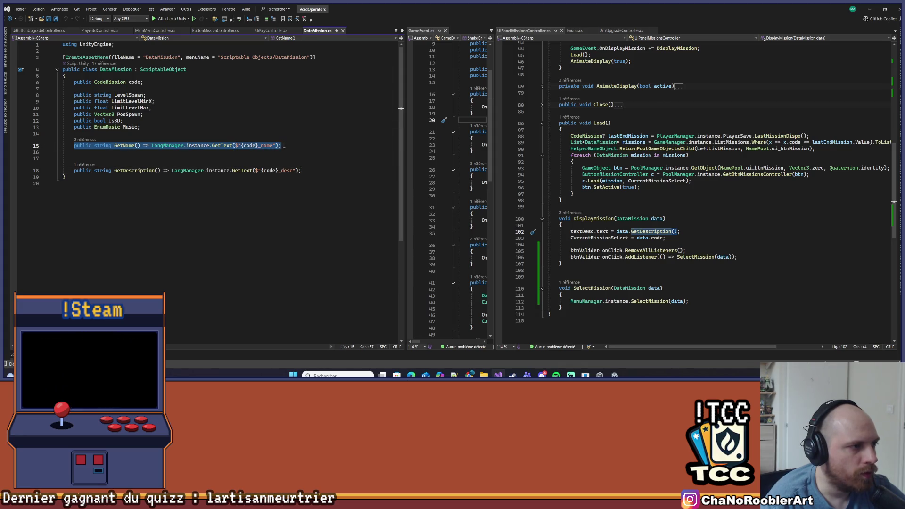
{"action": "left_click", "coordinate": [282, 145]}
{"action": "left_click", "coordinate": [128, 145]}
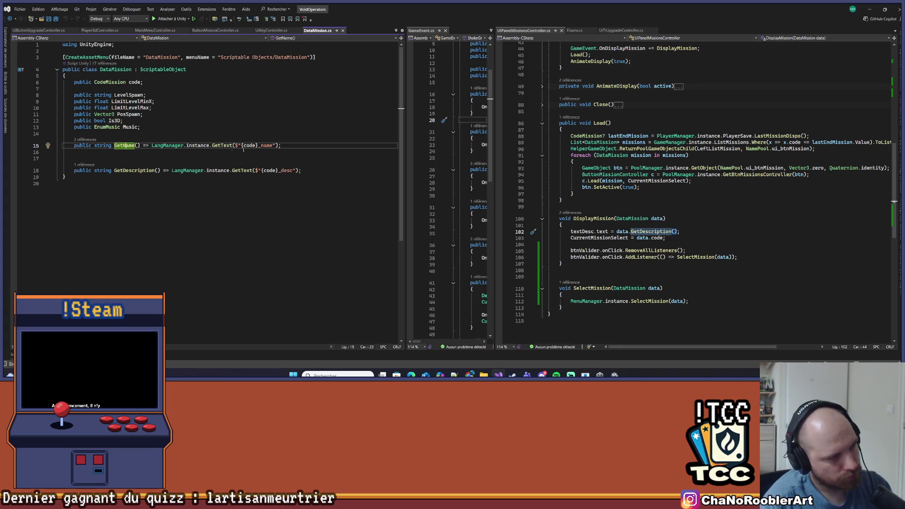
{"action": "left_click", "coordinate": [85, 140]}
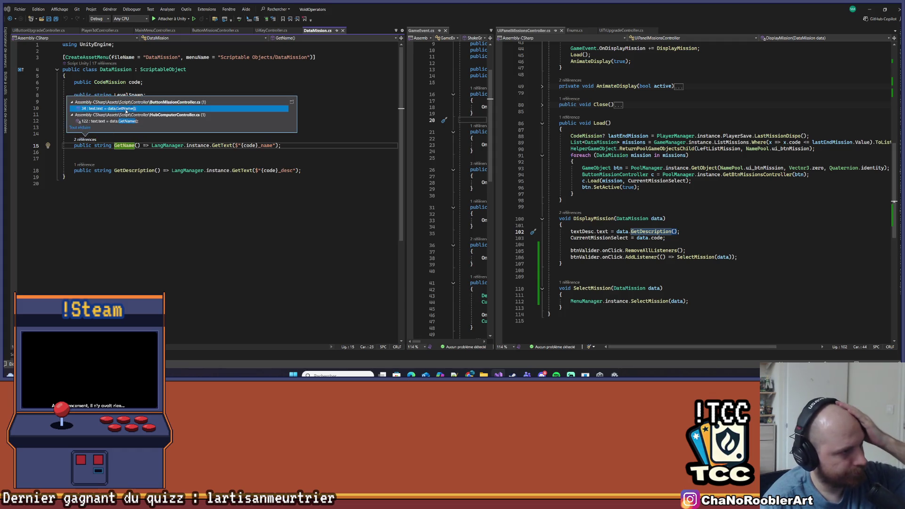
{"action": "left_click", "coordinate": [113, 109]}
{"action": "key", "text": "ctrl+minus"}
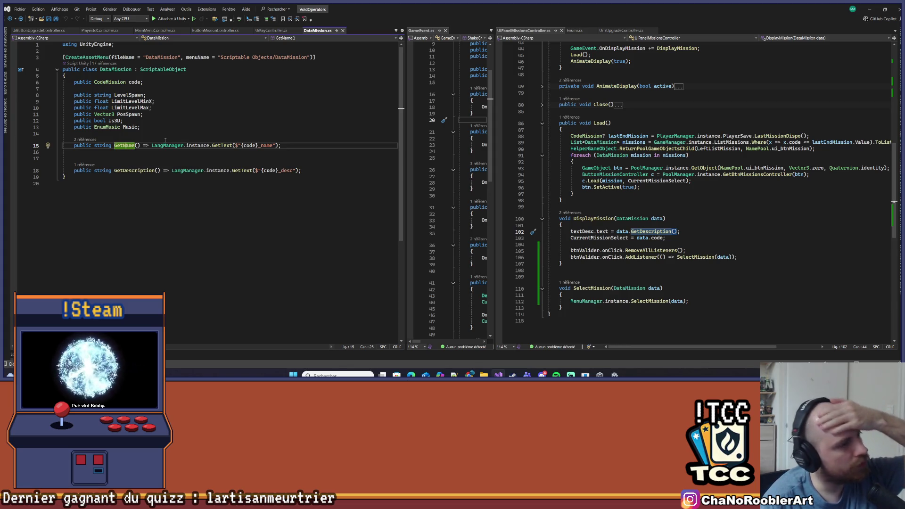
{"action": "left_click", "coordinate": [129, 159]}
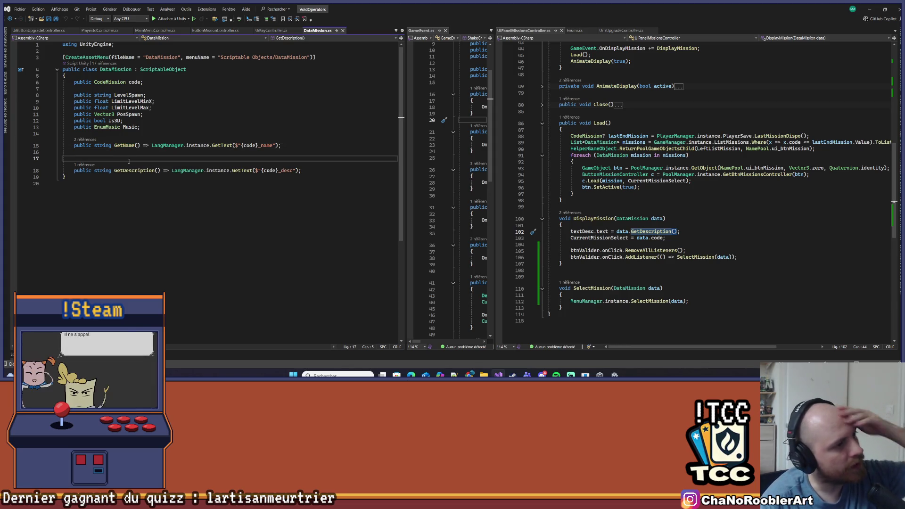
Start an expression-bodied 'public string GetTitle() =>' method in DataMission.
{"action": "type", "text": "public strint"}
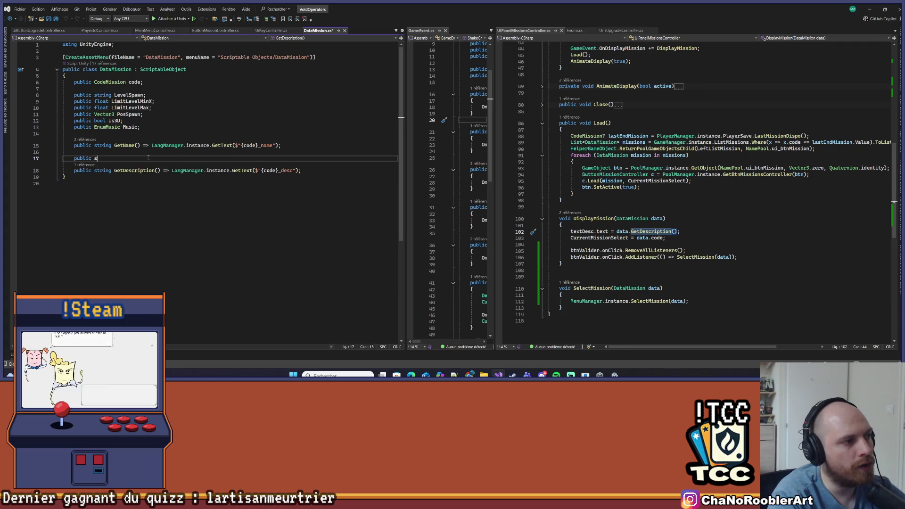
{"action": "key", "text": "BackSpace"}
{"action": "type", "text": "g Get"}
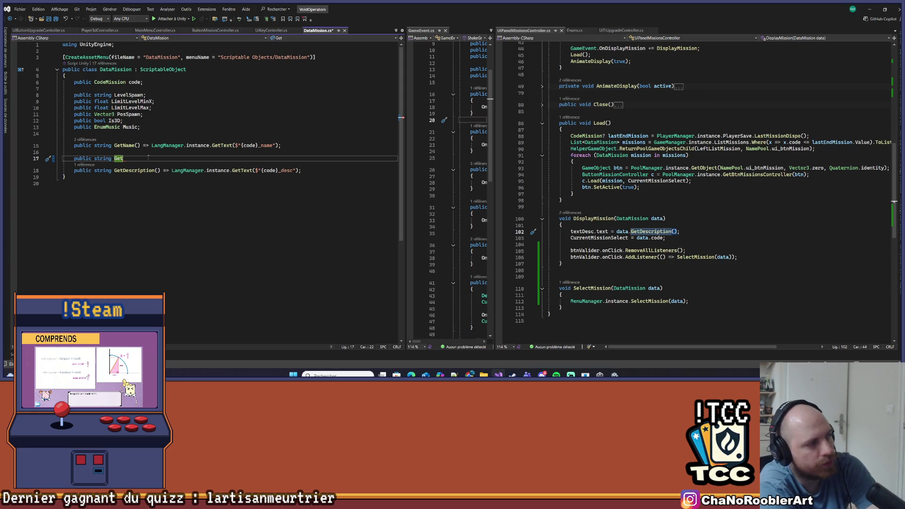
{"action": "type", "text": "Title() ="}
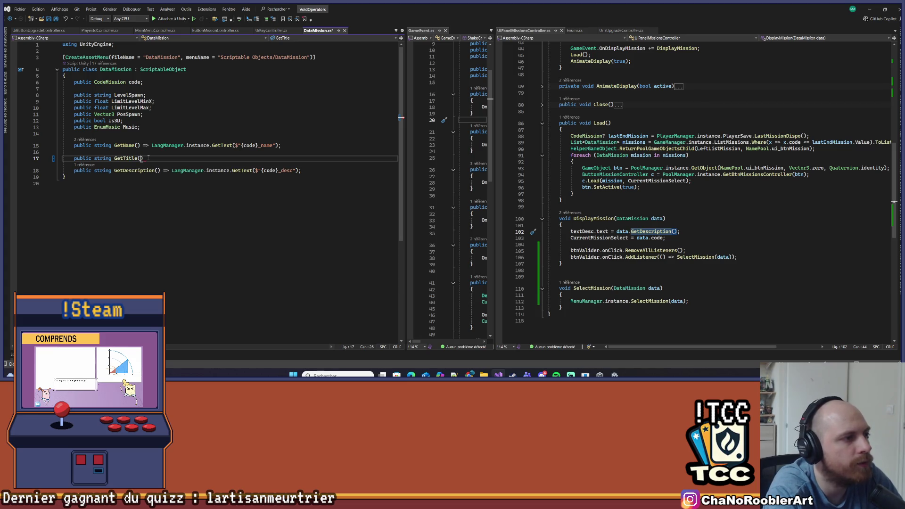
Reuse GetName's LangManager GetText expression as the GetTitle body.
{"action": "key", "text": "Up"}
{"action": "key", "text": "Up"}
{"action": "key", "text": "End"}
{"action": "key", "text": "ctrl+shift+Left"}
{"action": "key", "text": "ctrl+shift+Left"}
{"action": "key", "text": "ctrl+shift+Left"}
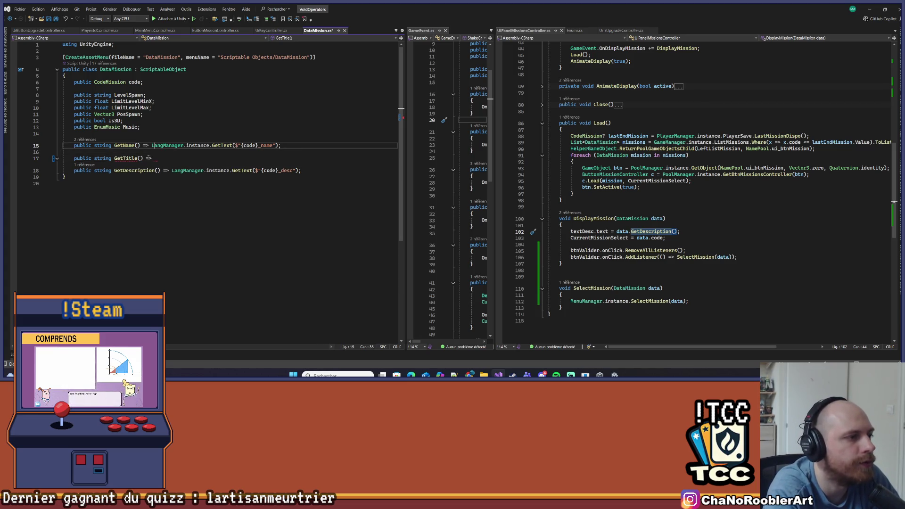
{"action": "key", "text": "ctrl+c"}
{"action": "key", "text": "Down"}
{"action": "key", "text": "Down"}
{"action": "key", "text": "End"}
{"action": "key", "text": "ctrl+v"}
Change the key suffix from _name to _title and save DataMission.cs.
{"action": "key", "text": "Left"}
{"action": "key", "text": "Left"}
{"action": "key", "text": "Left"}
{"action": "key", "text": "BackSpace"}
{"action": "key", "text": "BackSpace"}
{"action": "key", "text": "BackSpace"}
{"action": "key", "text": "BackSpace"}
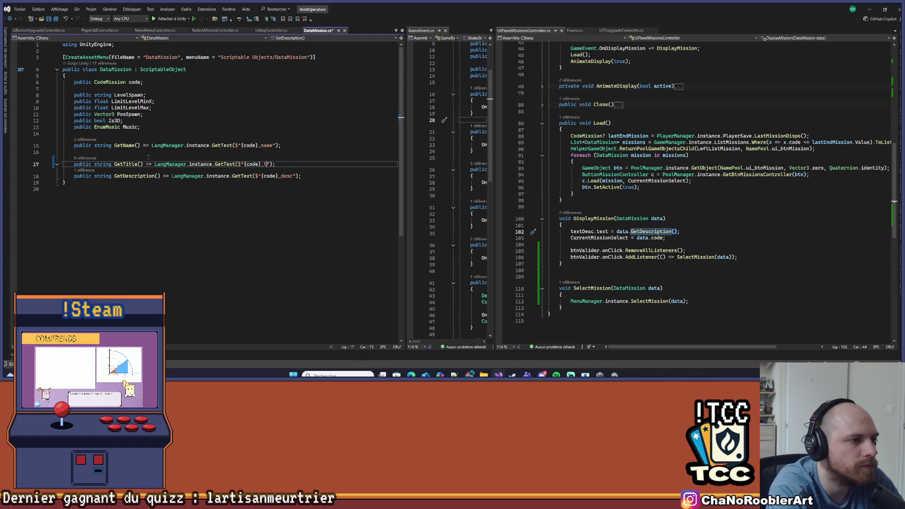
{"action": "type", "text": "tu"}
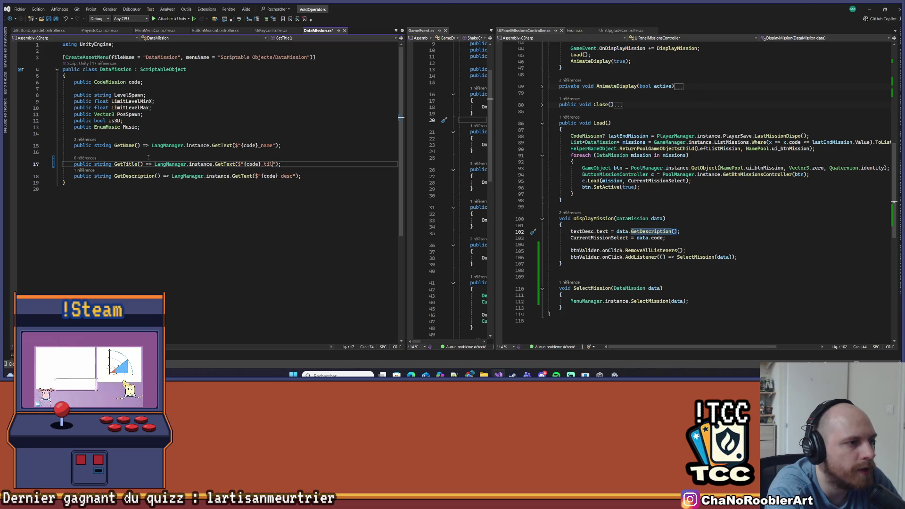
{"action": "key", "text": "BackSpace"}
{"action": "type", "text": "itle"}
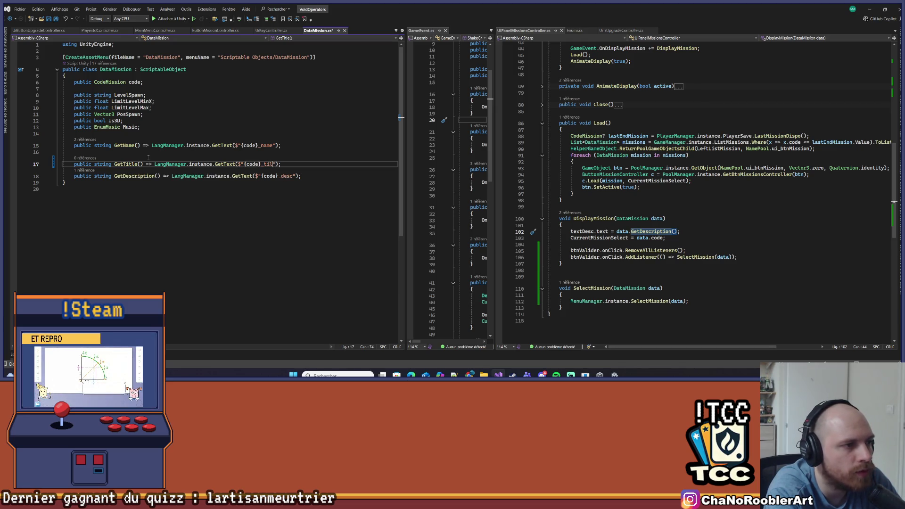
{"action": "key", "text": "ctrl+s"}
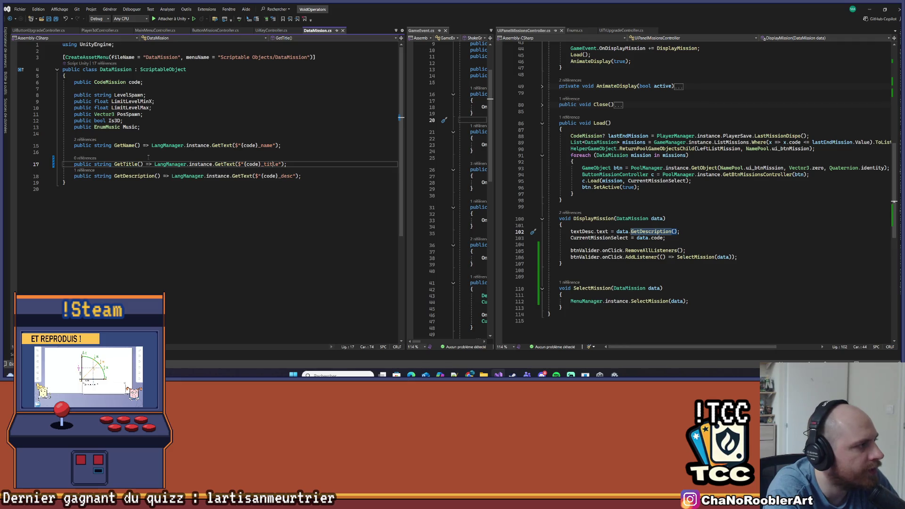
{"action": "key", "text": "Left"}
{"action": "key", "text": "Left"}
{"action": "key", "text": "Left"}
{"action": "left_click", "coordinate": [603, 224]}
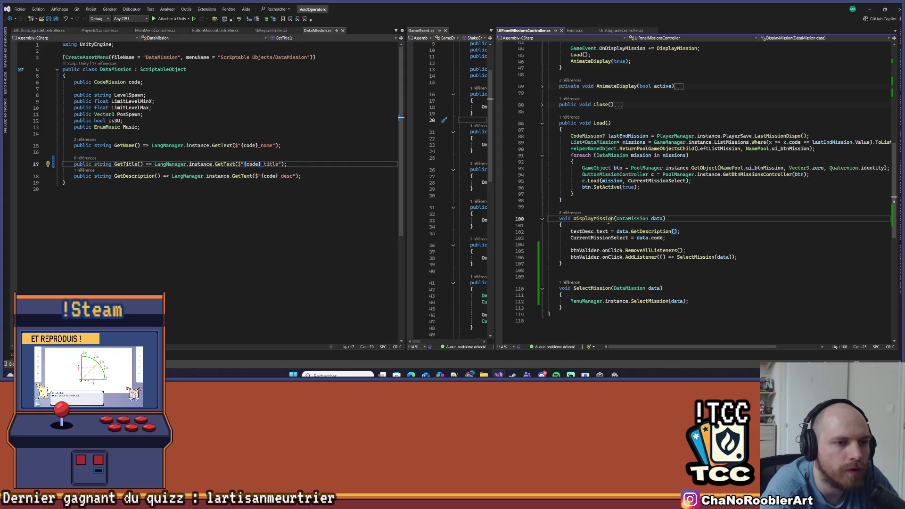
Add 'textTitle.text = data.GetTitle();' as DisplayMission's first line and save.
{"action": "key", "text": "Return"}
{"action": "type", "text": "t"}
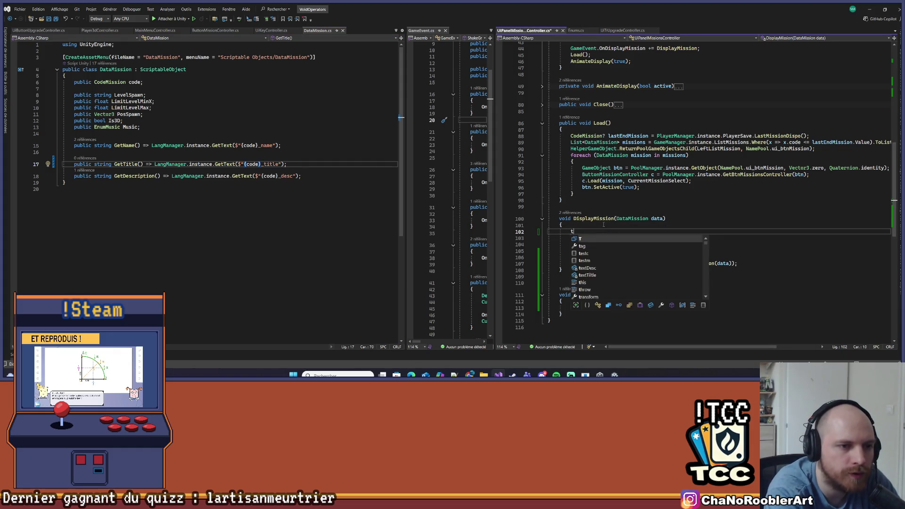
{"action": "type", "text": "extT"}
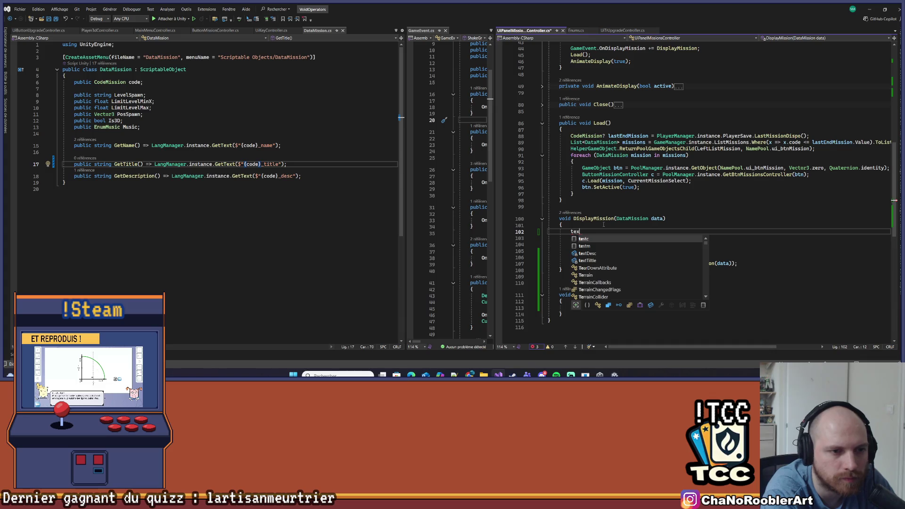
{"action": "key", "text": "Tab"}
{"action": "type", "text": ".t"}
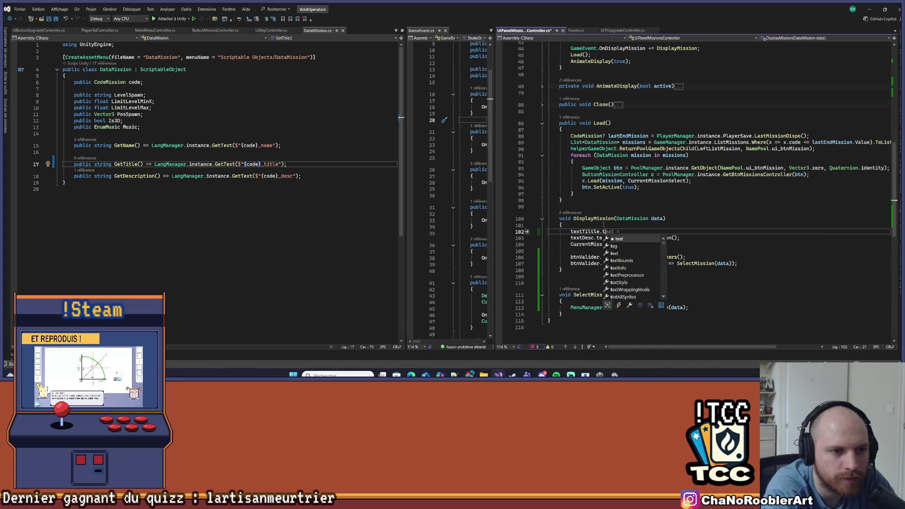
{"action": "type", "text": "ext = fa"}
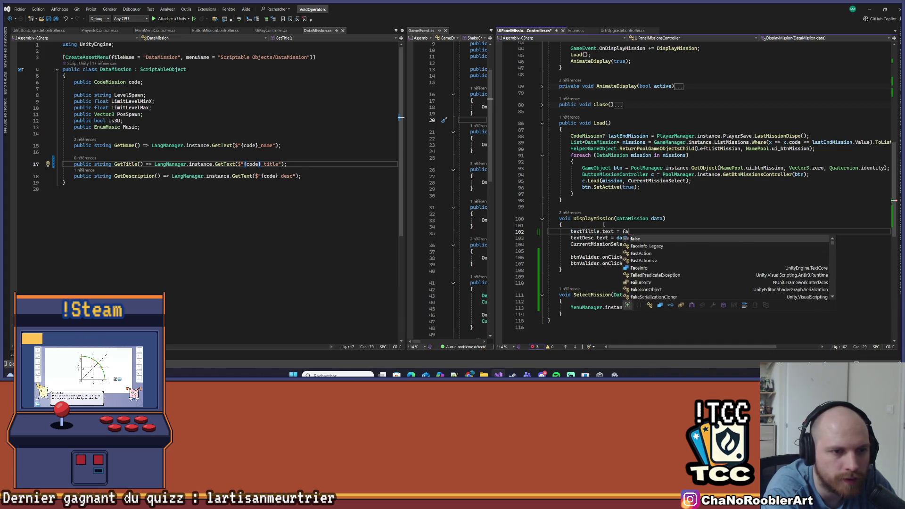
{"action": "type", "text": "ta.G"}
{"action": "key", "text": "BackSpace"}
{"action": "key", "text": "ctrl+BackSpace"}
{"action": "key", "text": "ctrl+BackSpace"}
{"action": "type", "text": "data.GetTitle"}
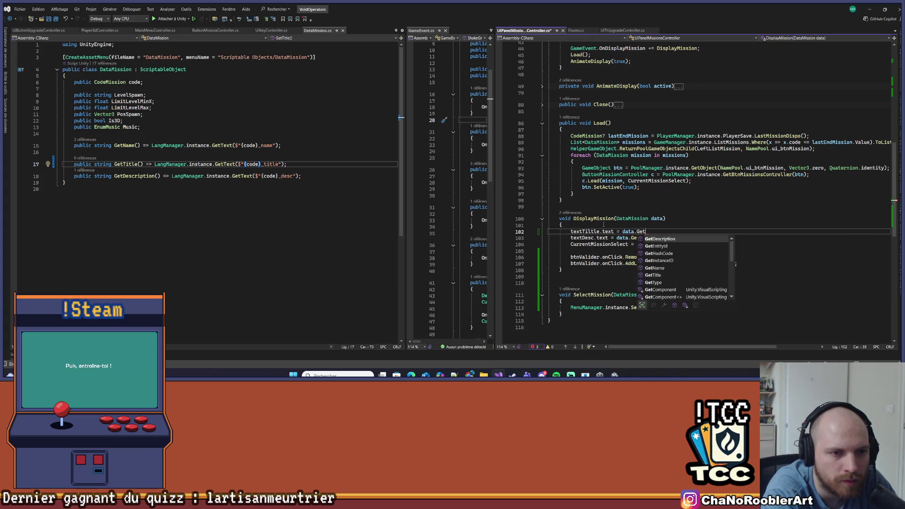
{"action": "type", "text": ";"}
{"action": "key", "text": "ctrl+s"}
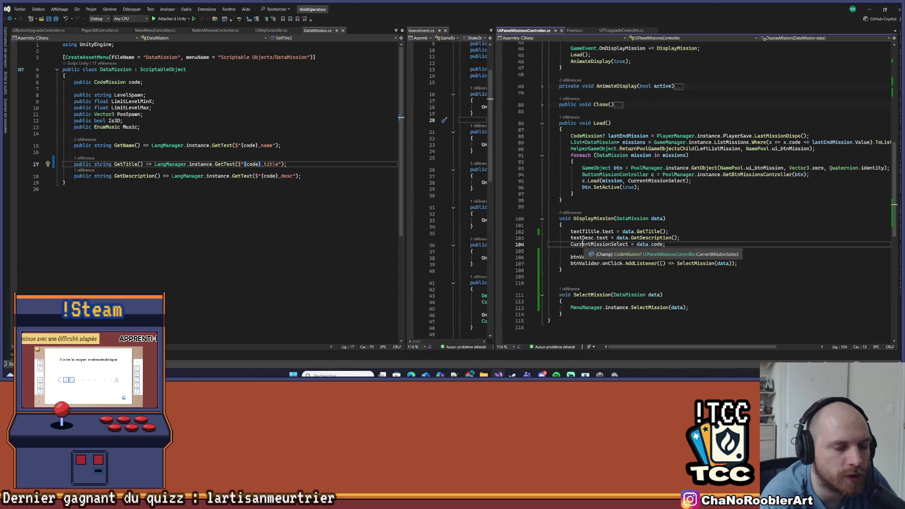
{"action": "left_click", "coordinate": [688, 238]}
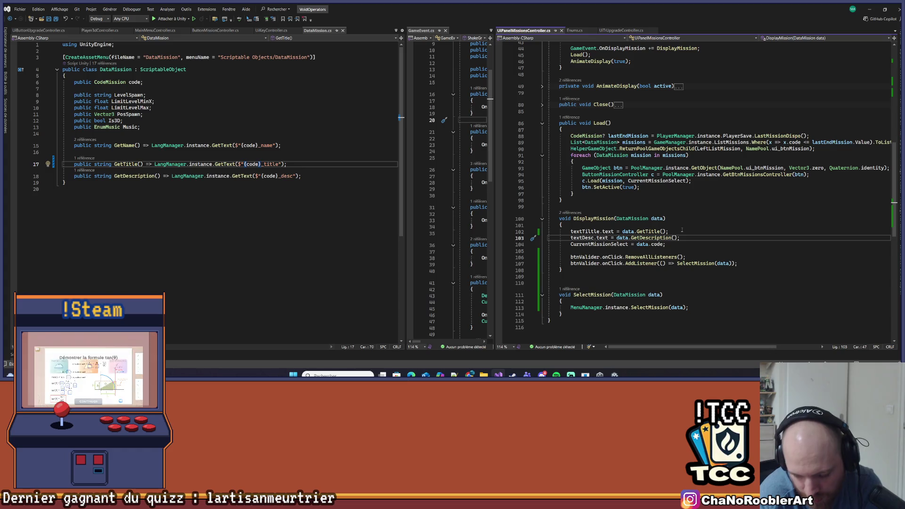
{"action": "scroll", "coordinate": [679, 234], "scroll_direction": "up", "scroll_amount": 14}
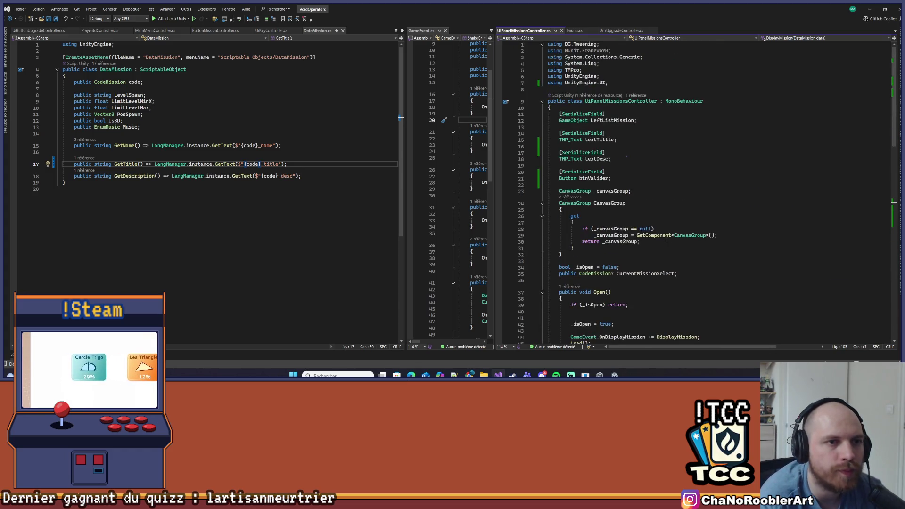
Declare '[SerializeField] TMP_Text textSecrets;' above the btnValider field.
{"action": "left_click", "coordinate": [626, 159]}
{"action": "key", "text": "Down"}
{"action": "key", "text": "Down"}
{"action": "key", "text": "Up"}
{"action": "key", "text": "Return"}
{"action": "key", "text": "Return"}
{"action": "key", "text": "Up"}
{"action": "type", "text": "[S"}
{"action": "key", "text": "Tab"}
{"action": "key", "text": "End"}
{"action": "key", "text": "Return"}
{"action": "type", "text": "Tm"}
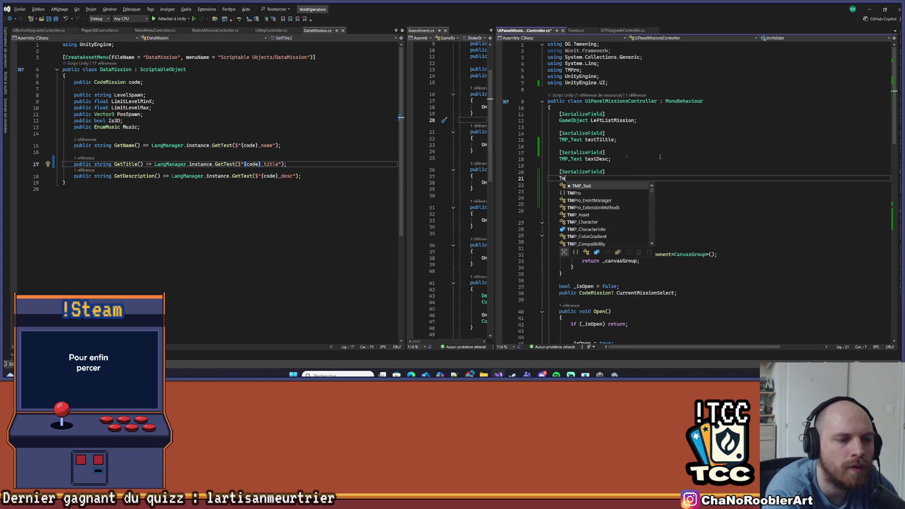
{"action": "key", "text": "BackSpace"}
{"action": "key", "text": "BackSpace"}
{"action": "key", "text": "BackSpace"}
{"action": "type", "text": "TMP_Text"}
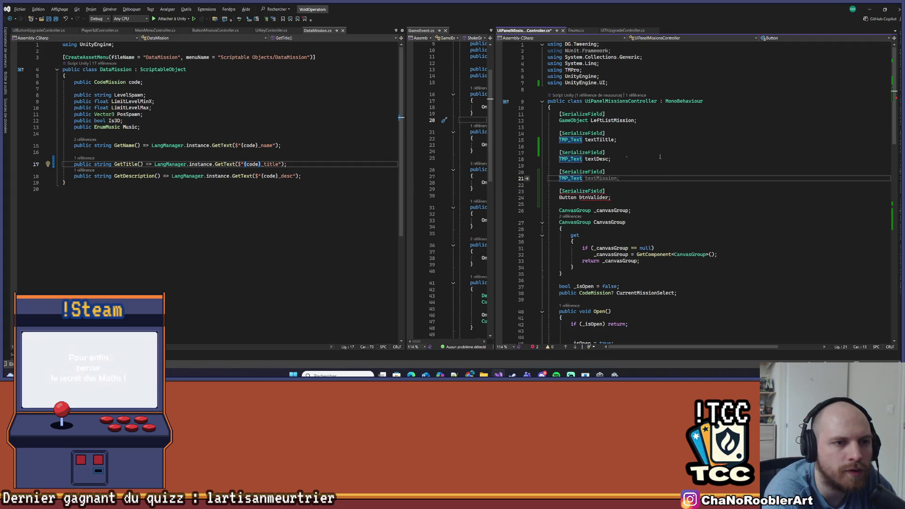
{"action": "type", "text": " text"}
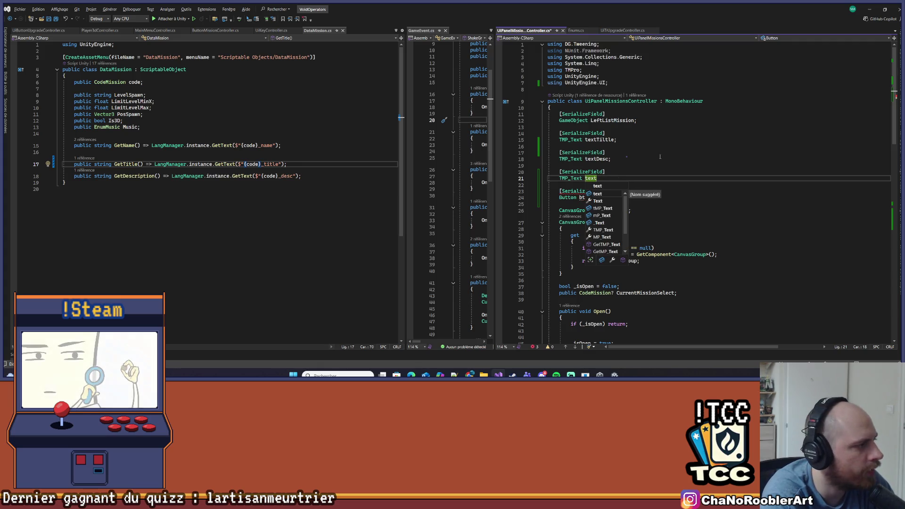
{"action": "type", "text": "Secr"}
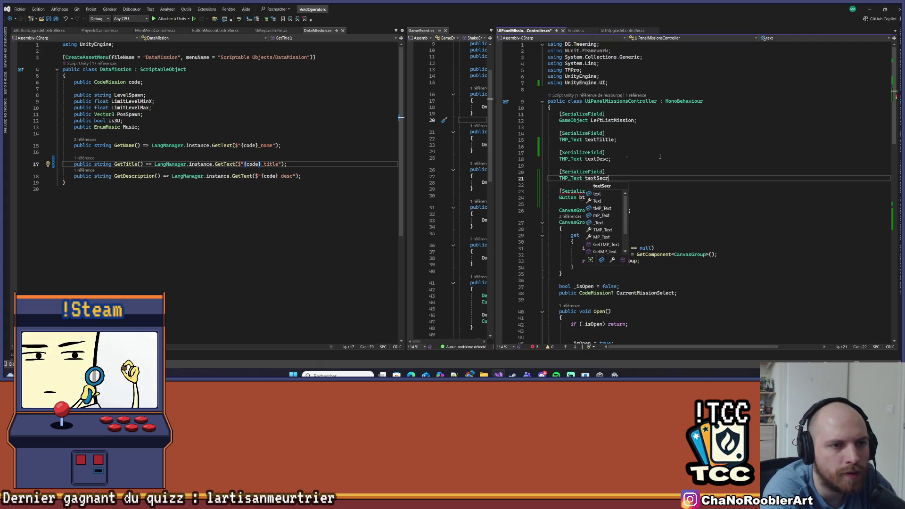
{"action": "type", "text": "ets;"}
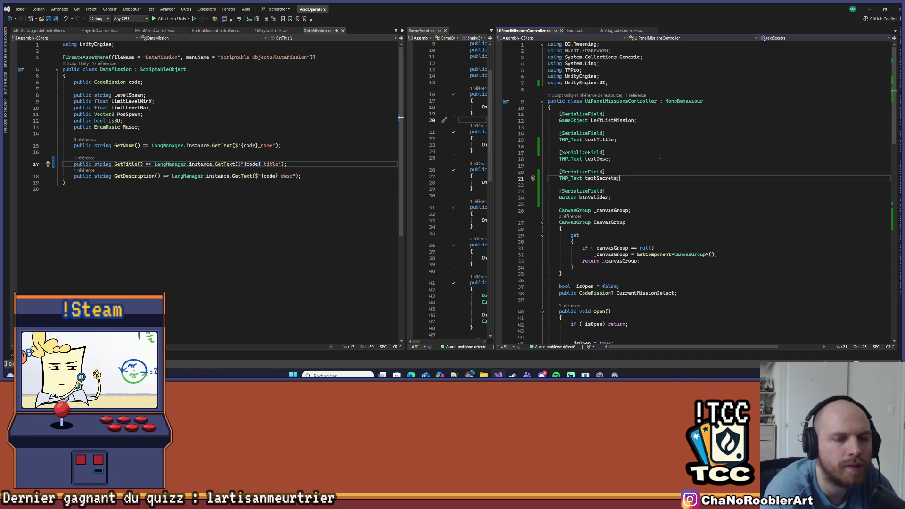
{"action": "double_click", "coordinate": [594, 178]}
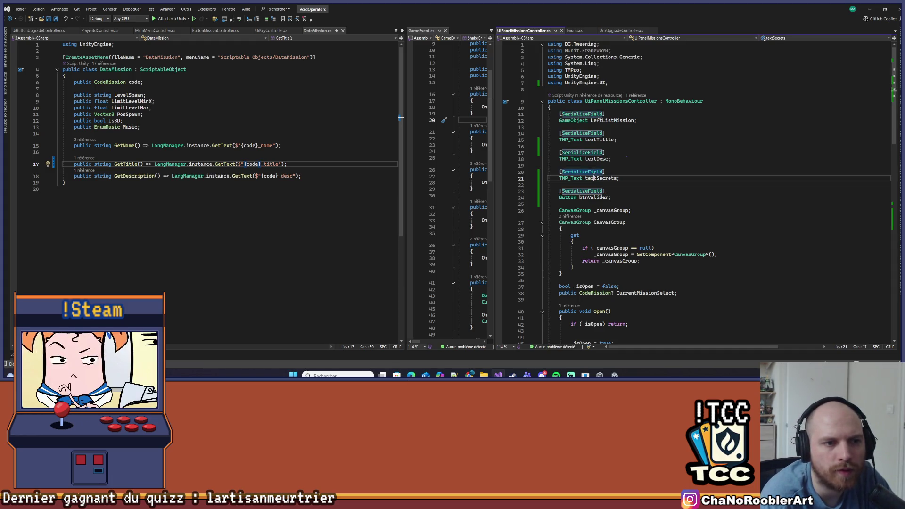
{"action": "scroll", "coordinate": [594, 178], "scroll_direction": "down", "scroll_amount": 20}
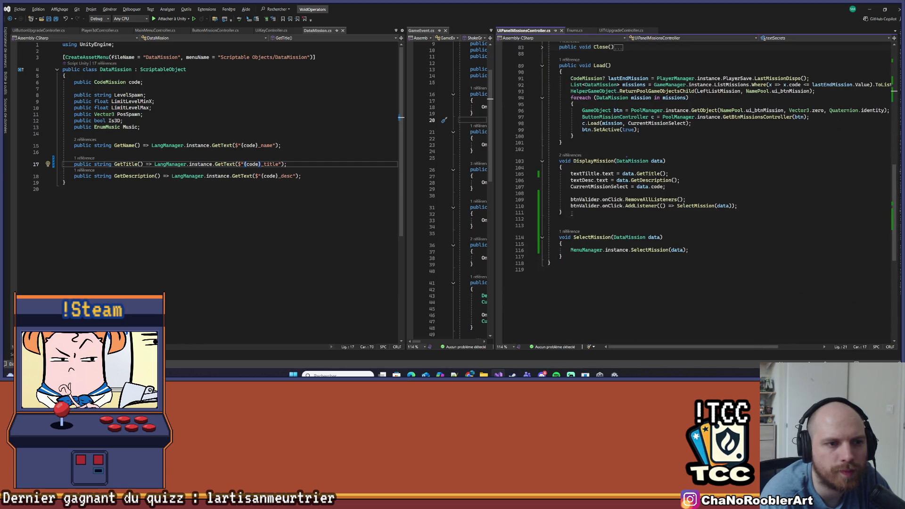
Add 'textSecrets.gameObject.SetActive(false);' at the start of DisplayMission.
{"action": "left_click", "coordinate": [584, 167]}
{"action": "key", "text": "ctrl+v"}
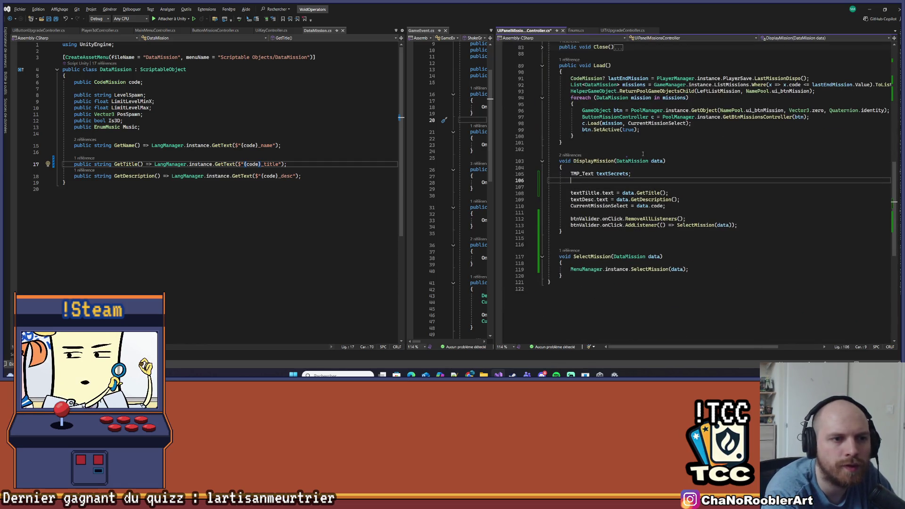
{"action": "key", "text": "ctrl+z"}
{"action": "type", "text": "te"}
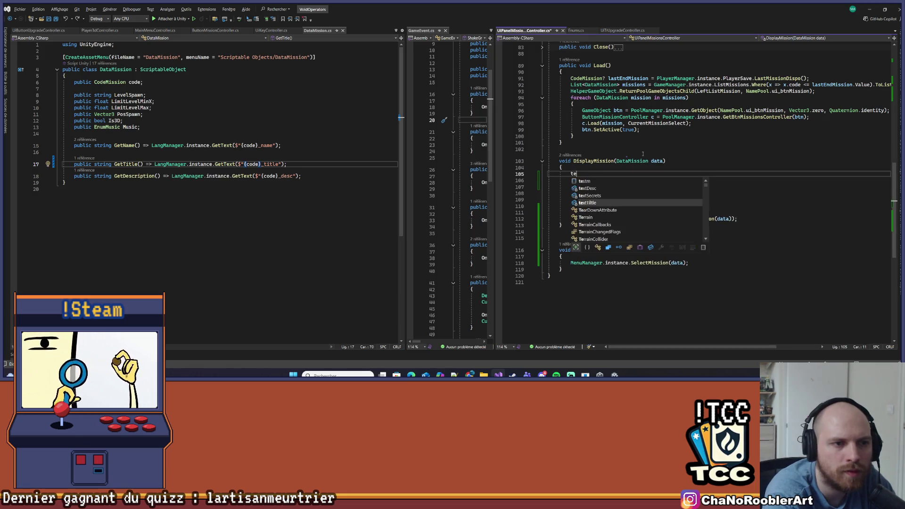
{"action": "type", "text": "xtSecrets.S"}
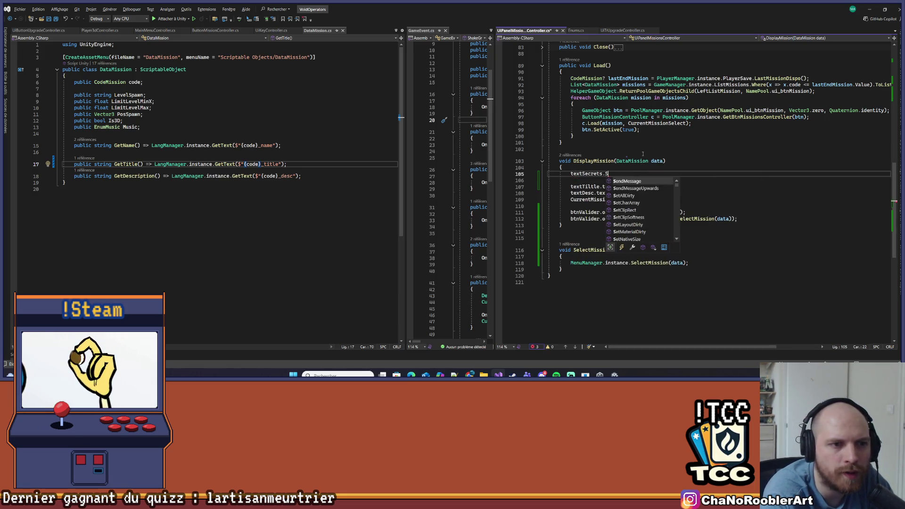
{"action": "key", "text": "BackSpace"}
{"action": "type", "text": "gam"}
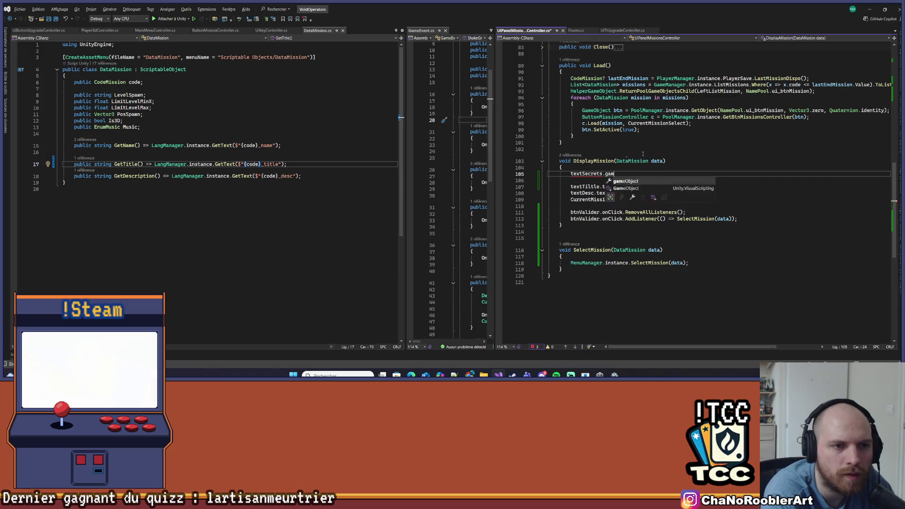
{"action": "type", "text": "eObject.SetActive("}
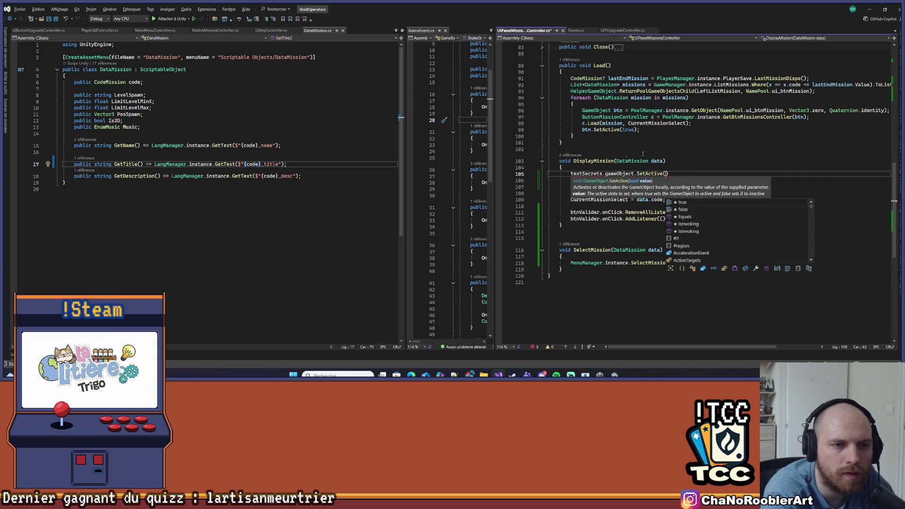
{"action": "type", "text": "false);"}
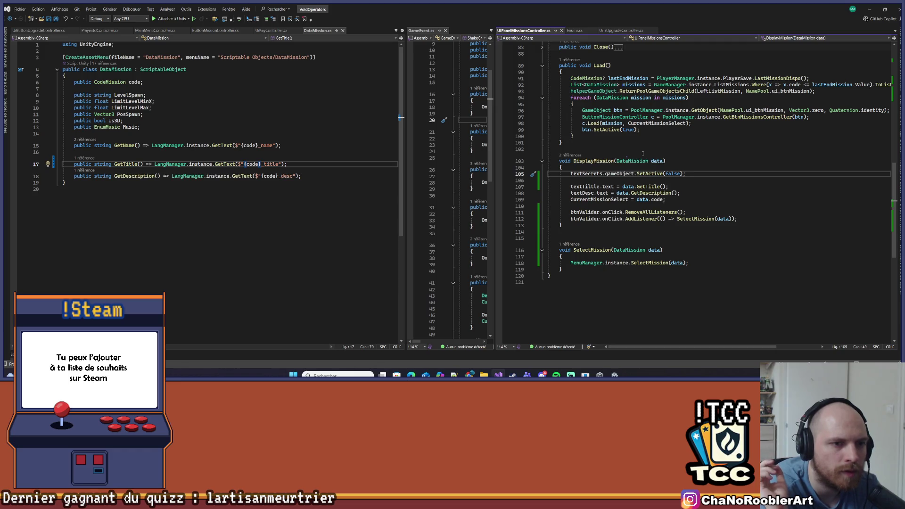
{"action": "scroll", "coordinate": [577, 268], "scroll_direction": "down", "scroll_amount": 1}
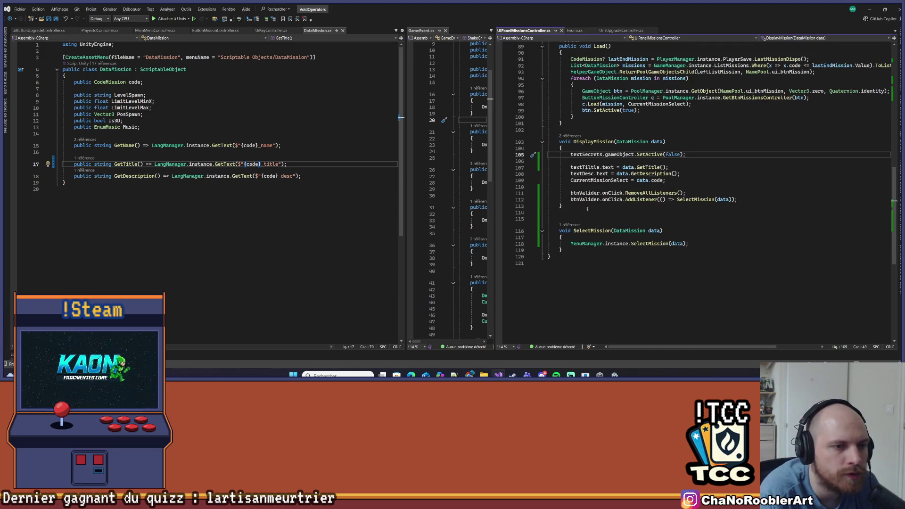
{"action": "left_click", "coordinate": [585, 199]}
{"action": "scroll", "coordinate": [657, 227], "scroll_direction": "up", "scroll_amount": 20}
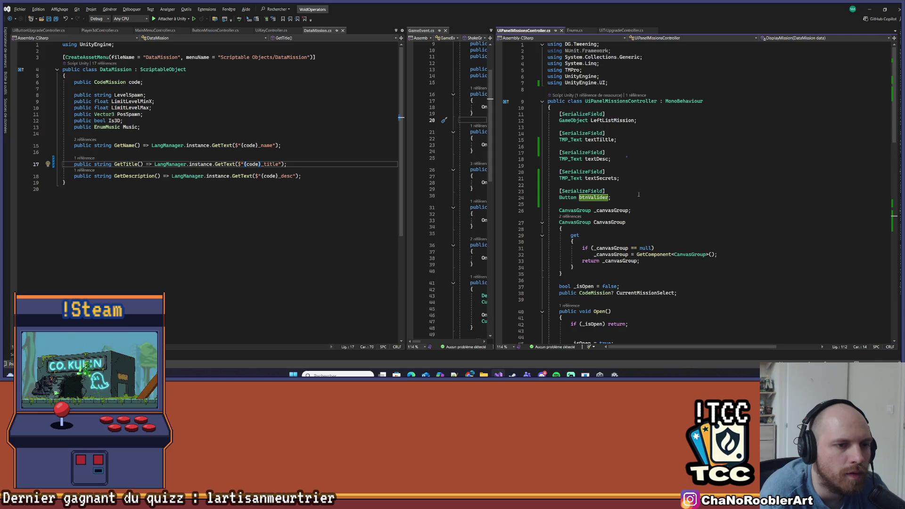
Declare '[SerializeField] TMP_Text textBtnValider;' right below the btnValider field.
{"action": "left_click", "coordinate": [637, 197]}
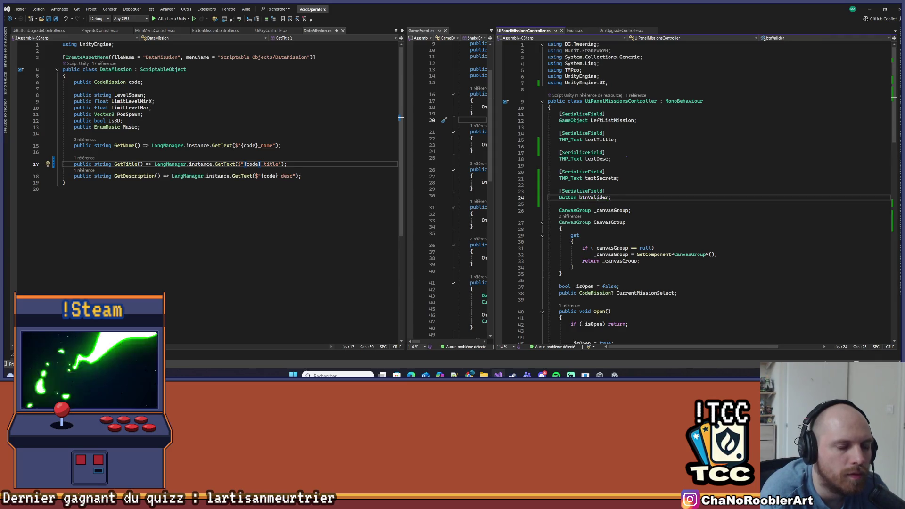
{"action": "key", "text": "Return"}
{"action": "key", "text": "Return"}
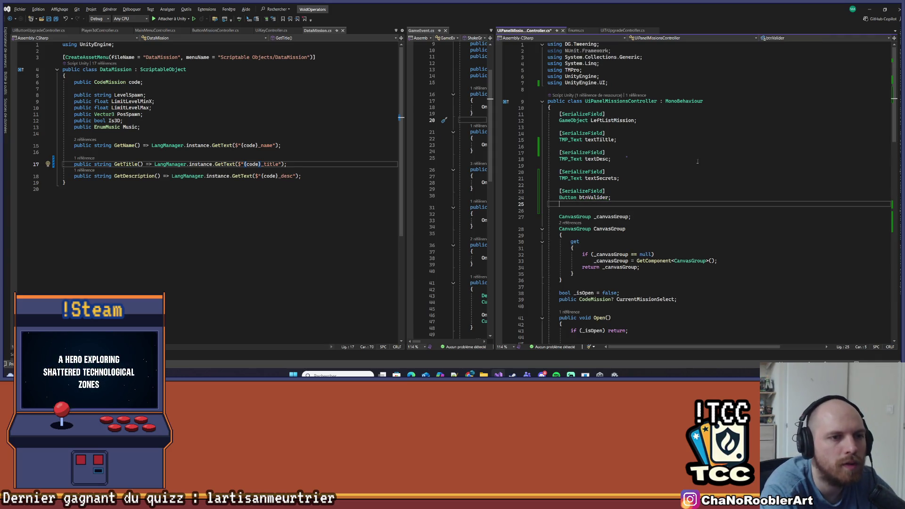
{"action": "key", "text": "Up"}
{"action": "type", "text": "["}
{"action": "type", "text": "Ser"}
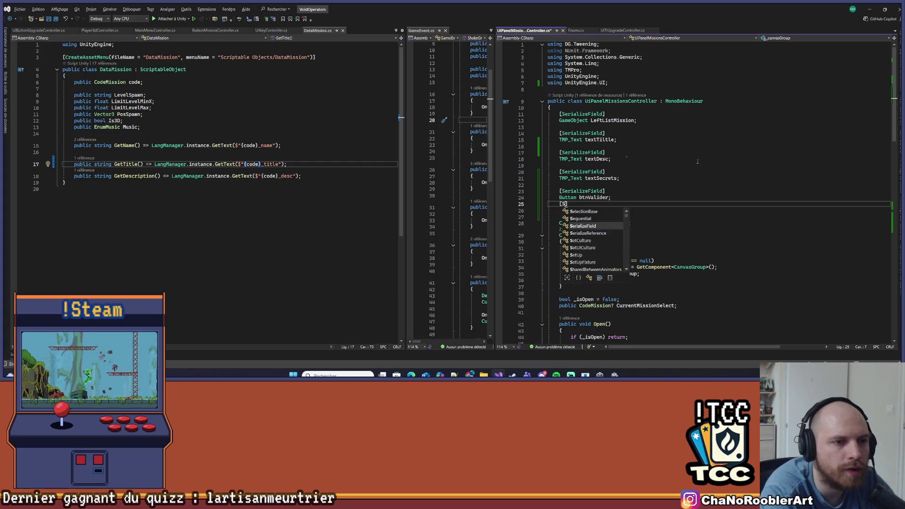
{"action": "key", "text": "Tab"}
{"action": "key", "text": "Right"}
{"action": "key", "text": "Return"}
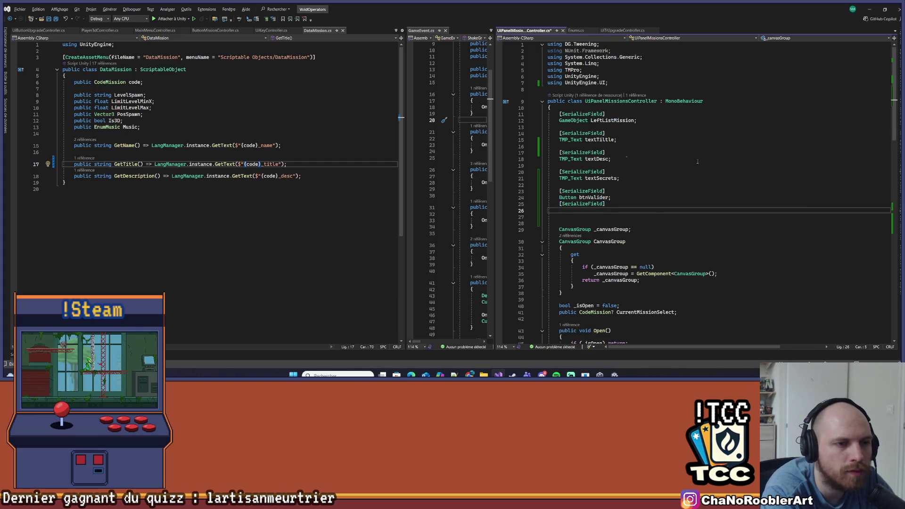
{"action": "type", "text": "Tmp_te"}
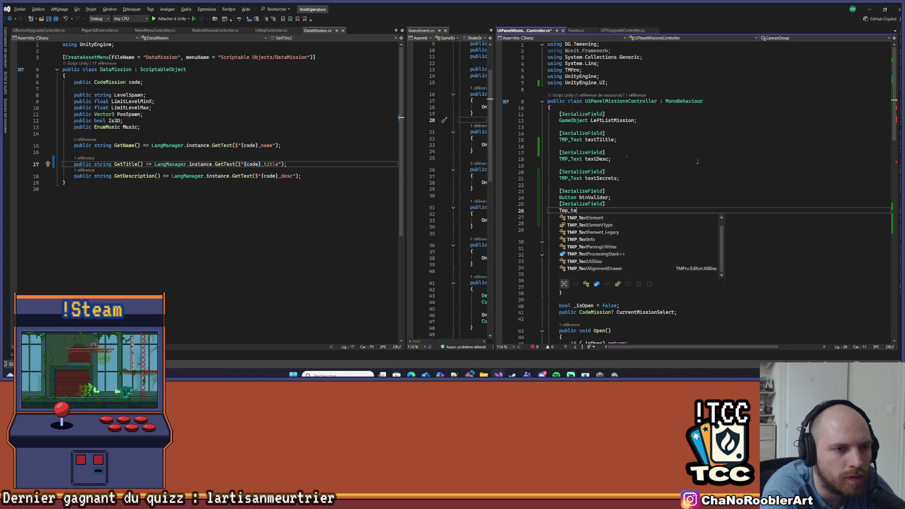
{"action": "type", "text": "xt "}
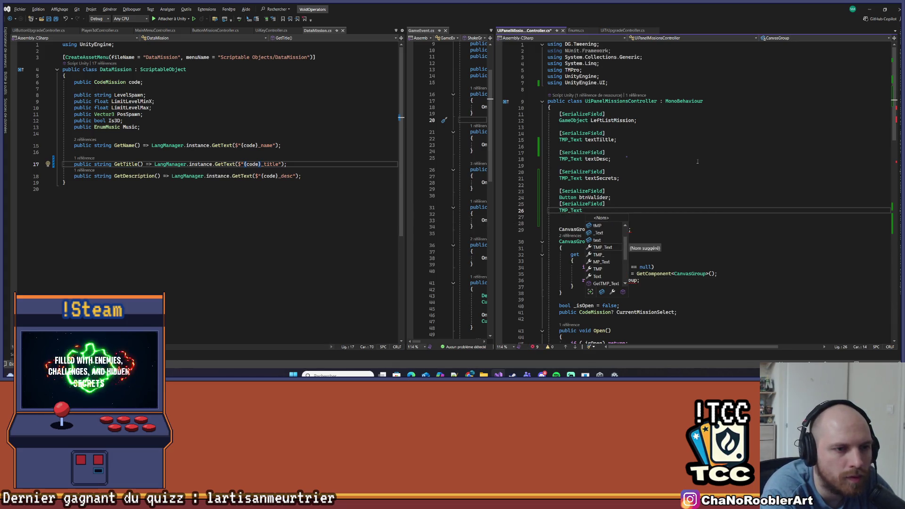
{"action": "type", "text": "textB"}
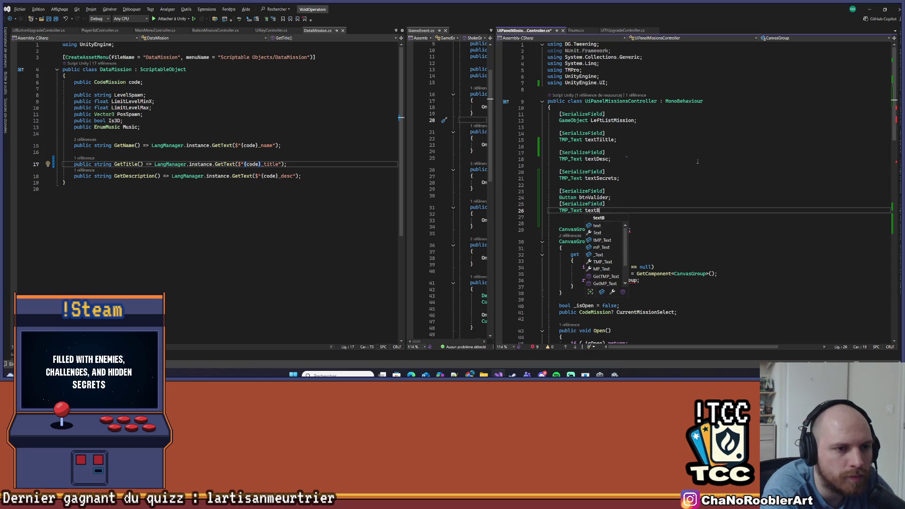
{"action": "type", "text": "tnValider;"}
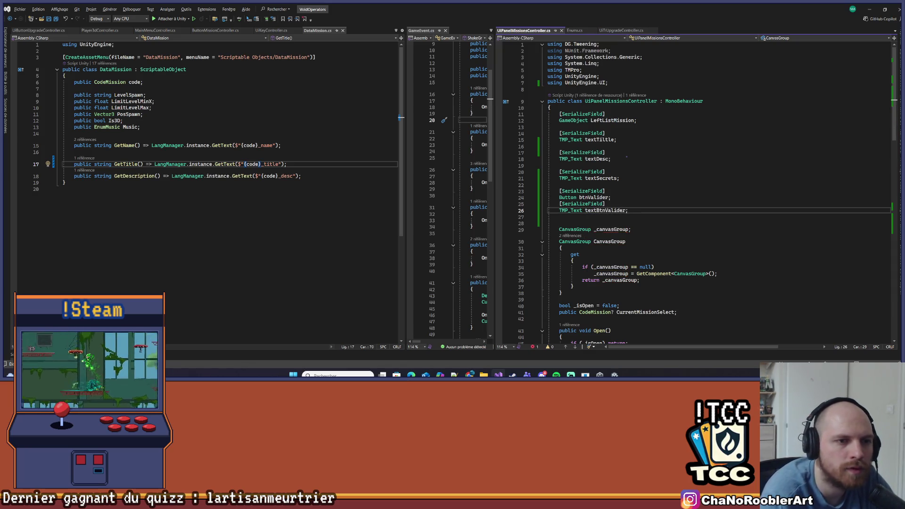
{"action": "left_click", "coordinate": [642, 215]}
{"action": "double_click", "coordinate": [607, 210]}
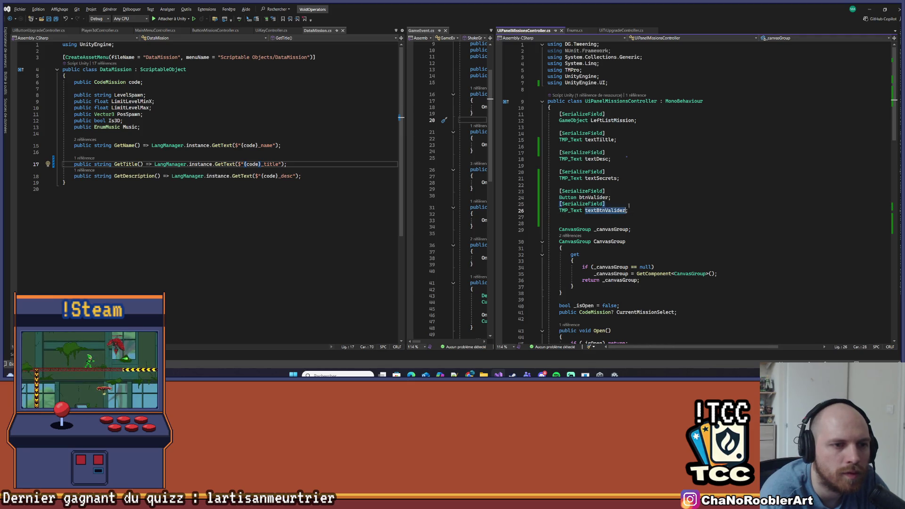
{"action": "scroll", "coordinate": [623, 233], "scroll_direction": "down", "scroll_amount": 20}
{"action": "scroll", "coordinate": [623, 234], "scroll_direction": "up", "scroll_amount": 3}
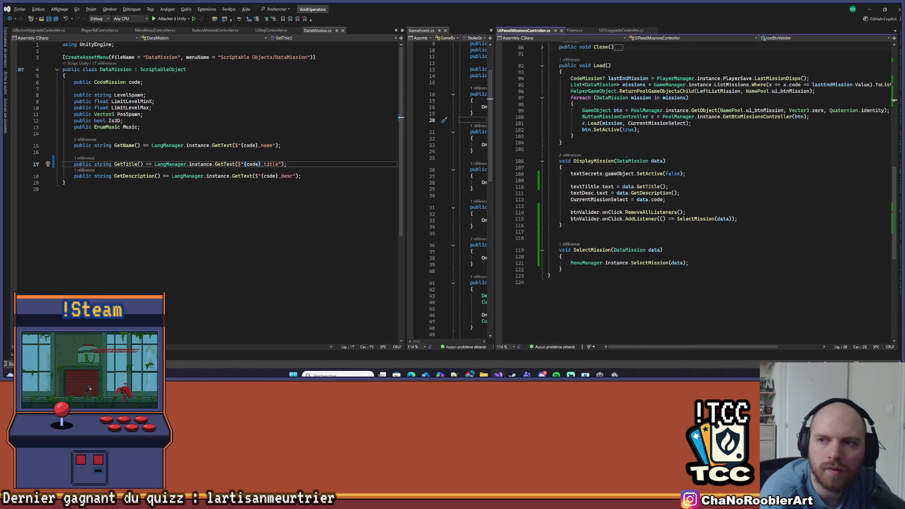
Insert 'textBtnValider.text = LangManager.instance.GetText("UiBtnValider");' in DisplayMission and save.
{"action": "left_click", "coordinate": [772, 180]}
{"action": "key", "text": "Return"}
{"action": "type", "text": "textBtnValider"}
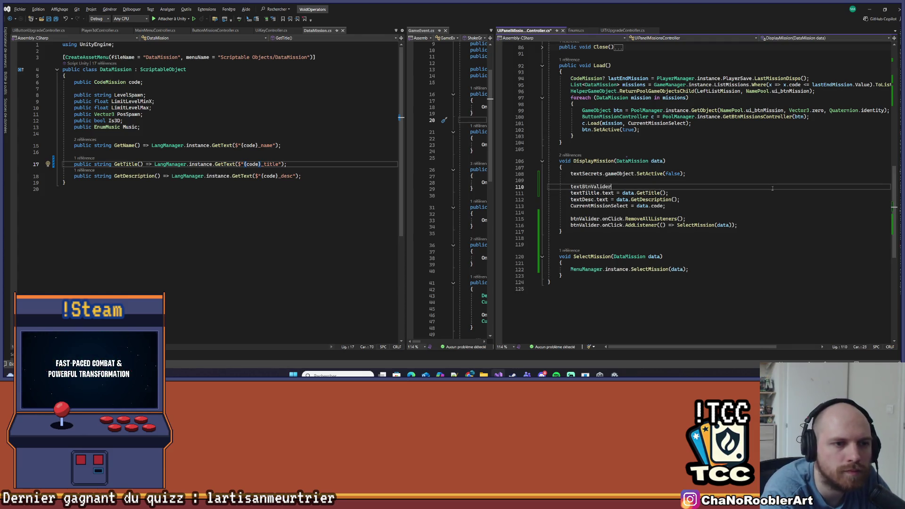
{"action": "type", "text": ".text = "}
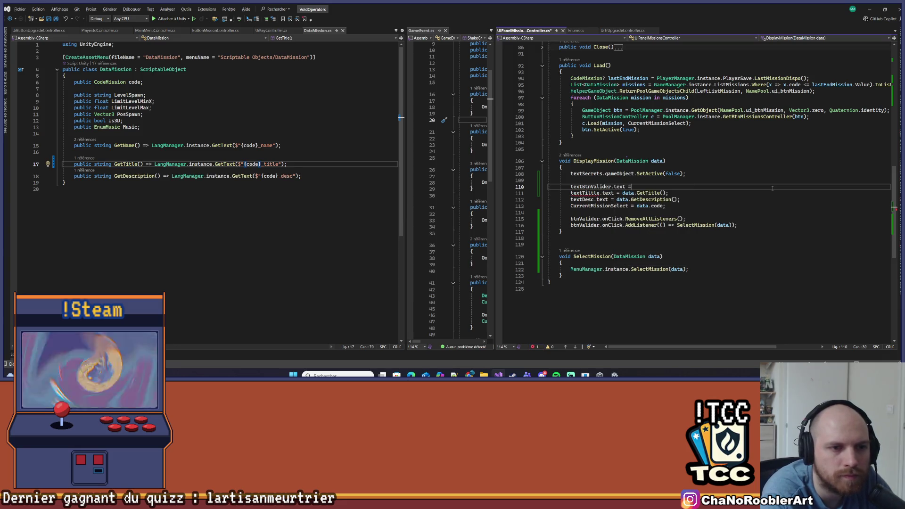
{"action": "type", "text": "Lan"}
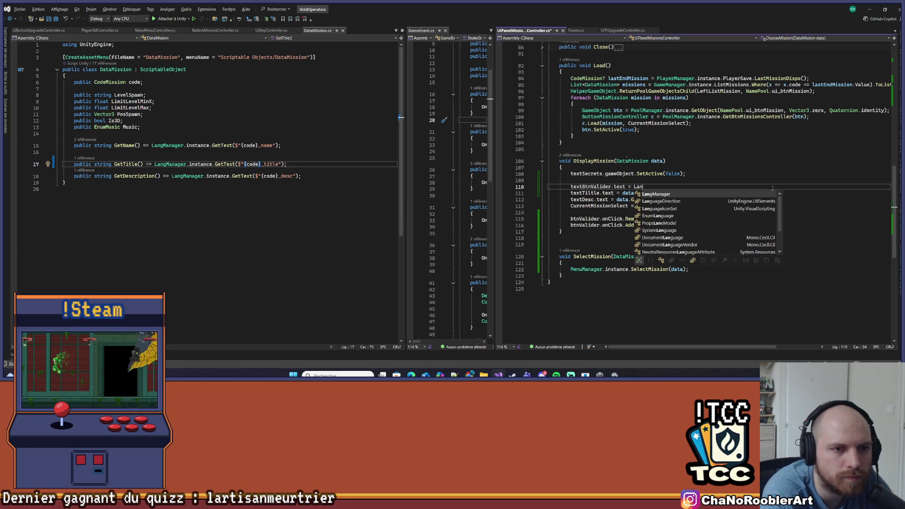
{"action": "type", "text": "gManager.instance.G"}
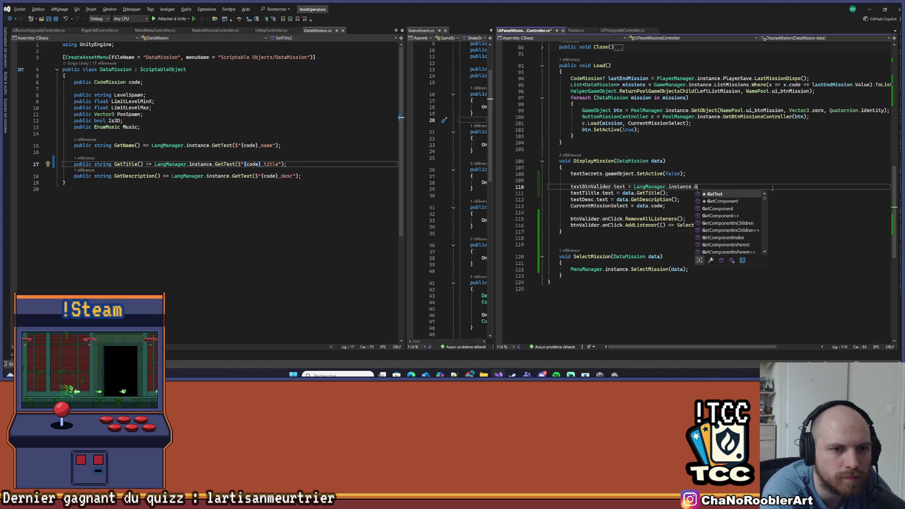
{"action": "type", "text": "etText(\"UiBtnValider"}
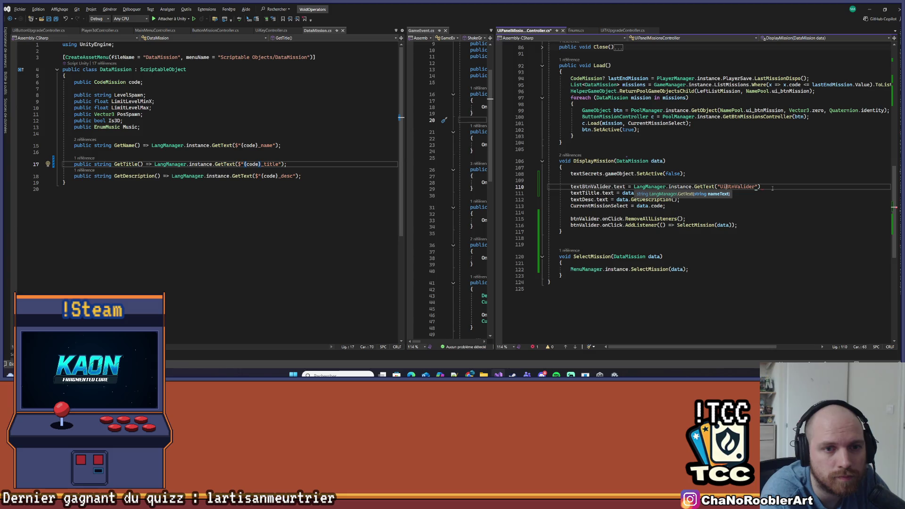
{"action": "key", "text": "Tab"}
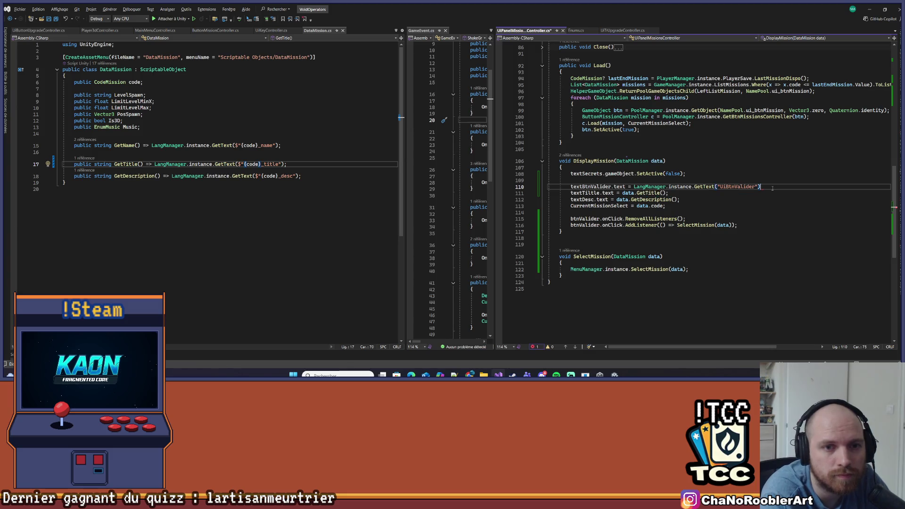
{"action": "key", "text": "ctrl+s"}
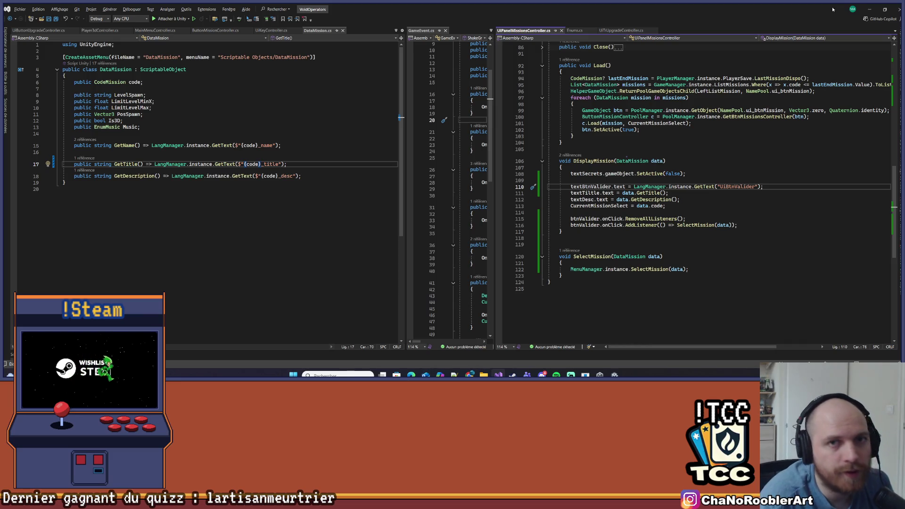
{"action": "key", "text": "ctrl+s"}
{"action": "key", "text": "alt+Tab"}
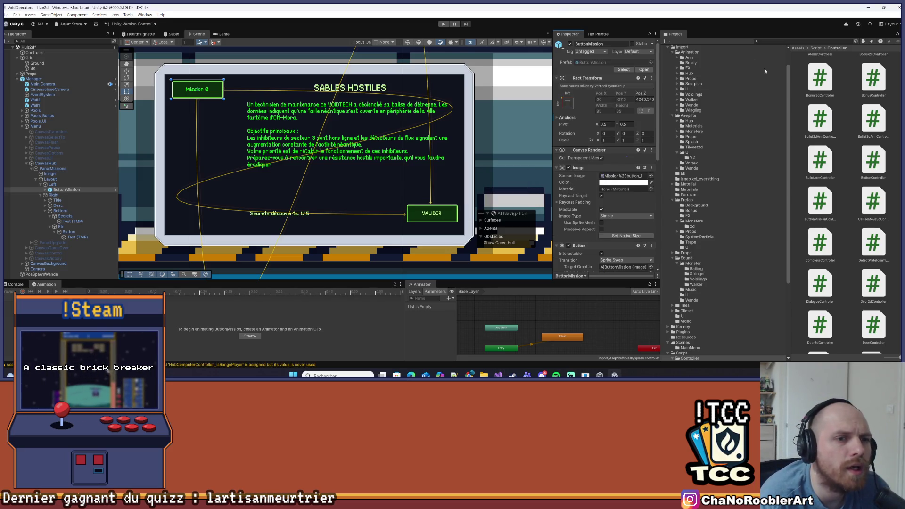
Minimize Unity after compilation and open the Wiki folder in File Explorer.
{"action": "left_click", "coordinate": [869, 8]}
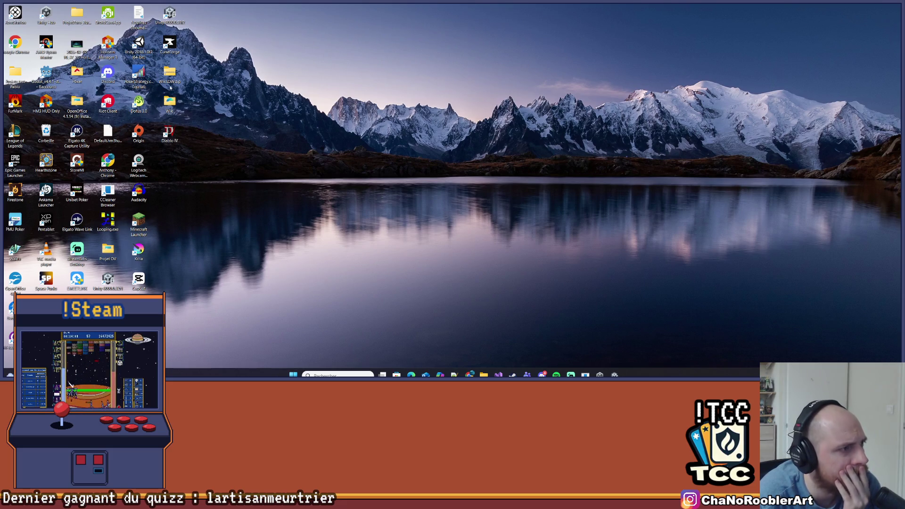
{"action": "double_click", "coordinate": [170, 101]}
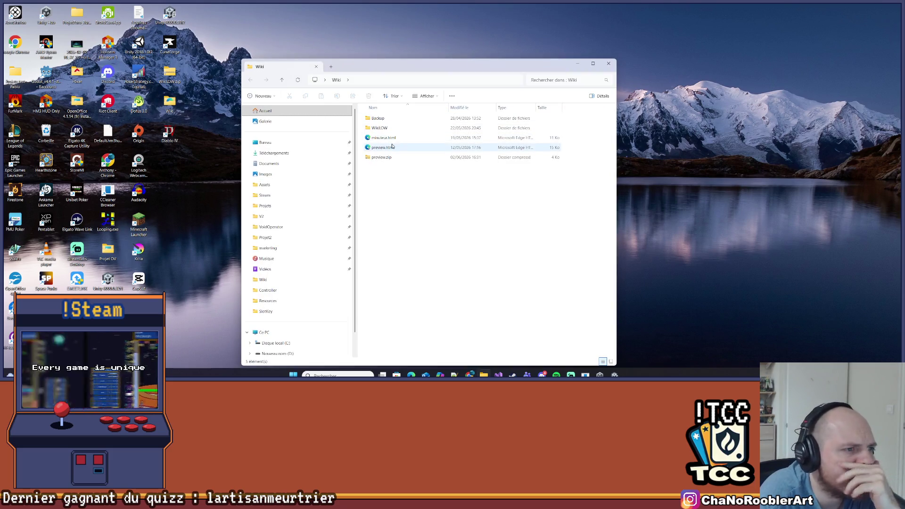
Open preview.html in a maximized Edge window and bring up the CSV file picker.
{"action": "double_click", "coordinate": [385, 147]}
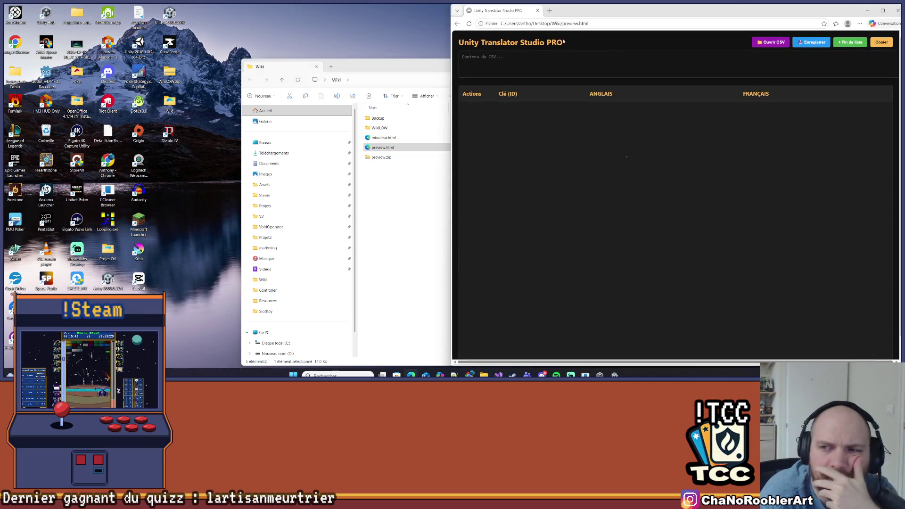
{"action": "left_click", "coordinate": [882, 11]}
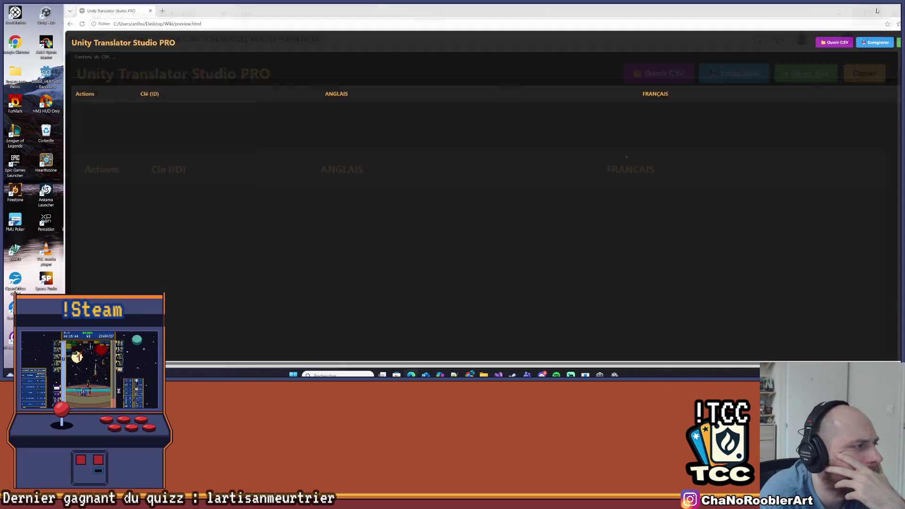
{"action": "left_click", "coordinate": [780, 43]}
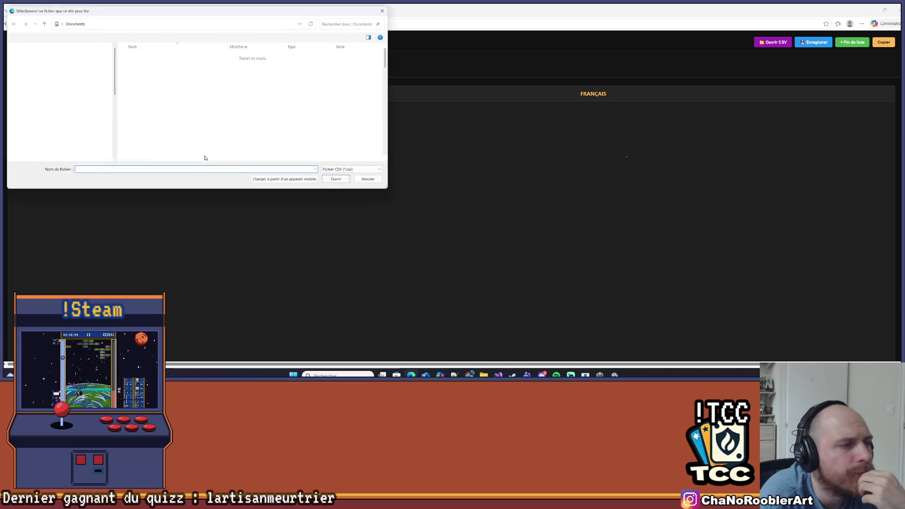
{"action": "scroll", "coordinate": [85, 123], "scroll_direction": "down", "scroll_amount": 1}
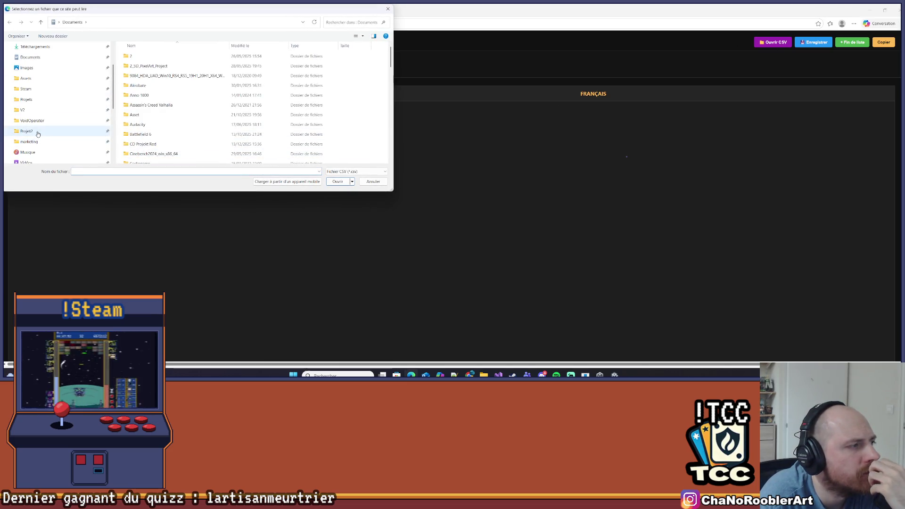
Browse to Projets\VoidOperators\Assets\Resources and load location.csv into the translator.
{"action": "left_click", "coordinate": [36, 132]}
{"action": "left_click", "coordinate": [26, 110]}
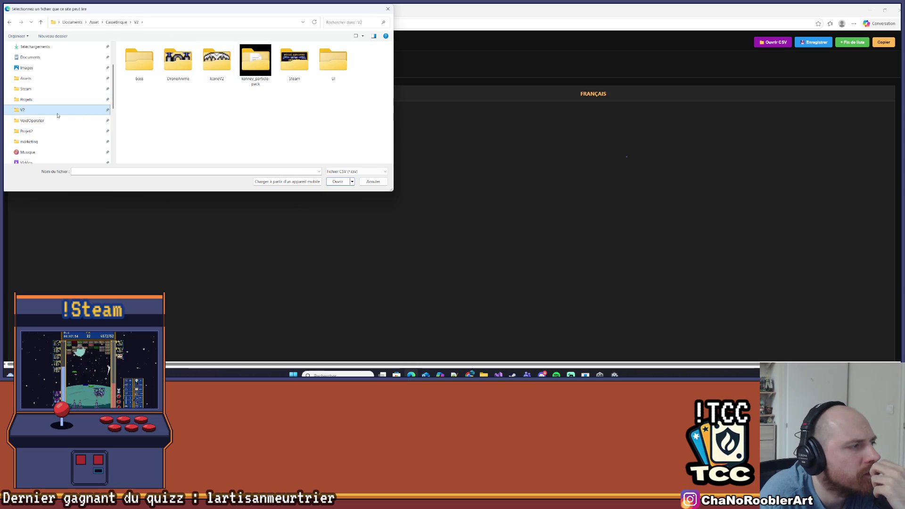
{"action": "left_click", "coordinate": [33, 100]}
{"action": "scroll", "coordinate": [183, 108], "scroll_direction": "down", "scroll_amount": 5}
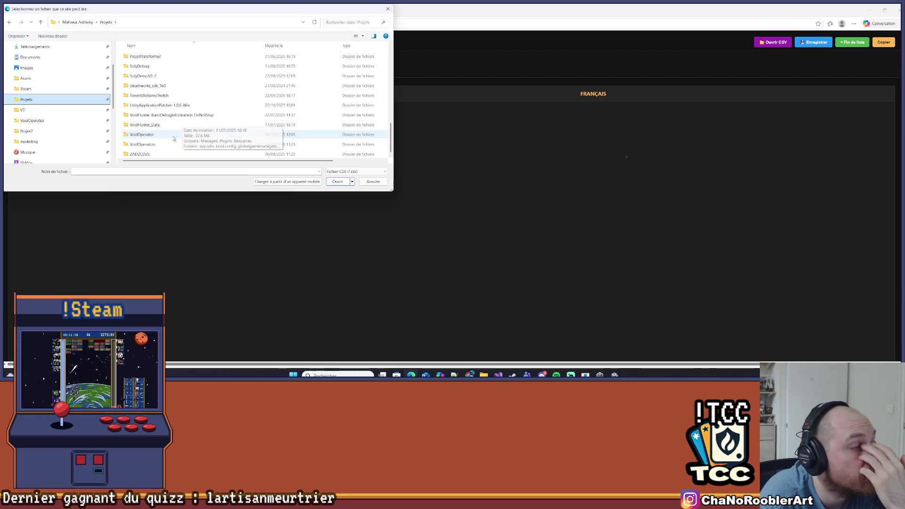
{"action": "double_click", "coordinate": [141, 144]}
{"action": "double_click", "coordinate": [136, 75]}
{"action": "double_click", "coordinate": [145, 90]}
{"action": "double_click", "coordinate": [152, 56]}
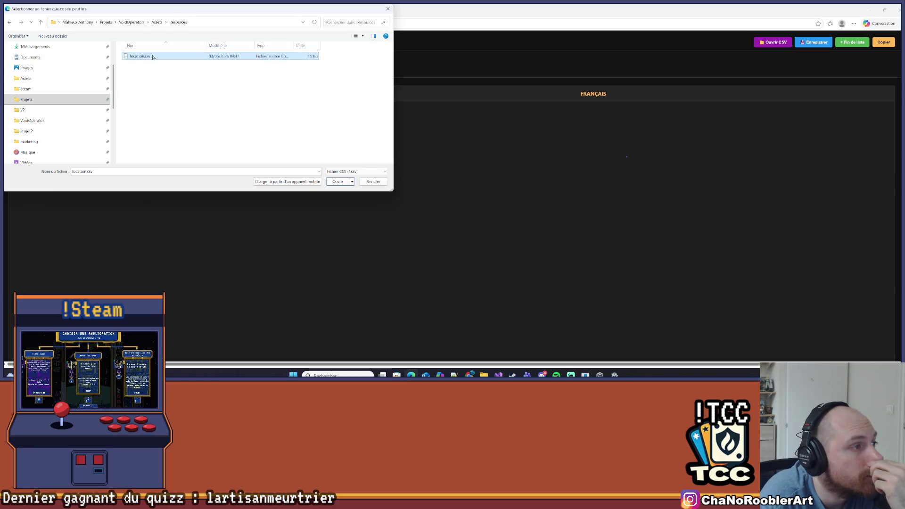
{"action": "scroll", "coordinate": [245, 166], "scroll_direction": "down", "scroll_amount": 20}
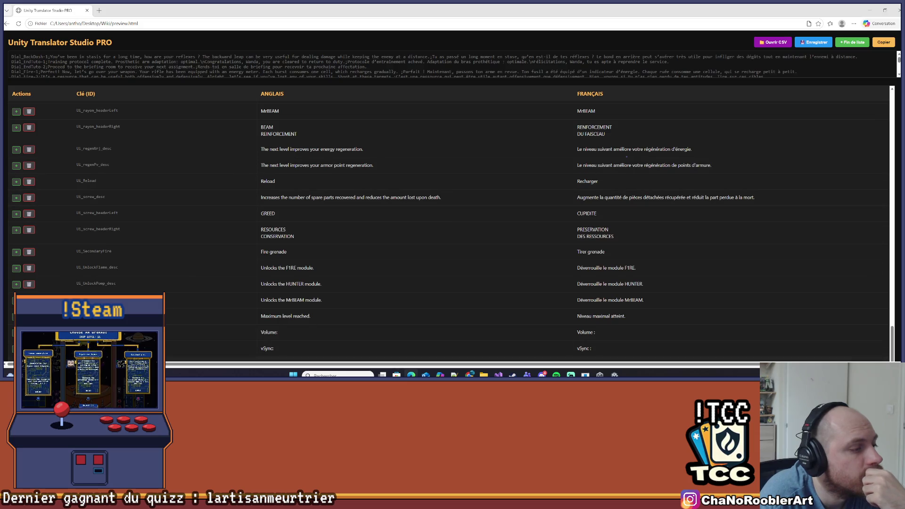
{"action": "scroll", "coordinate": [626, 156], "scroll_direction": "up", "scroll_amount": 10}
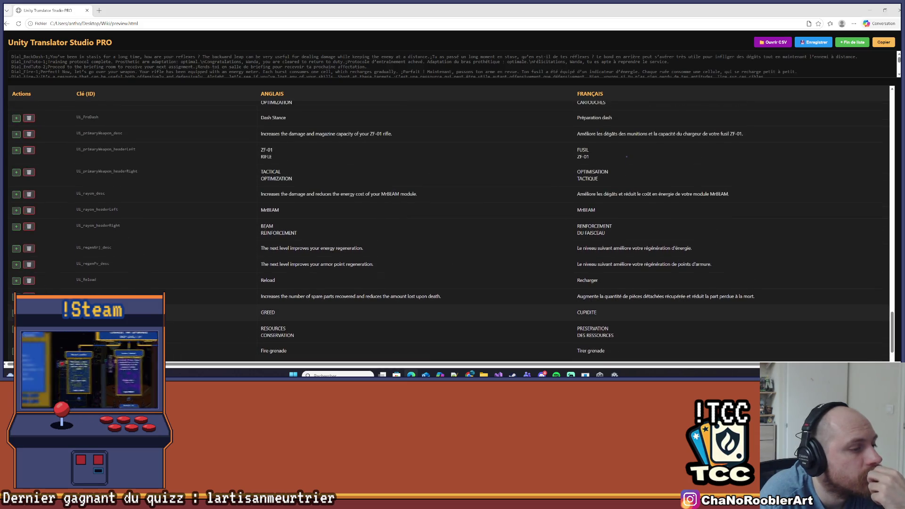
{"action": "scroll", "coordinate": [318, 252], "scroll_direction": "down", "scroll_amount": 6}
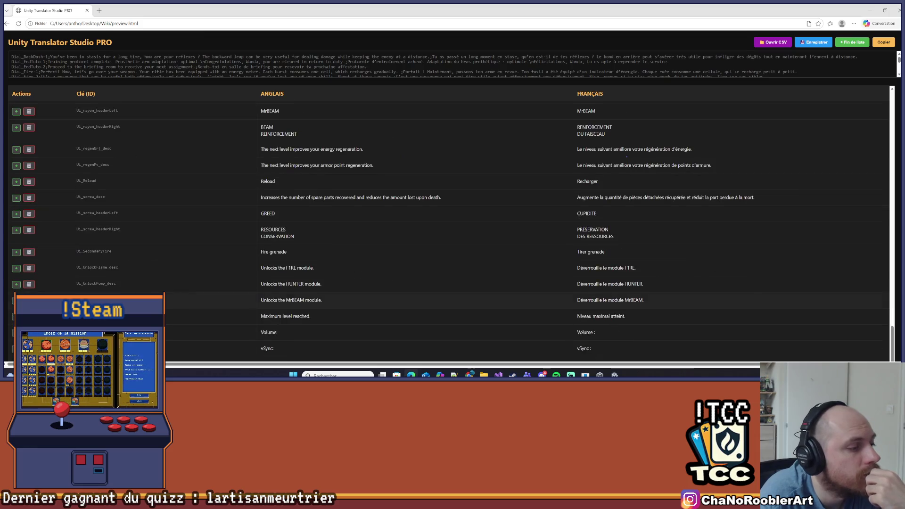
{"action": "scroll", "coordinate": [318, 251], "scroll_direction": "up", "scroll_amount": 3}
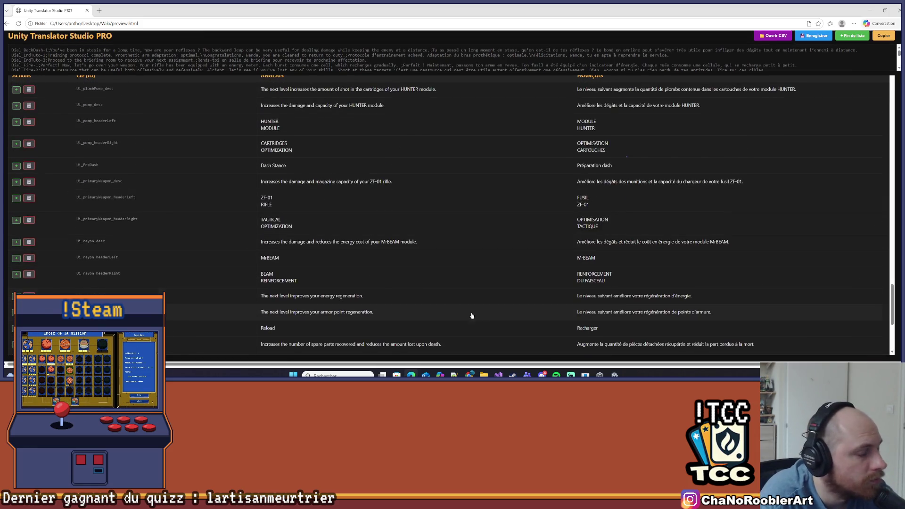
{"action": "key", "text": "alt+Tab"}
{"action": "key", "text": "alt+Tab"}
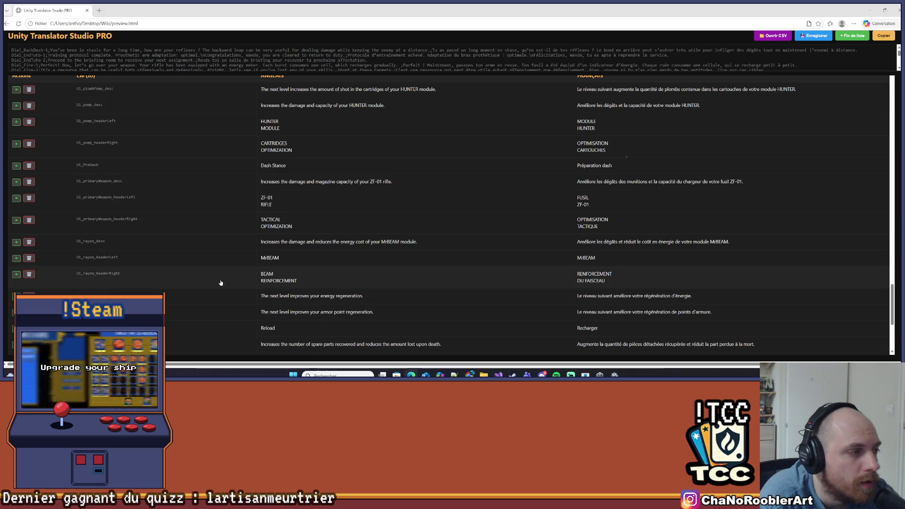
{"action": "scroll", "coordinate": [115, 256], "scroll_direction": "up", "scroll_amount": 5}
{"action": "scroll", "coordinate": [113, 257], "scroll_direction": "up", "scroll_amount": 10}
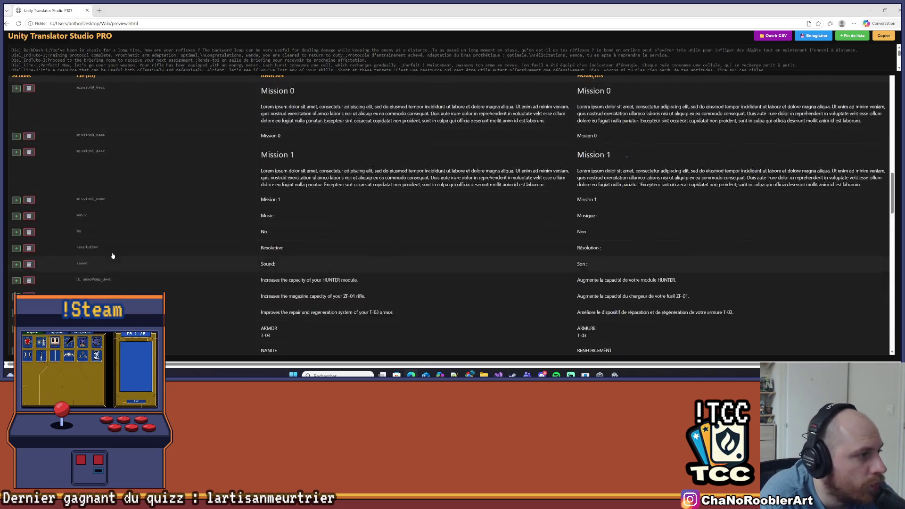
{"action": "scroll", "coordinate": [115, 255], "scroll_direction": "down", "scroll_amount": 2}
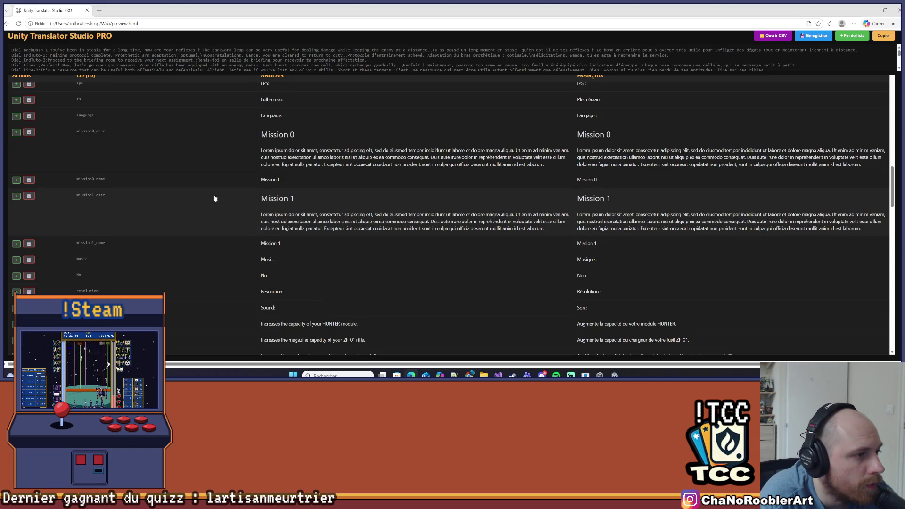
{"action": "scroll", "coordinate": [196, 153], "scroll_direction": "up", "scroll_amount": 1}
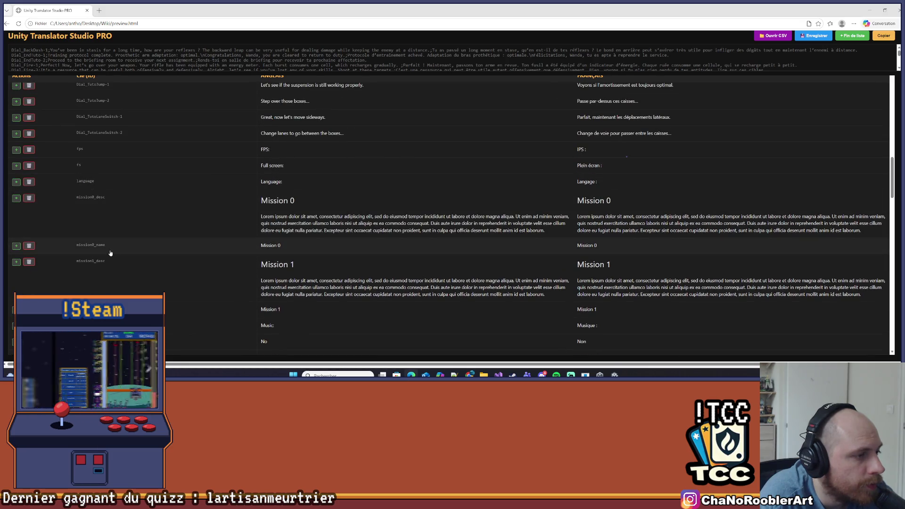
Delete the <align><size>Mission 0 heading from the English mission0_desc text.
{"action": "left_click", "coordinate": [307, 210]}
{"action": "left_click", "coordinate": [177, 242]}
{"action": "left_click", "coordinate": [289, 215]}
{"action": "left_click", "coordinate": [290, 215]}
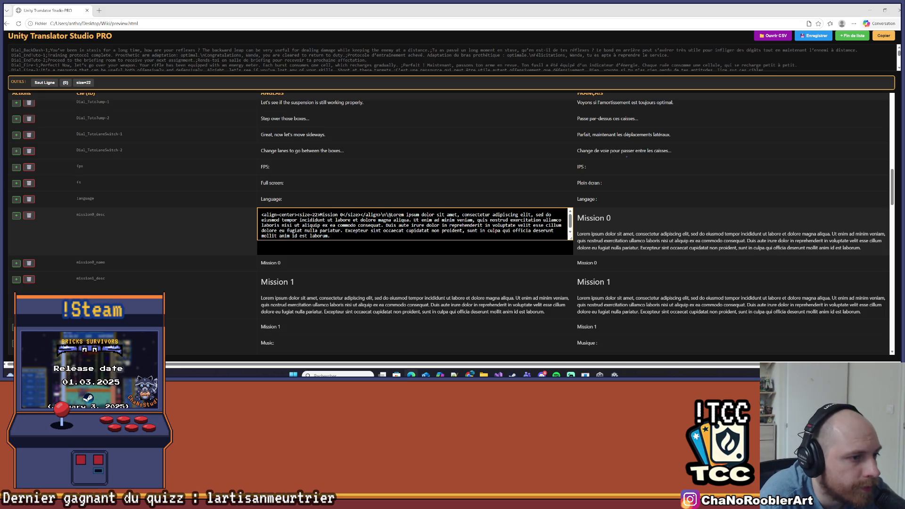
{"action": "left_click_drag", "start_coordinate": [381, 215], "coordinate": [253, 217]}
{"action": "key", "text": "BackSpace"}
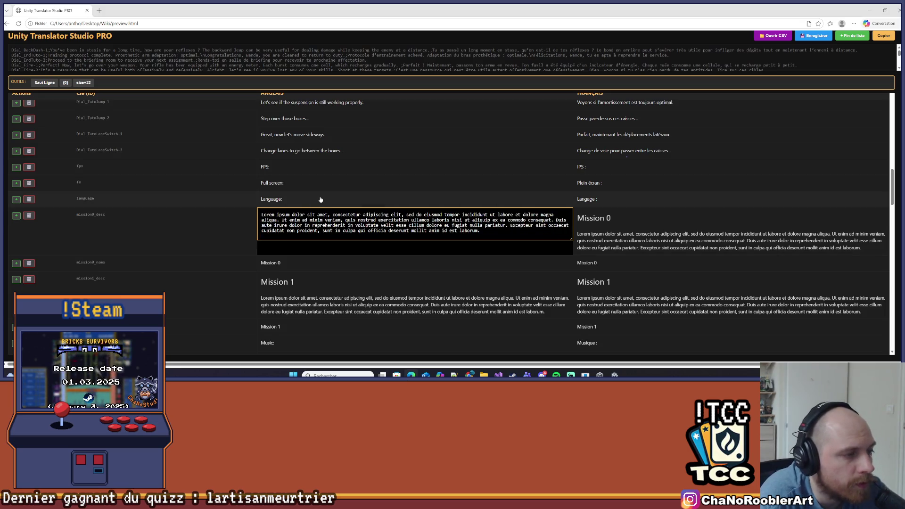
{"action": "left_click", "coordinate": [611, 222]}
Delete the same heading from the French mission0_desc text and insert a row below mission0_name.
{"action": "left_click", "coordinate": [612, 220]}
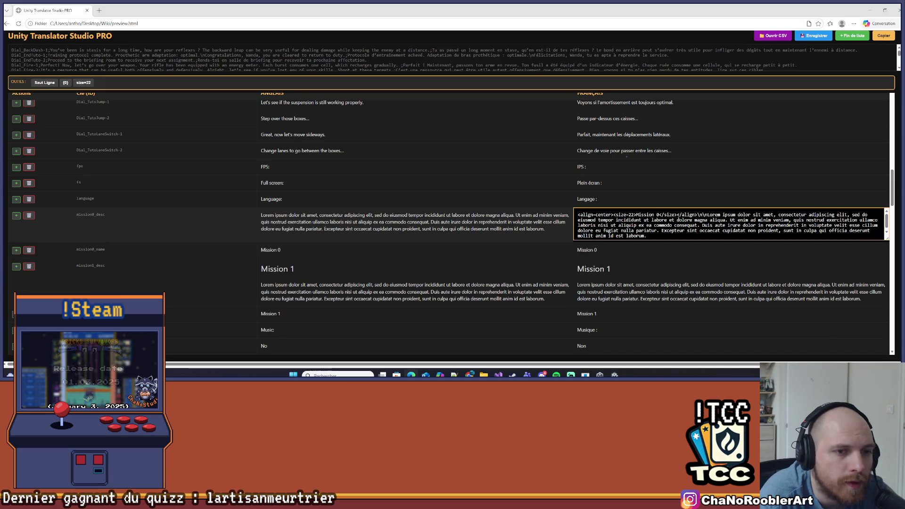
{"action": "left_click_drag", "start_coordinate": [705, 215], "coordinate": [575, 215]}
{"action": "key", "text": "BackSpace"}
{"action": "left_click", "coordinate": [583, 193]}
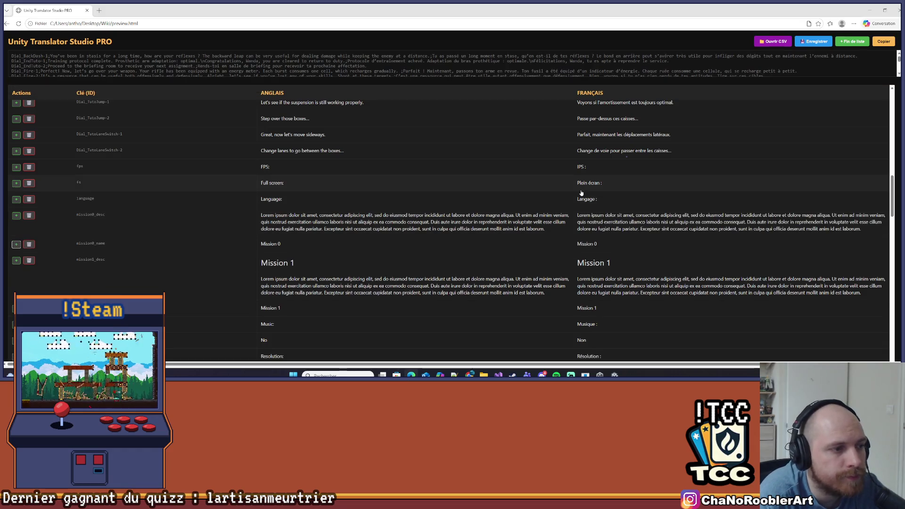
{"action": "scroll", "coordinate": [182, 196], "scroll_direction": "down", "scroll_amount": 1}
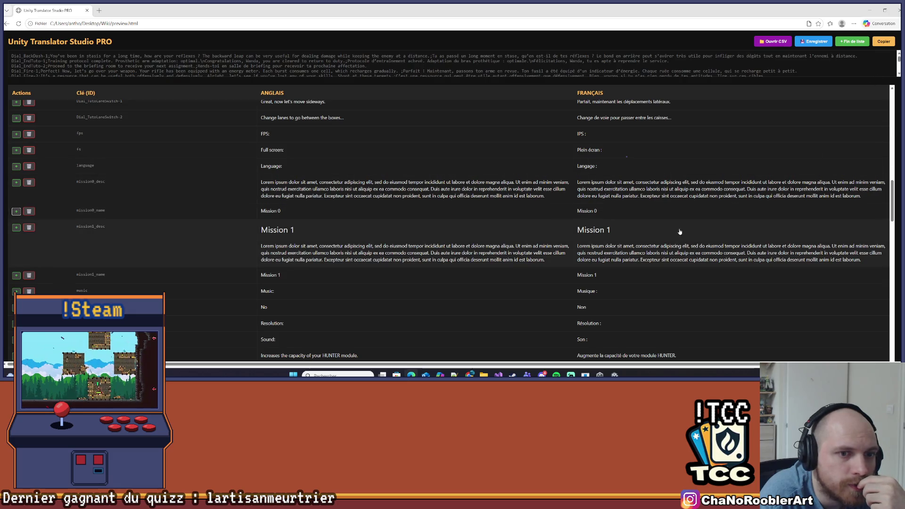
{"action": "left_click", "coordinate": [16, 212]}
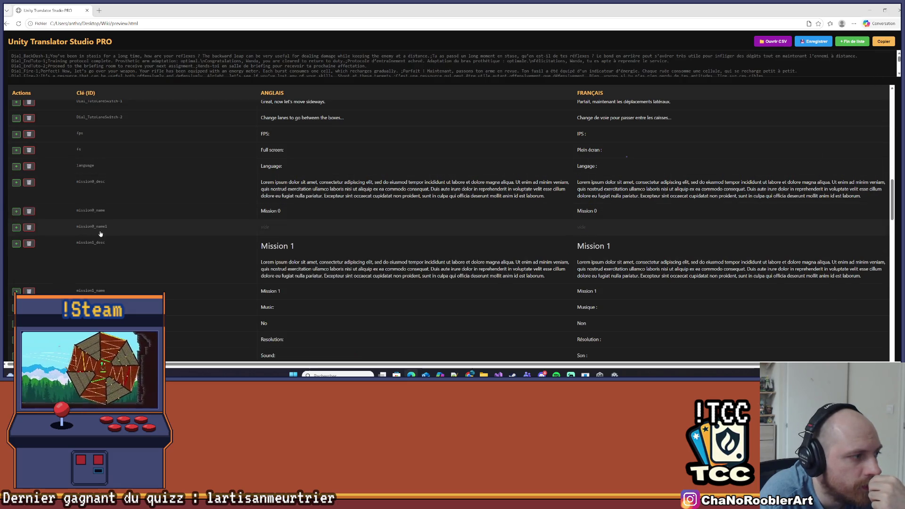
Name the new row mission0_title and set its English and French text to 'Tuto'.
{"action": "left_click", "coordinate": [124, 226]}
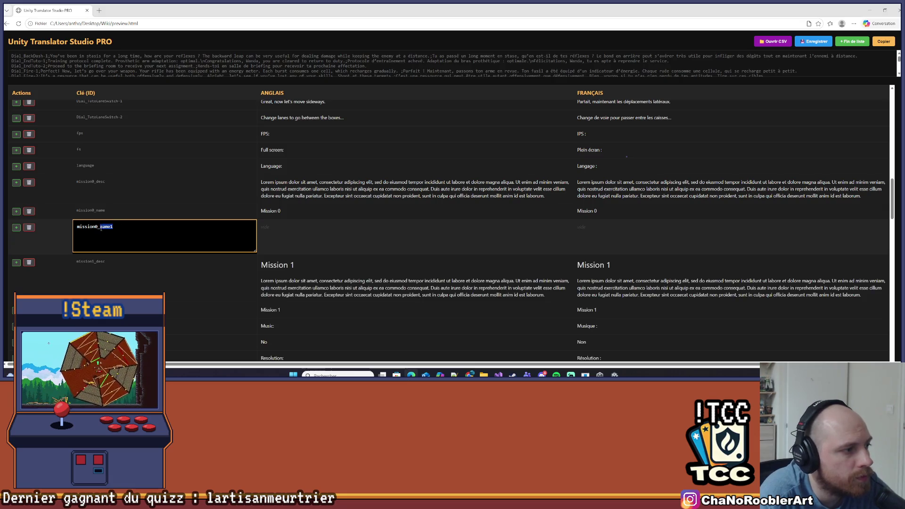
{"action": "type", "text": "titl"}
{"action": "left_click", "coordinate": [149, 218]}
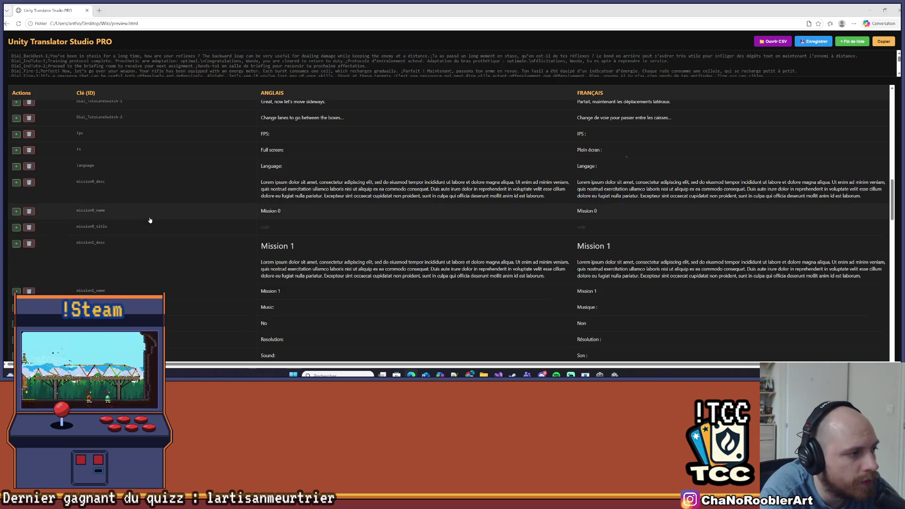
{"action": "left_click", "coordinate": [320, 234]}
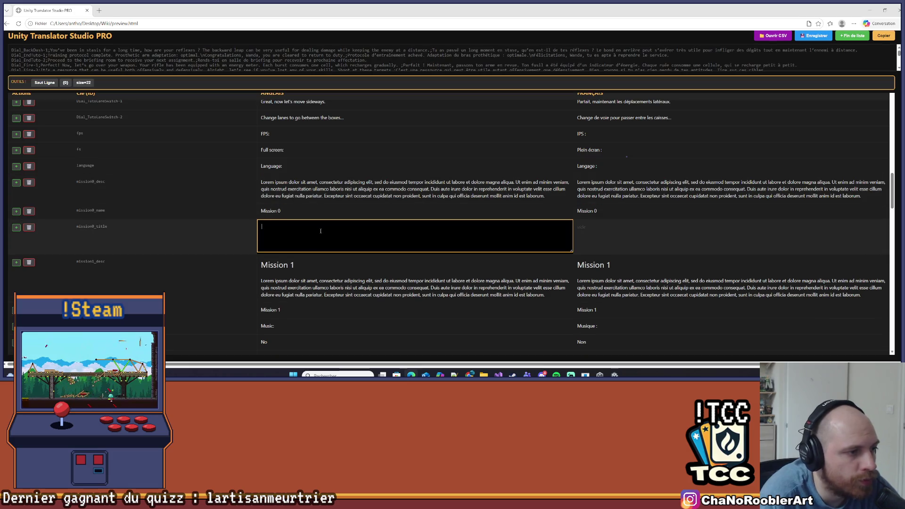
{"action": "type", "text": "Tuto"}
{"action": "key", "text": "Tab"}
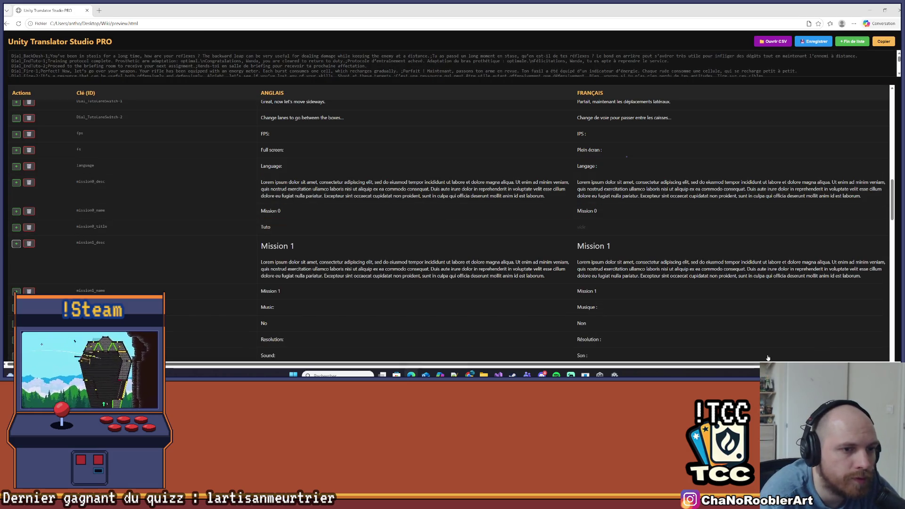
{"action": "left_click", "coordinate": [604, 231]}
{"action": "type", "text": "Tuto"}
{"action": "key", "text": "Tab"}
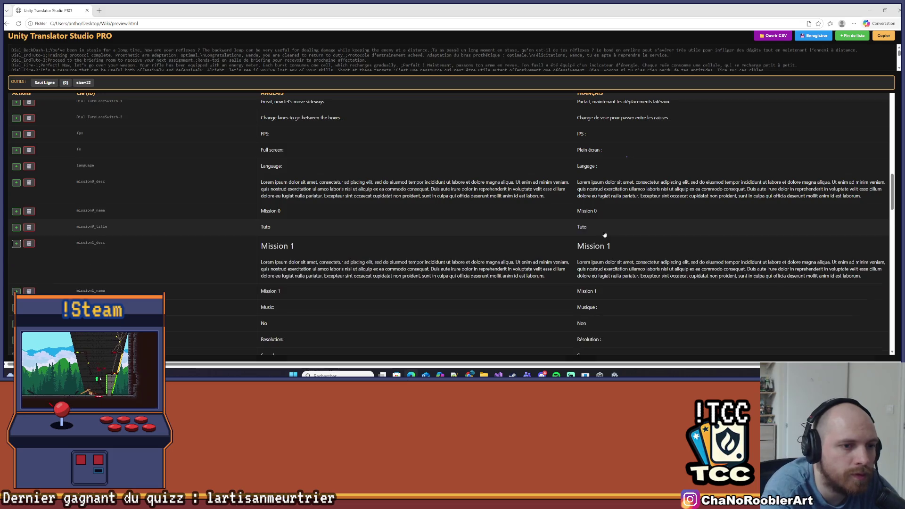
{"action": "scroll", "coordinate": [196, 269], "scroll_direction": "down", "scroll_amount": 2}
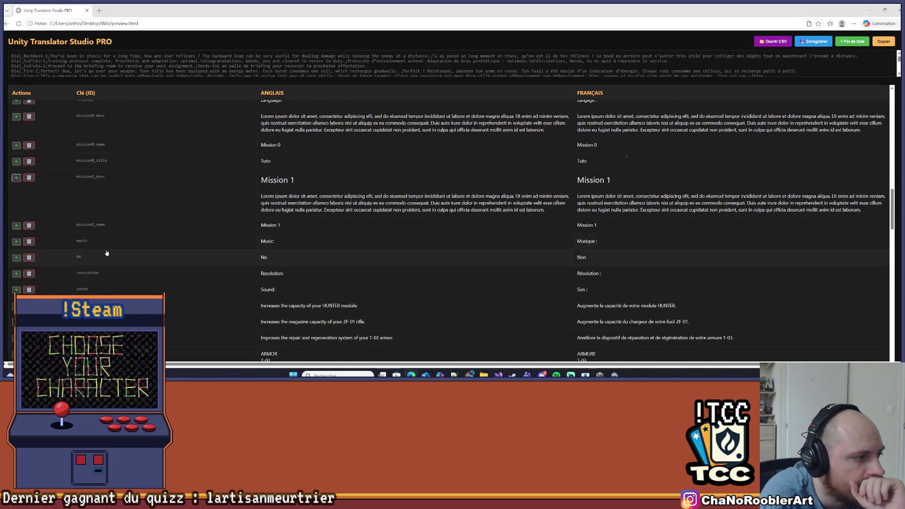
Add a mission1_title row below mission1_name with 'SABLES HOSTILES' in English and French.
{"action": "left_click", "coordinate": [16, 225]}
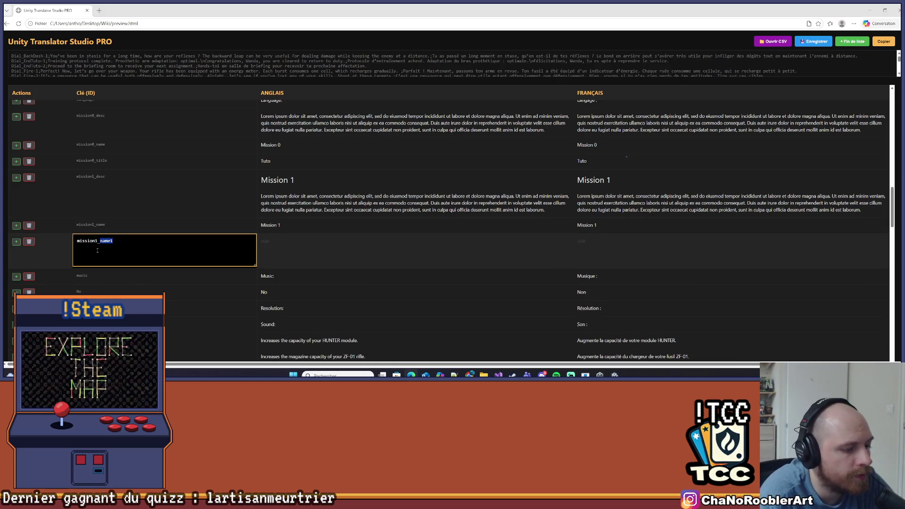
{"action": "type", "text": "le"}
{"action": "key", "text": "Tab"}
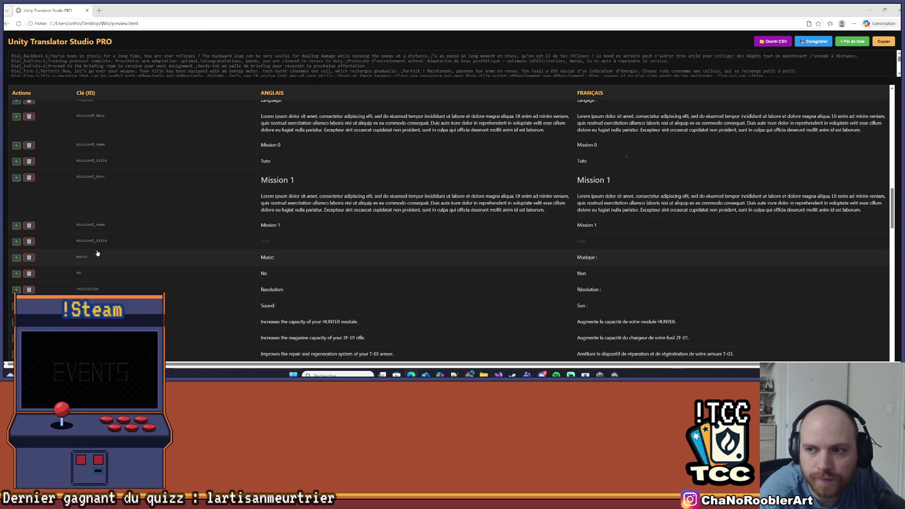
{"action": "left_click", "coordinate": [274, 246]}
{"action": "type", "text": "SABLES HOSTILES"}
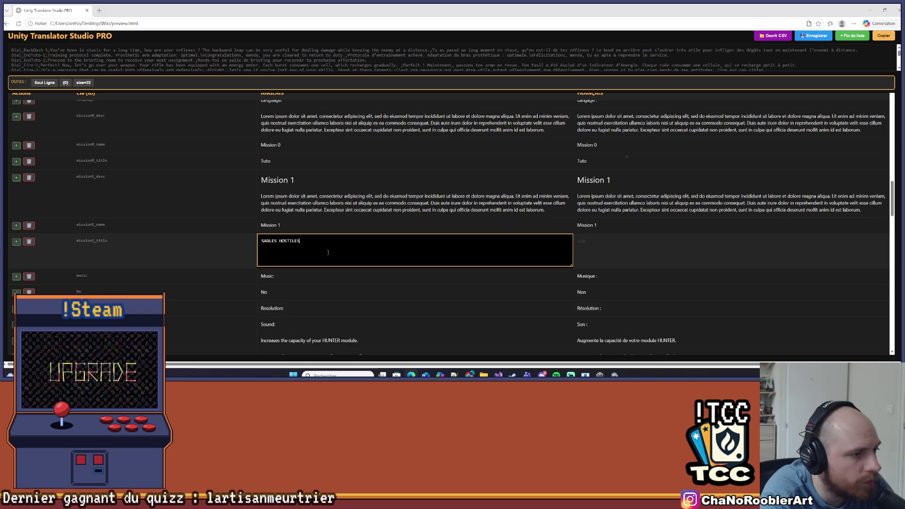
{"action": "key", "text": "ctrl+a"}
{"action": "key", "text": "ctrl+c"}
{"action": "key", "text": "BackSpace"}
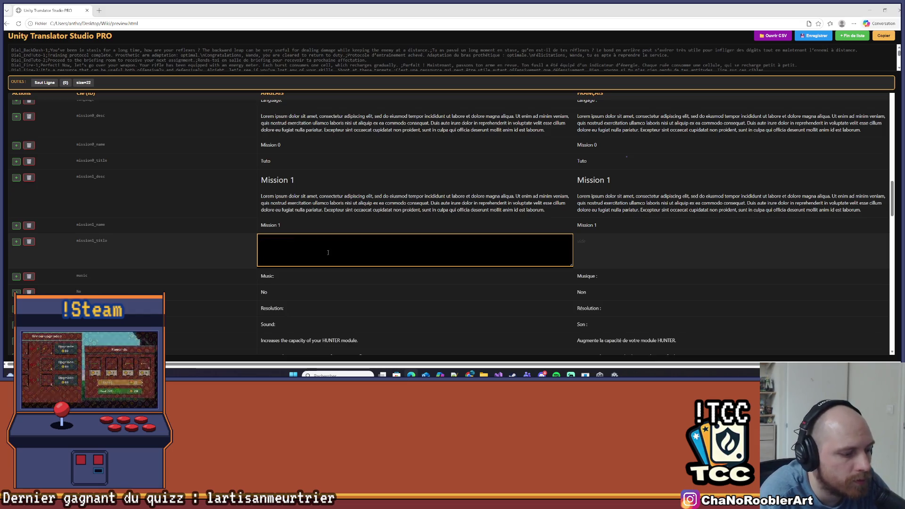
{"action": "left_click", "coordinate": [623, 259]}
{"action": "left_click", "coordinate": [636, 242]}
{"action": "key", "text": "ctrl+v"}
{"action": "key", "text": "Return"}
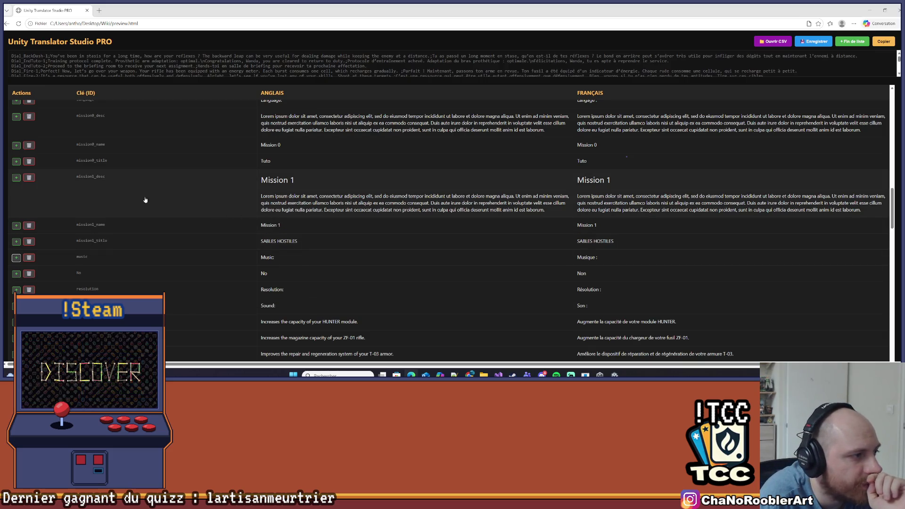
{"action": "scroll", "coordinate": [96, 263], "scroll_direction": "down", "scroll_amount": 15}
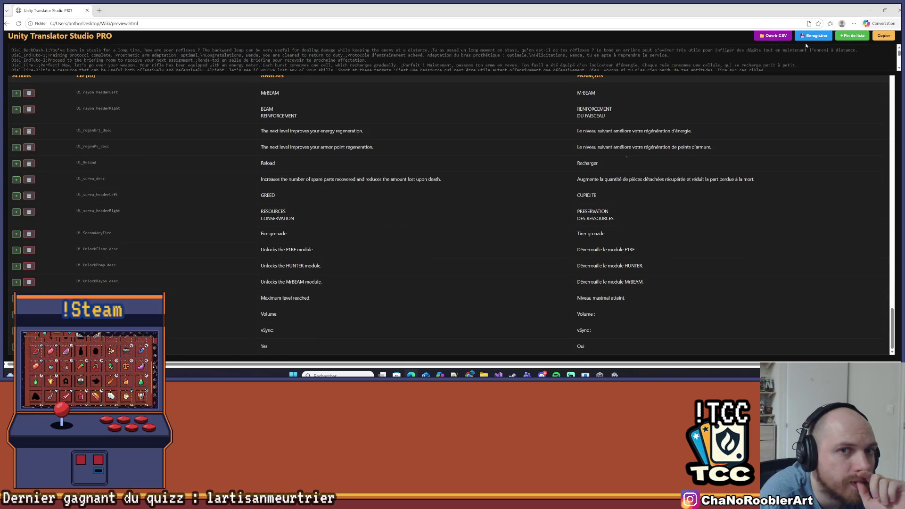
Append a row with '+ Fin de liste' and set its French text to 'Valider'.
{"action": "left_click", "coordinate": [844, 36]}
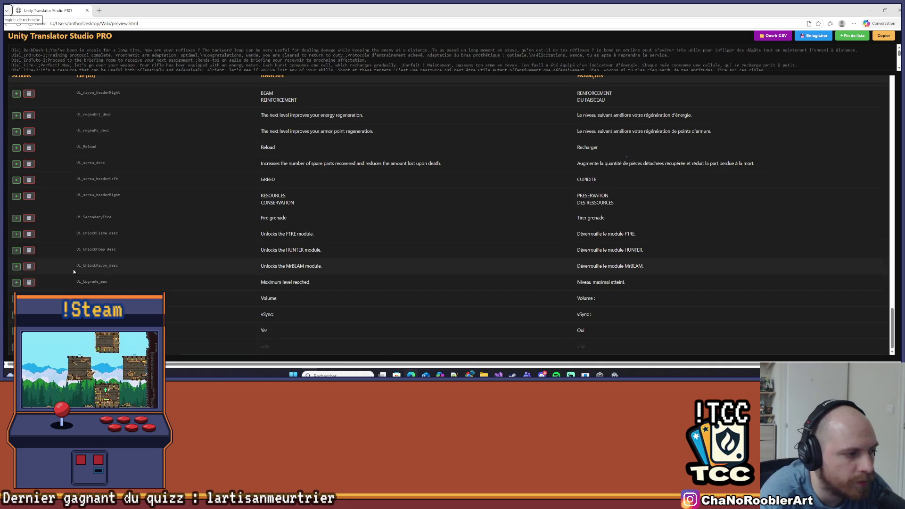
{"action": "left_click", "coordinate": [694, 340]}
{"action": "type", "text": "ider"}
{"action": "key", "text": "Return"}
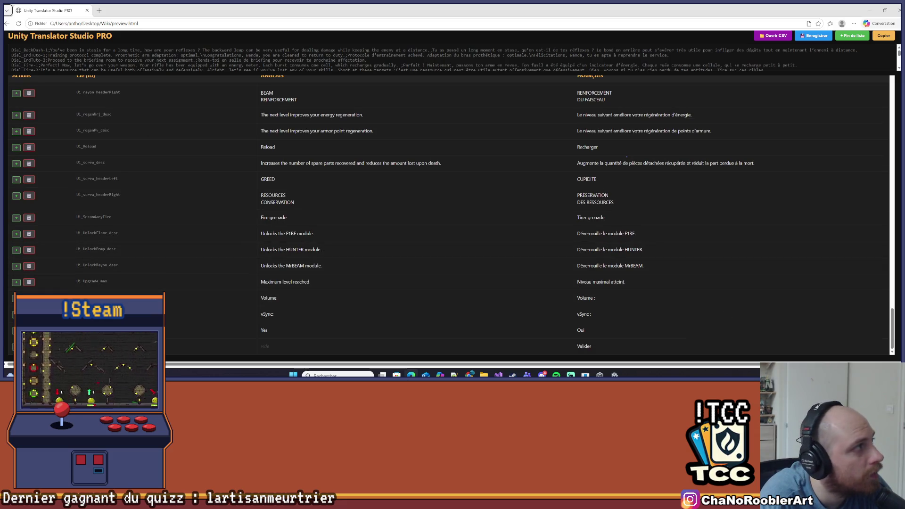
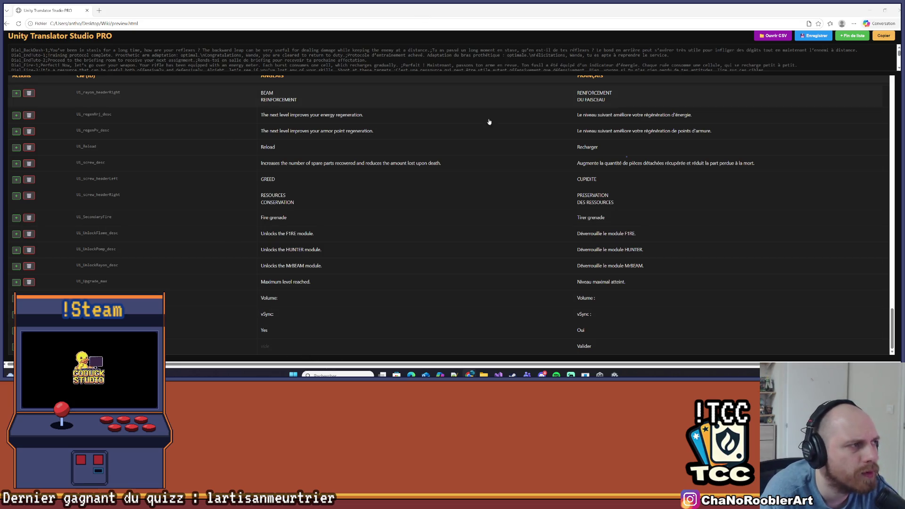
Delete the blank lines between GetName, GetTitle and GetDescription in DataMission.cs and save the file.
{"action": "left_click", "coordinate": [498, 375]}
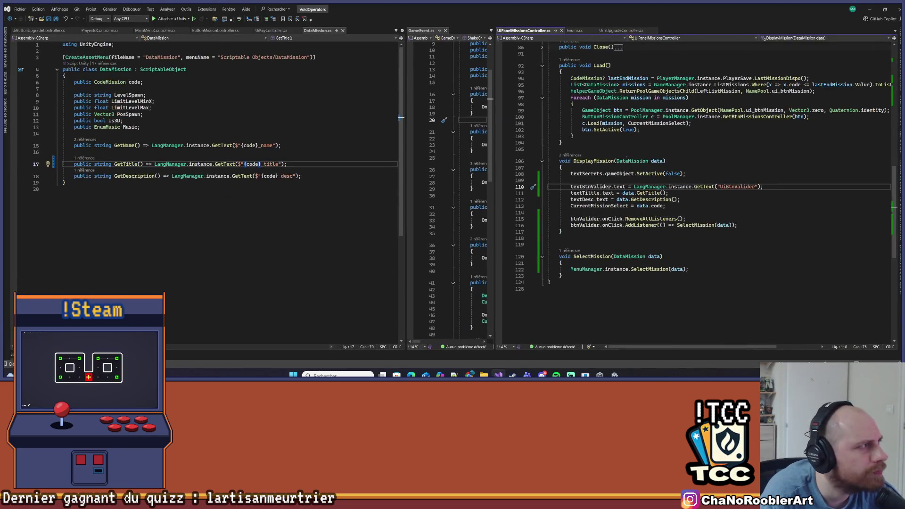
{"action": "key", "text": "Up"}
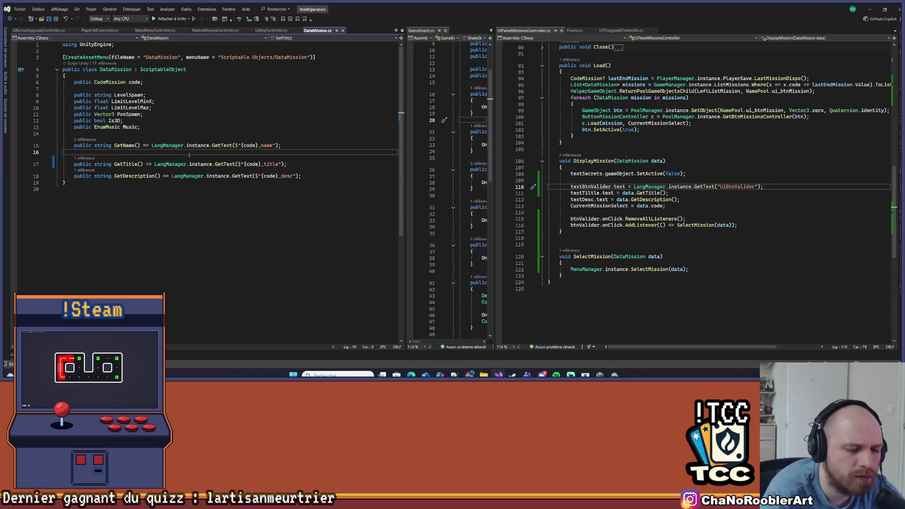
{"action": "key", "text": "BackSpace"}
{"action": "key", "text": "ctrl+s"}
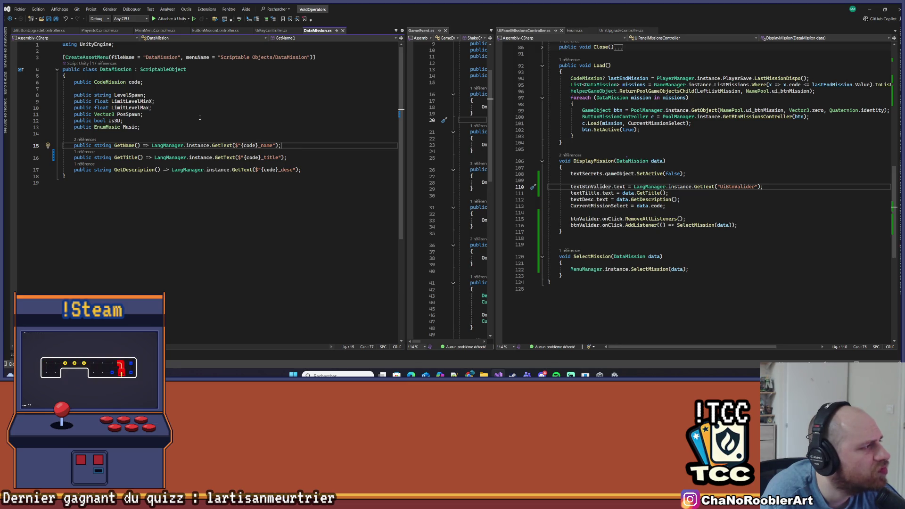
{"action": "left_click", "coordinate": [245, 219]}
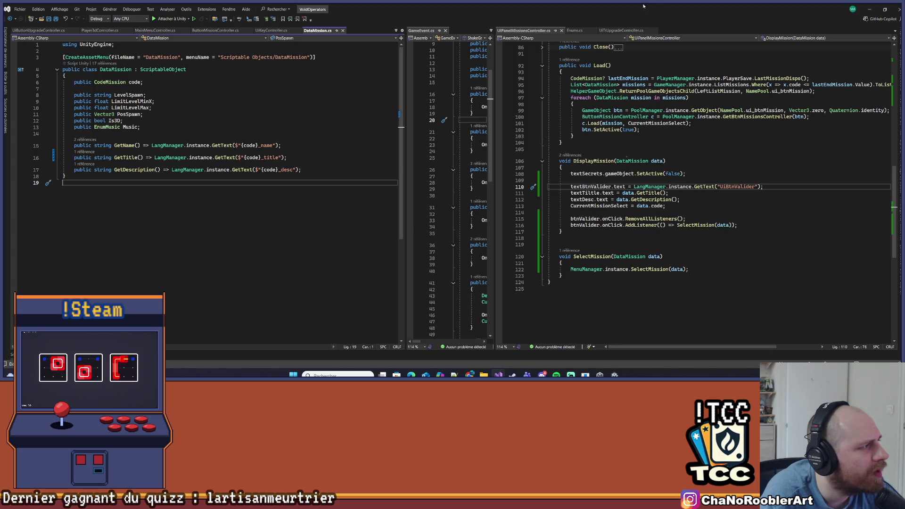
{"action": "left_click", "coordinate": [869, 9]}
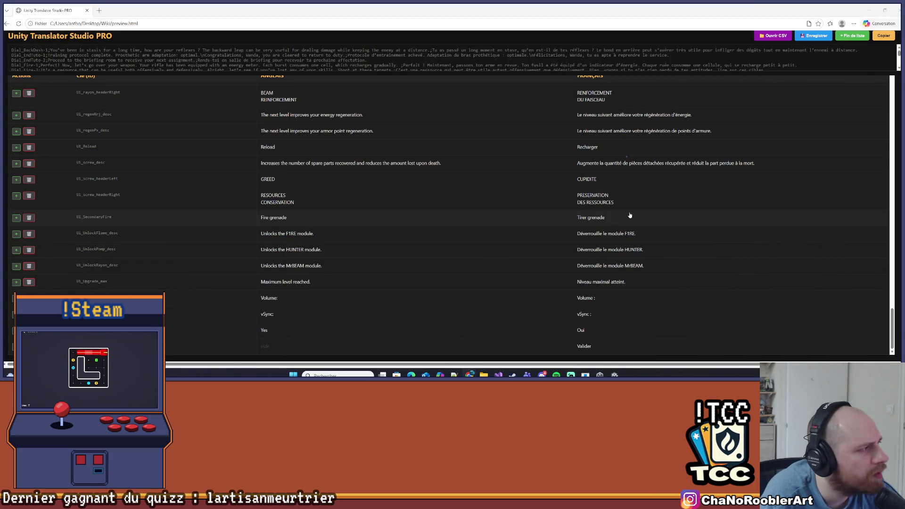
Enter 'Apply' as the English text for the Valider entry and save location.csv.
{"action": "left_click", "coordinate": [408, 345]}
{"action": "type", "text": "Ap"}
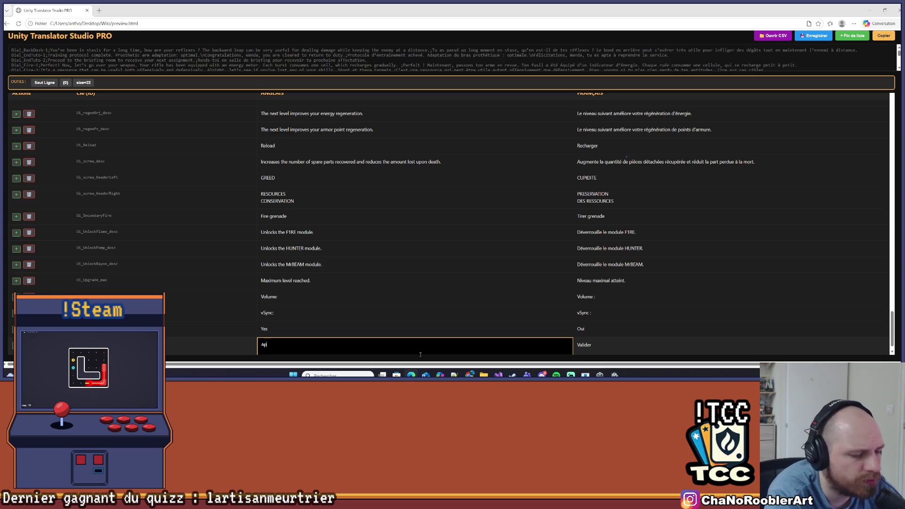
{"action": "type", "text": "ply"}
{"action": "key", "text": "Return"}
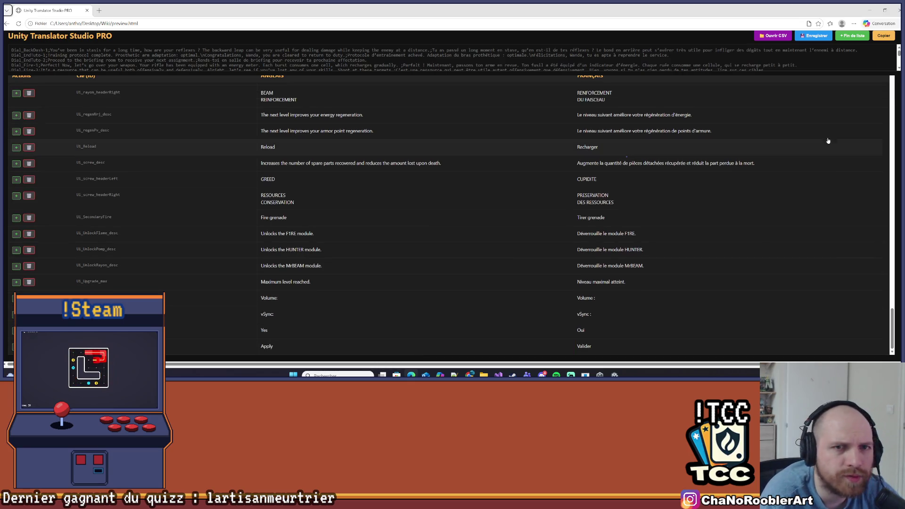
{"action": "left_click", "coordinate": [812, 37]}
{"action": "left_click", "coordinate": [464, 64]}
{"action": "left_click", "coordinate": [516, 68]}
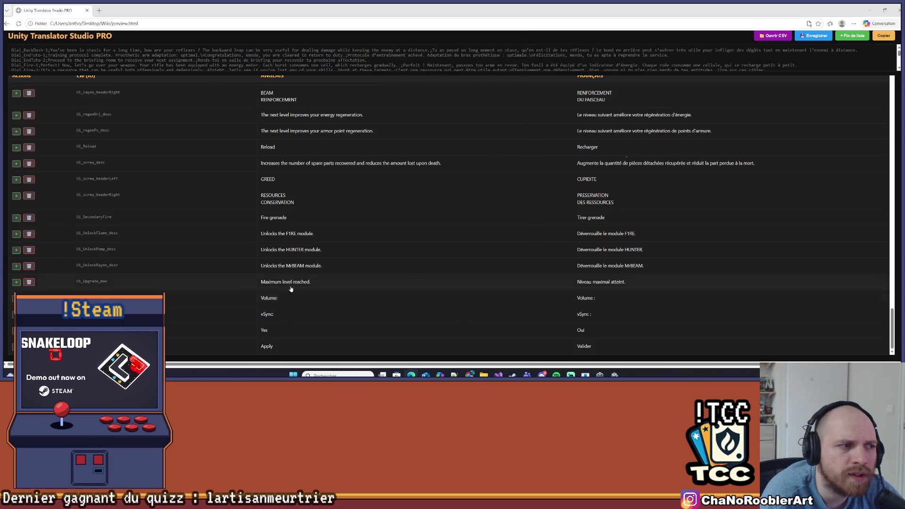
{"action": "scroll", "coordinate": [535, 277], "scroll_direction": "up", "scroll_amount": 4}
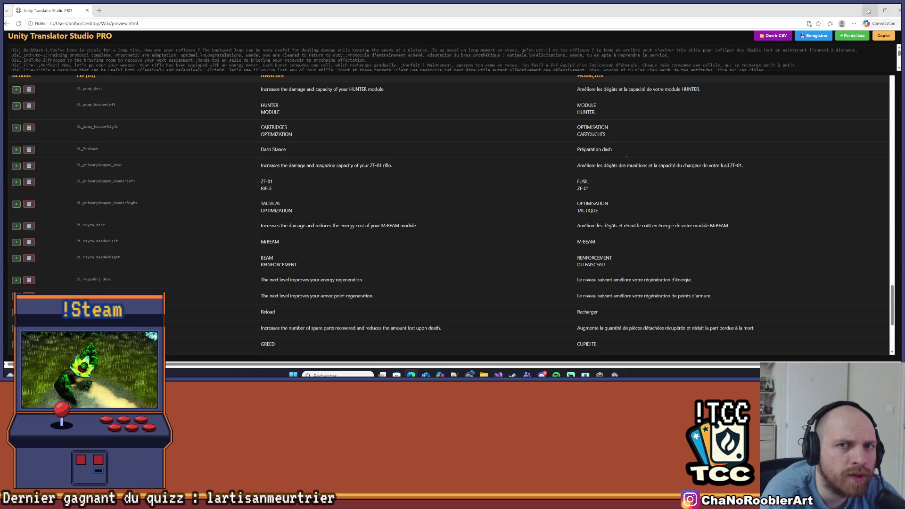
{"action": "left_click", "coordinate": [869, 10]}
{"action": "left_click", "coordinate": [498, 375]}
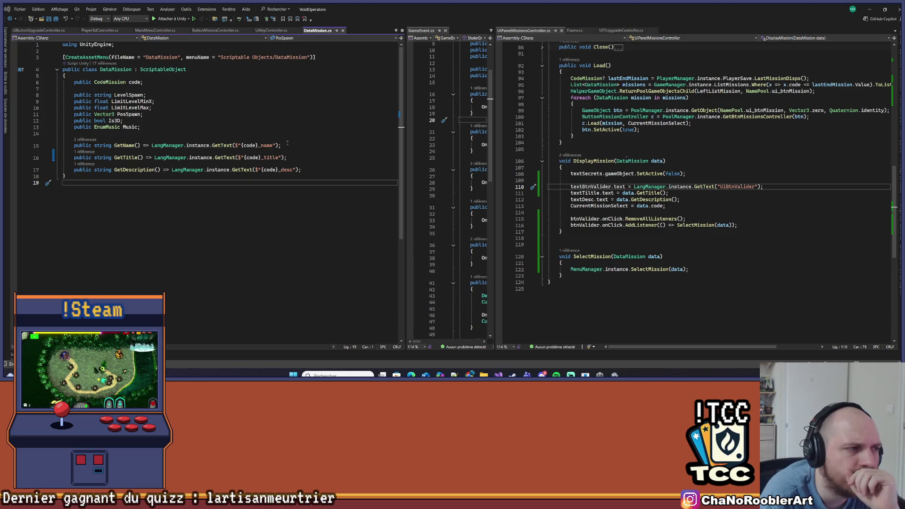
Bring the Unity Editor back to the front and maximize its window.
{"action": "left_click", "coordinate": [869, 9]}
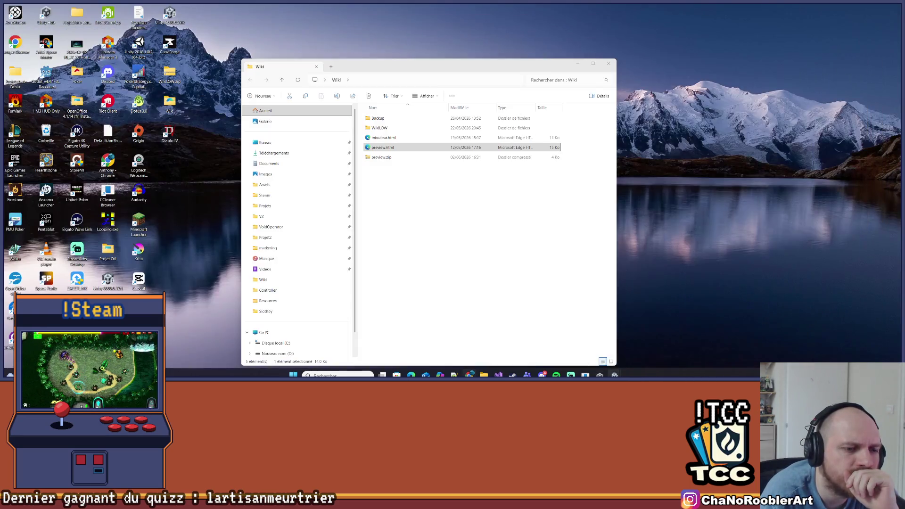
{"action": "mouse_move", "coordinate": [599, 375]}
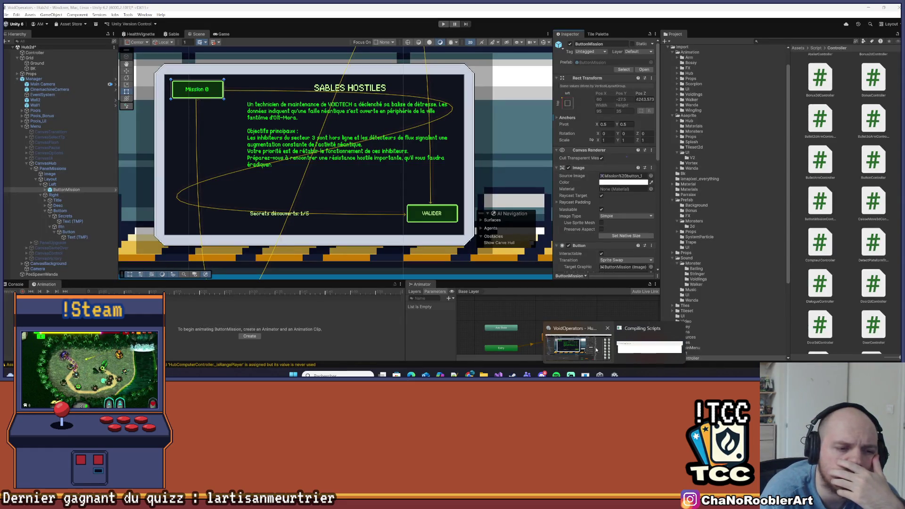
{"action": "left_click", "coordinate": [596, 349]}
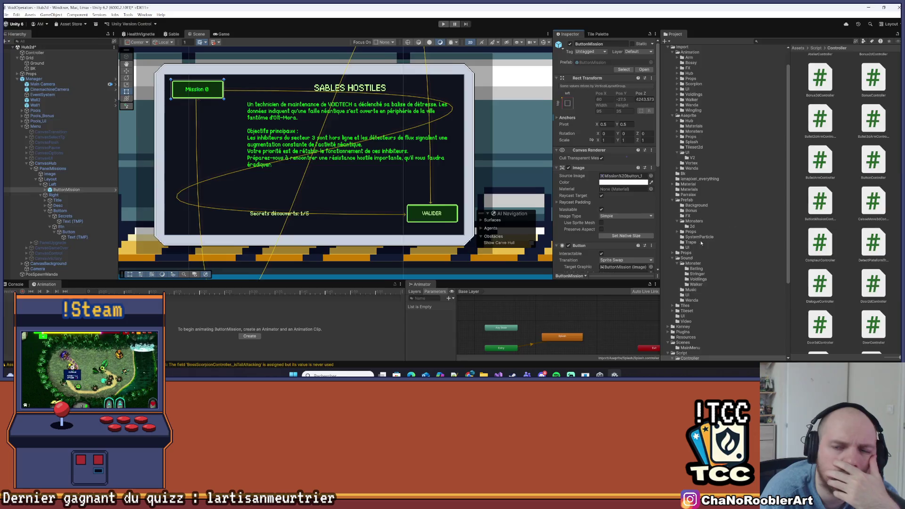
{"action": "key", "text": "super+Right"}
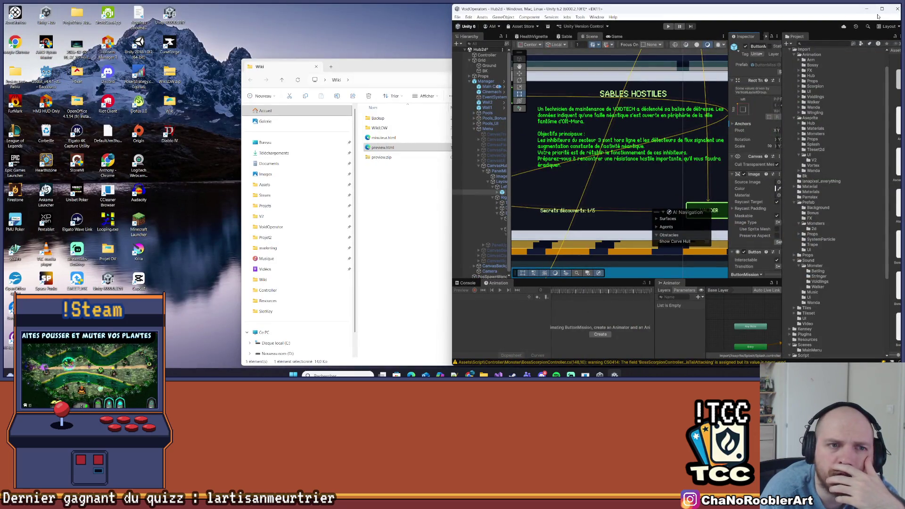
{"action": "left_click", "coordinate": [881, 9]}
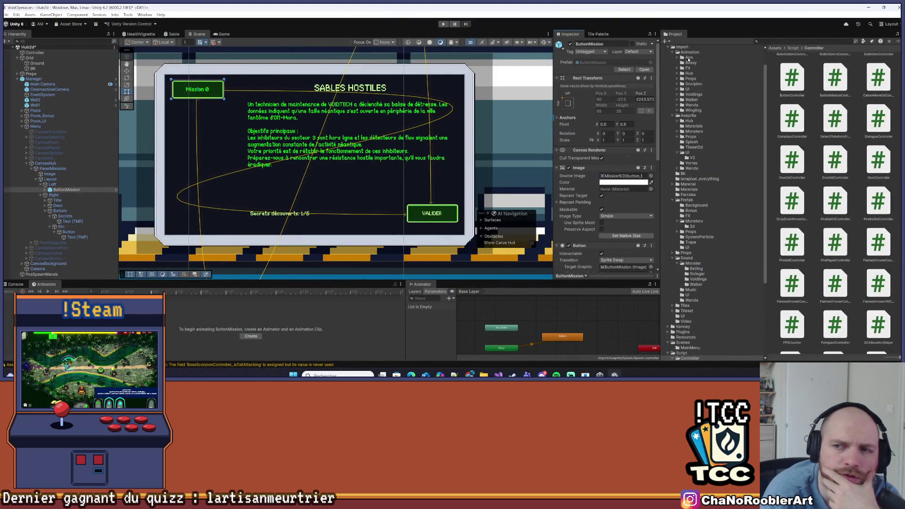
Zoom the Scene view onto the SABLES HOSTILES panel and select its Desc text object.
{"action": "scroll", "coordinate": [268, 163], "scroll_direction": "up", "scroll_amount": 2}
{"action": "scroll", "coordinate": [255, 162], "scroll_direction": "down", "scroll_amount": 2}
{"action": "scroll", "coordinate": [319, 73], "scroll_direction": "down", "scroll_amount": 5}
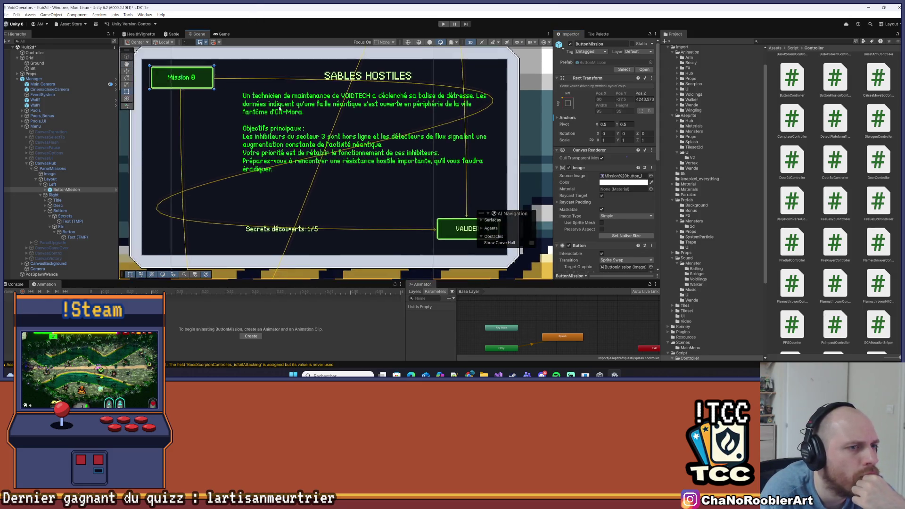
{"action": "scroll", "coordinate": [319, 73], "scroll_direction": "up", "scroll_amount": 3}
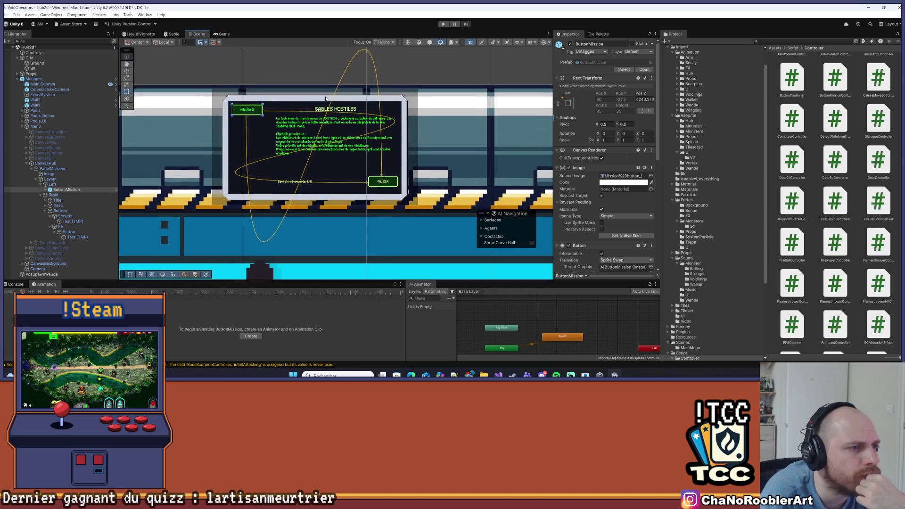
{"action": "scroll", "coordinate": [302, 138], "scroll_direction": "up", "scroll_amount": 1}
{"action": "scroll", "coordinate": [301, 139], "scroll_direction": "down", "scroll_amount": 2}
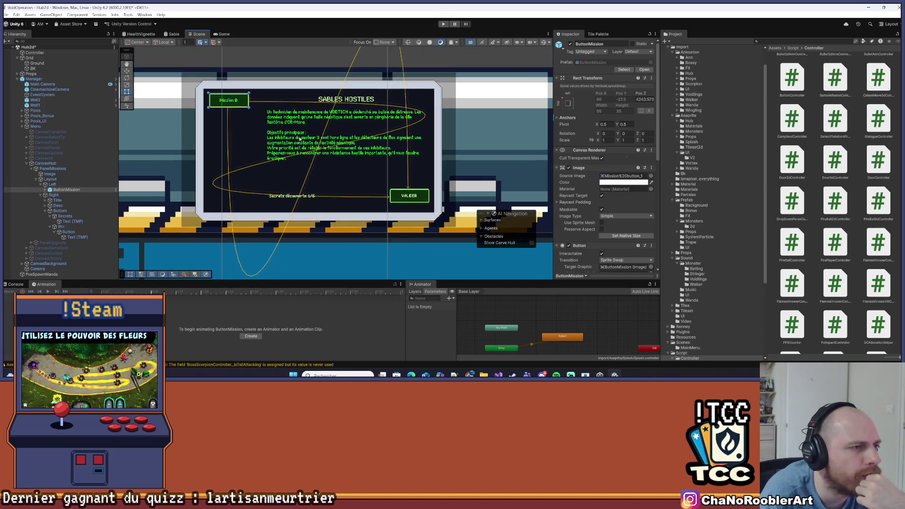
{"action": "scroll", "coordinate": [377, 210], "scroll_direction": "down", "scroll_amount": 1}
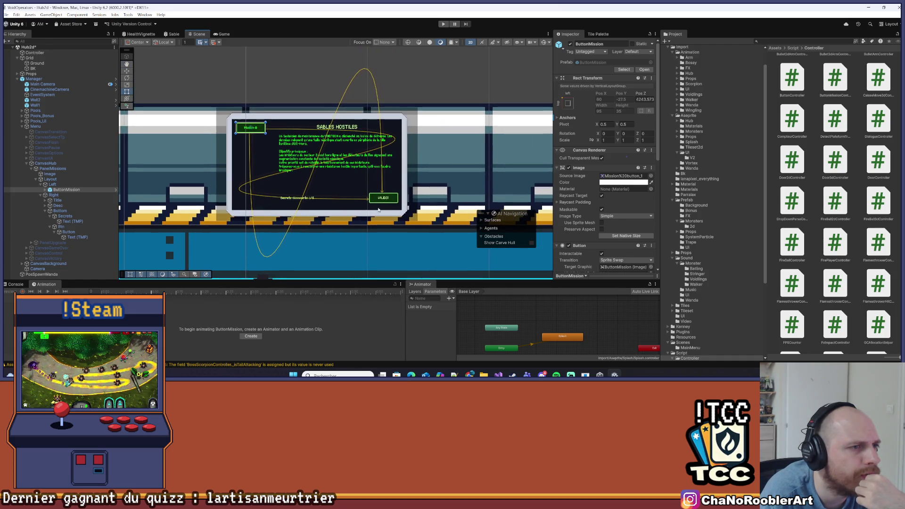
{"action": "scroll", "coordinate": [239, 213], "scroll_direction": "up", "scroll_amount": 1}
{"action": "left_click", "coordinate": [57, 206]}
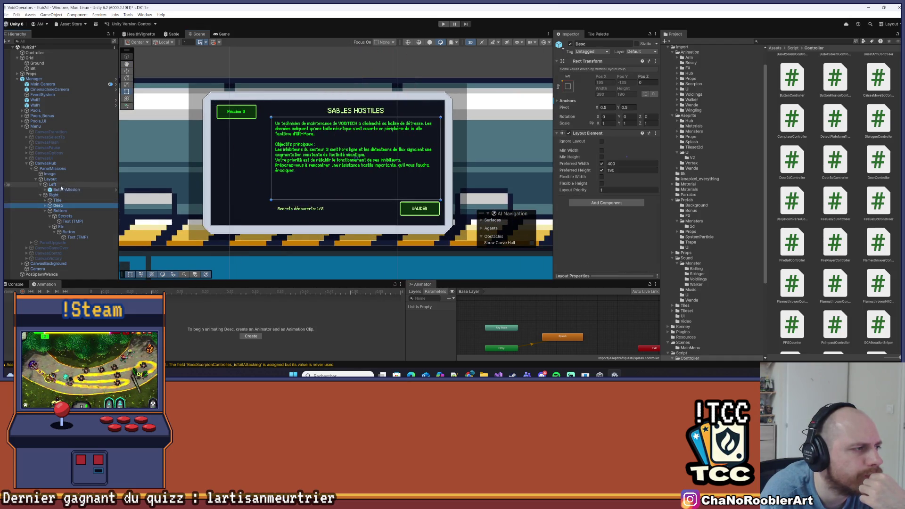
Inspect the CanvasHub and Menu objects, widen the Inspector, and frame the Manager object.
{"action": "left_click", "coordinate": [46, 163]}
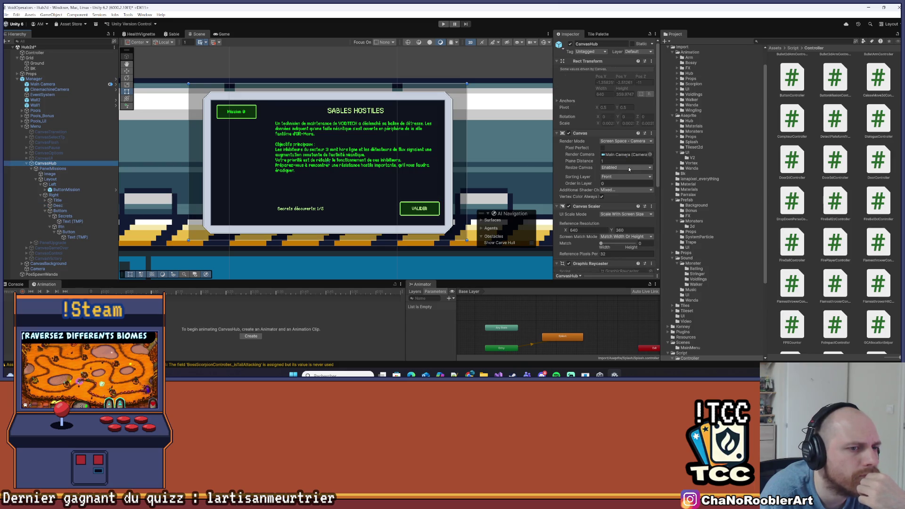
{"action": "scroll", "coordinate": [629, 167], "scroll_direction": "down", "scroll_amount": 1}
{"action": "scroll", "coordinate": [330, 150], "scroll_direction": "down", "scroll_amount": 1}
{"action": "left_click", "coordinate": [35, 126]}
{"action": "scroll", "coordinate": [576, 163], "scroll_direction": "down", "scroll_amount": 10}
{"action": "left_click_drag", "start_coordinate": [554, 147], "coordinate": [470, 148]}
{"action": "scroll", "coordinate": [594, 201], "scroll_direction": "up", "scroll_amount": 5}
{"action": "scroll", "coordinate": [595, 202], "scroll_direction": "down", "scroll_amount": 3}
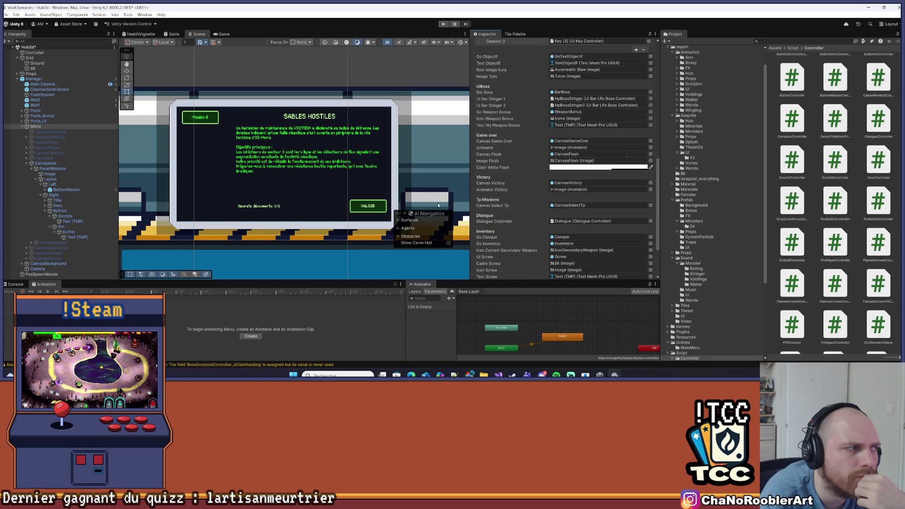
{"action": "double_click", "coordinate": [34, 79]}
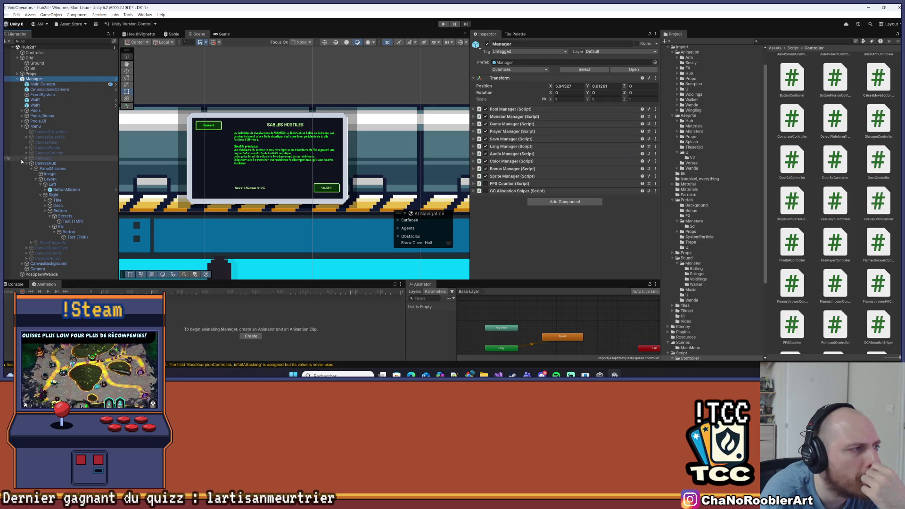
On PanelMissions, link Text (TMP) to Text Secrets, Button to Btn Valider, and TextTitle to Text Title.
{"action": "left_click", "coordinate": [52, 168]}
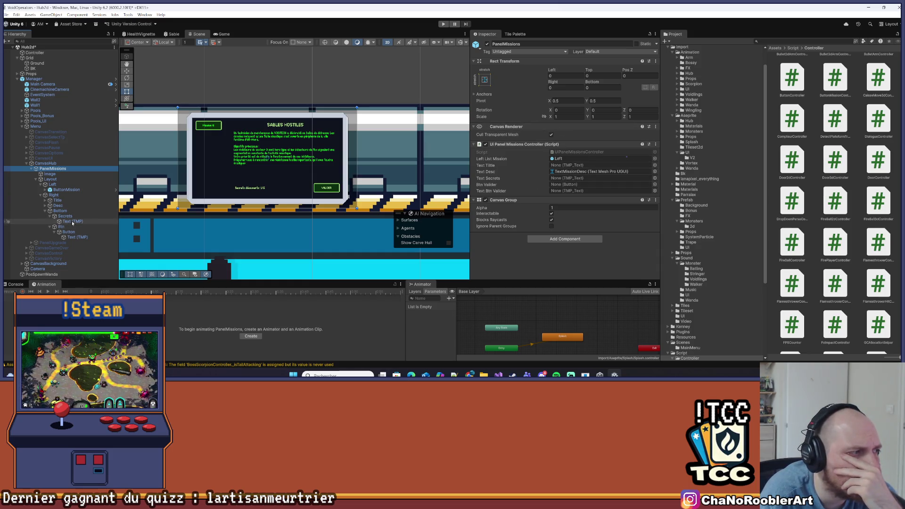
{"action": "left_click_drag", "start_coordinate": [72, 221], "coordinate": [593, 178]}
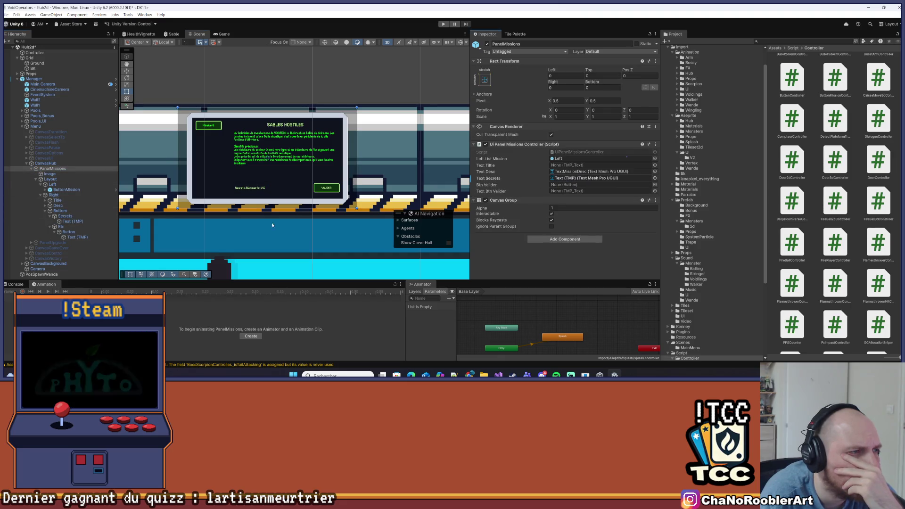
{"action": "mouse_move", "coordinate": [71, 237]}
{"action": "left_mouse_down"}
{"action": "mouse_move", "coordinate": [330, 198]}
{"action": "mouse_move", "coordinate": [589, 191]}
{"action": "left_mouse_up"}
{"action": "mouse_move", "coordinate": [64, 231]}
{"action": "left_mouse_down"}
{"action": "mouse_move", "coordinate": [561, 183]}
{"action": "mouse_move", "coordinate": [66, 233]}
{"action": "mouse_move", "coordinate": [589, 208]}
{"action": "mouse_move", "coordinate": [589, 184]}
{"action": "left_mouse_up"}
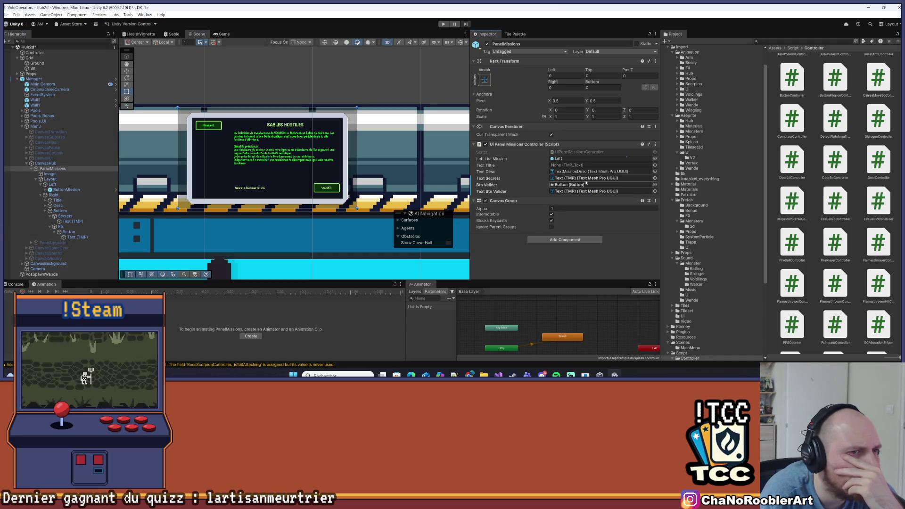
{"action": "left_click", "coordinate": [45, 200]}
{"action": "left_click_drag", "start_coordinate": [66, 205], "coordinate": [555, 166]}
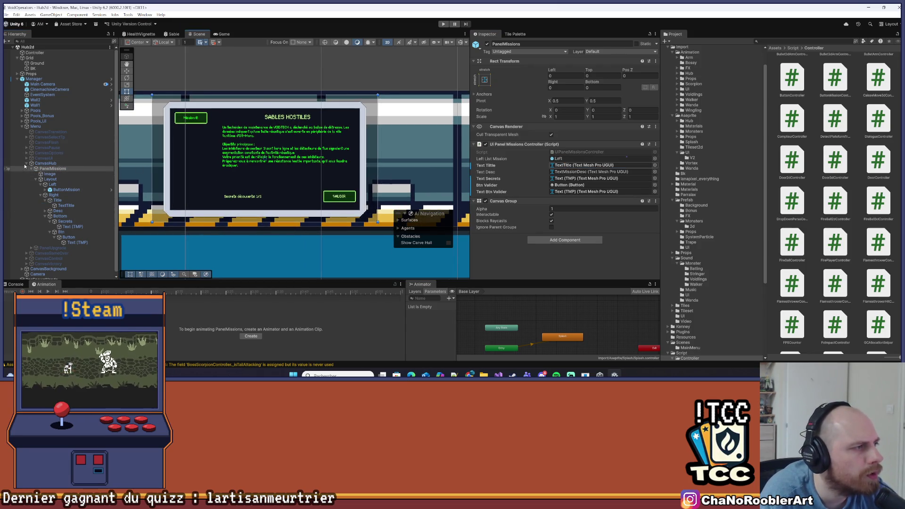
Apply all pending overrides to the Manager prefab.
{"action": "left_click", "coordinate": [46, 163]}
{"action": "key", "text": "Left"}
{"action": "left_click", "coordinate": [34, 79]}
{"action": "left_click", "coordinate": [500, 69]}
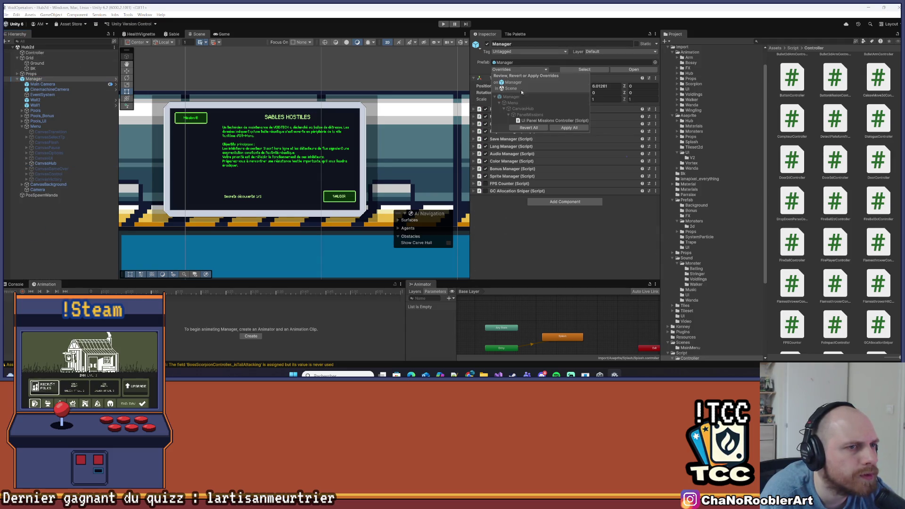
{"action": "left_click", "coordinate": [138, 246]}
{"action": "left_click", "coordinate": [58, 243]}
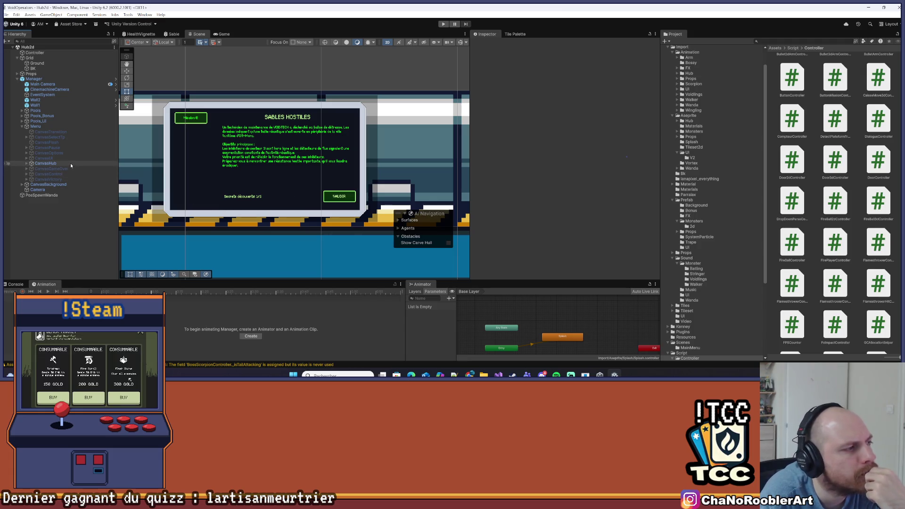
Deactivate CanvasHub and activate CanvasUI.
{"action": "left_click", "coordinate": [43, 163]}
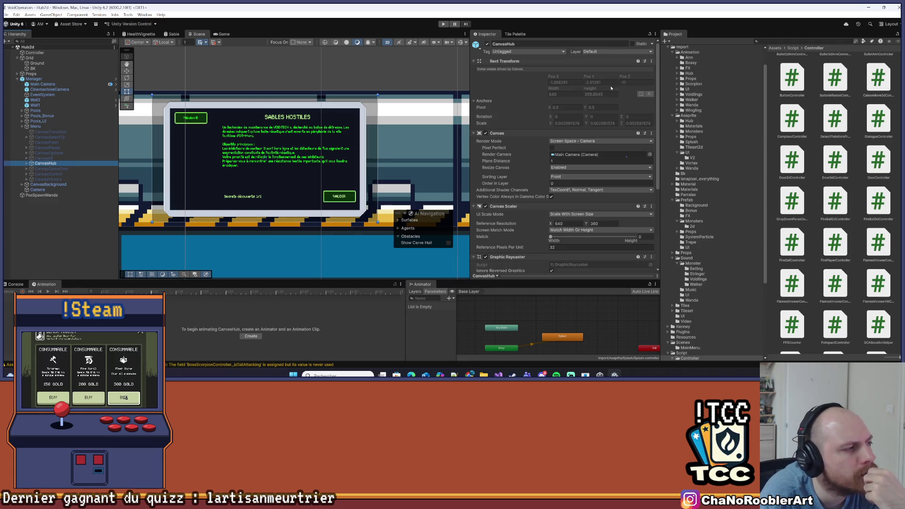
{"action": "left_click", "coordinate": [487, 44]}
{"action": "left_click", "coordinate": [60, 158]}
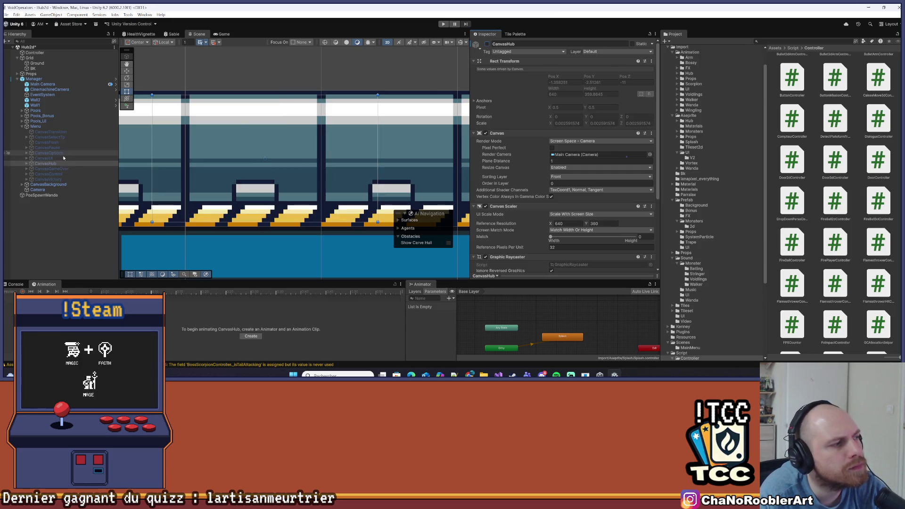
{"action": "left_click", "coordinate": [487, 43]}
Enter Play mode and run the character to the VOIDTECH terminal to open the Tuto mission panel.
{"action": "left_click", "coordinate": [17, 14]}
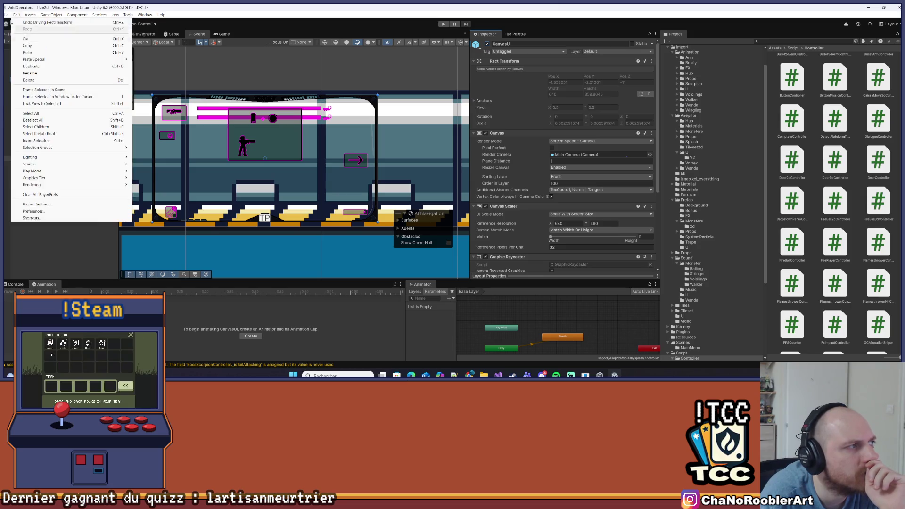
{"action": "key", "text": "Escape"}
{"action": "left_click", "coordinate": [443, 24]}
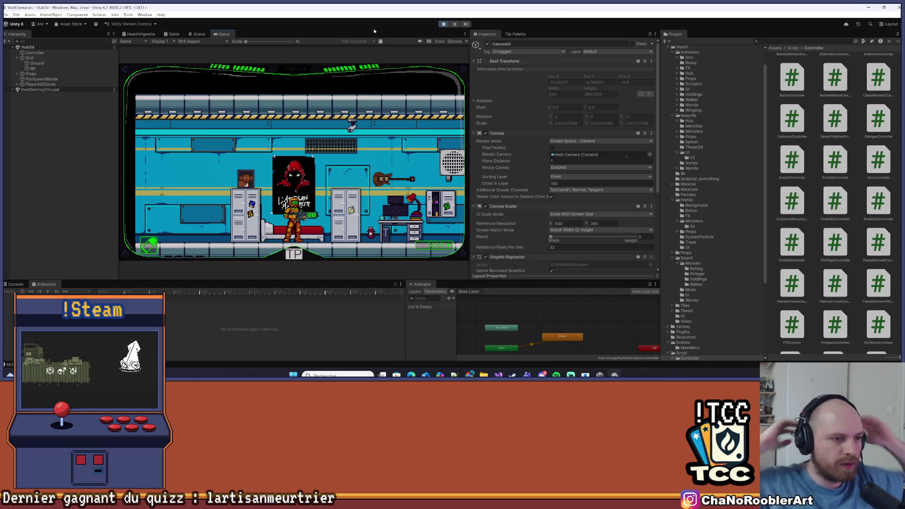
{"action": "key", "text": "d"}
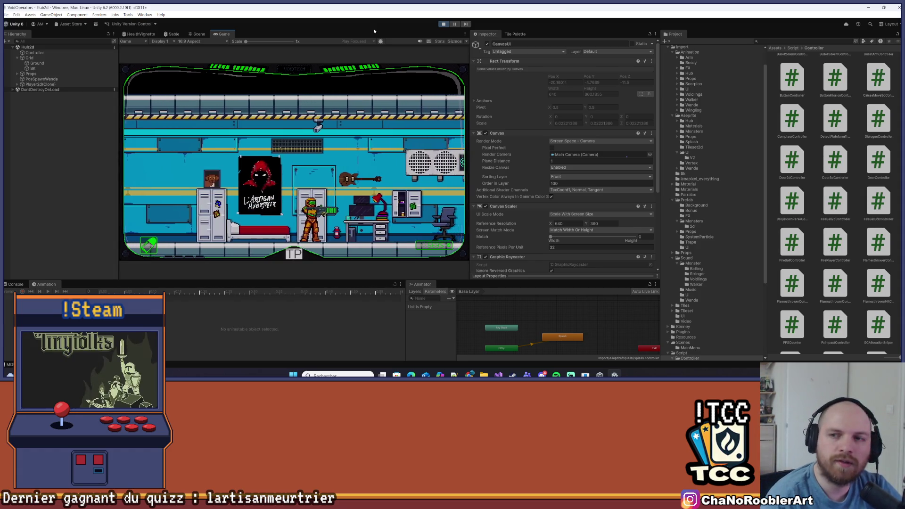
{"action": "key", "text": "d"}
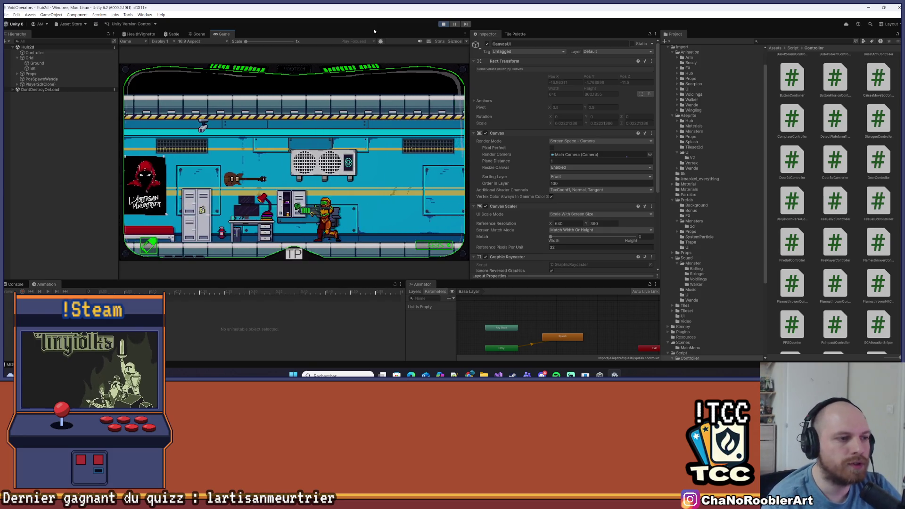
{"action": "key", "text": "d"}
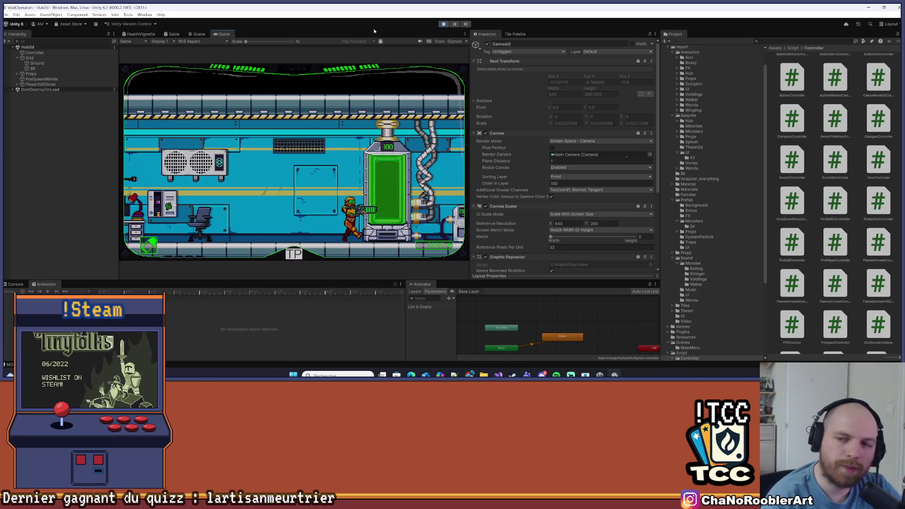
{"action": "key", "text": "d"}
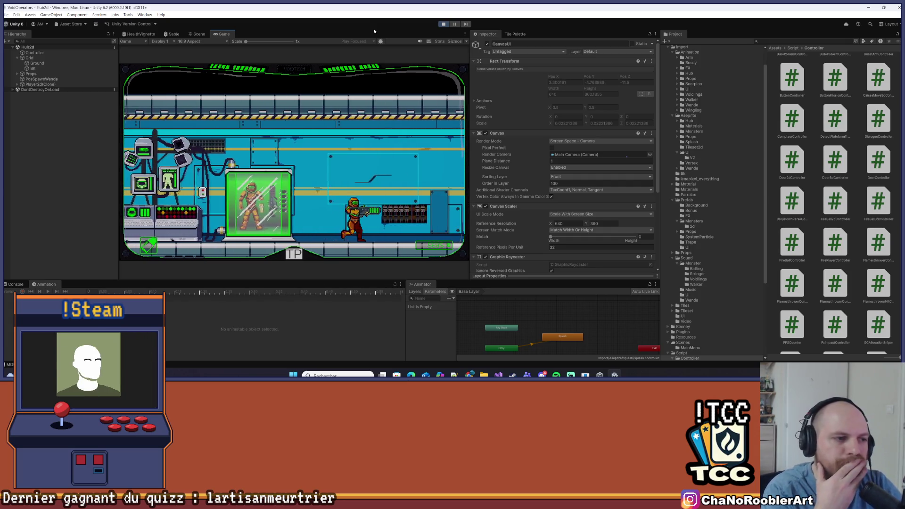
{"action": "key", "text": "a"}
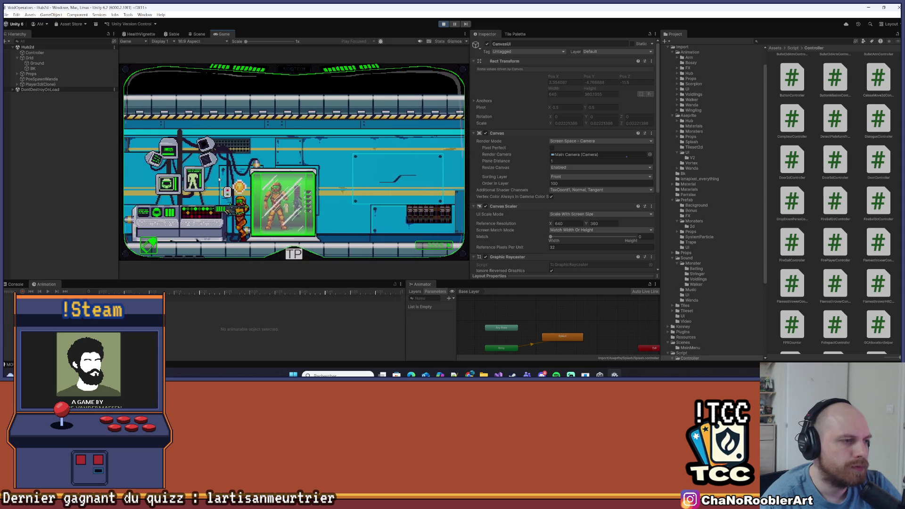
{"action": "key", "text": "a"}
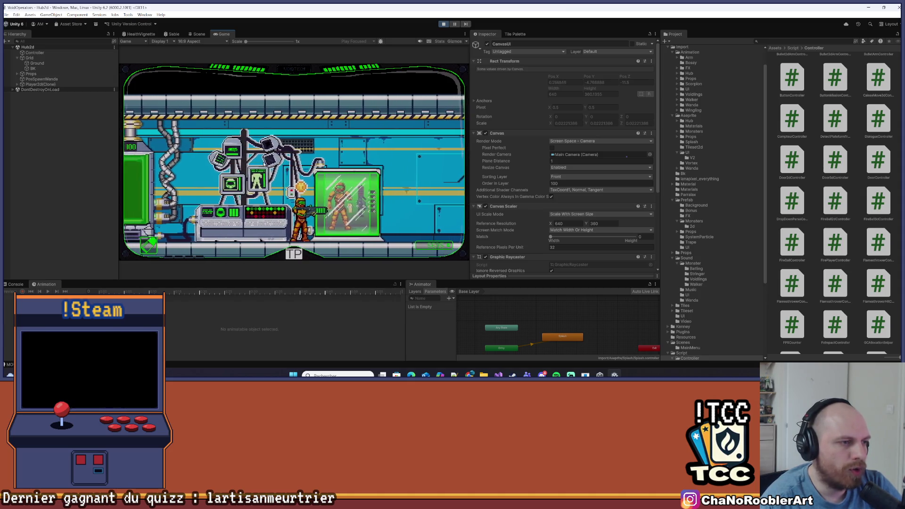
{"action": "key", "text": "d"}
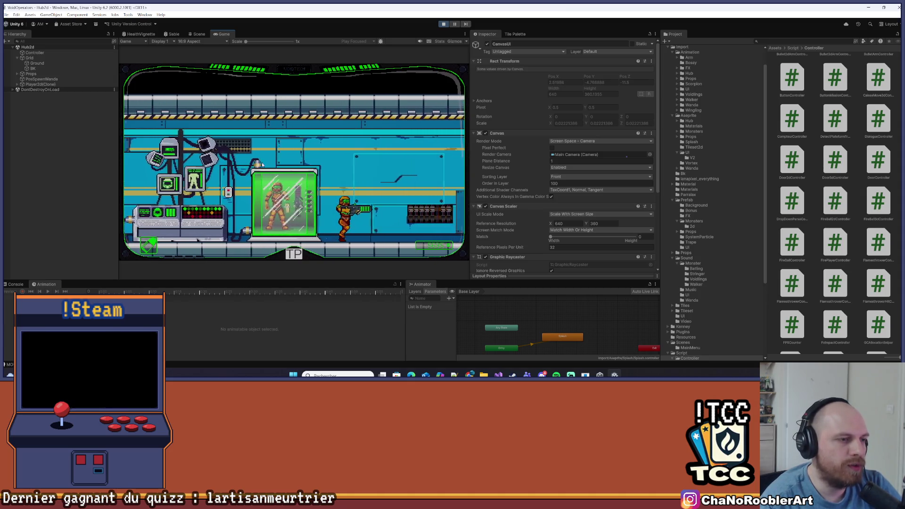
{"action": "key", "text": "d"}
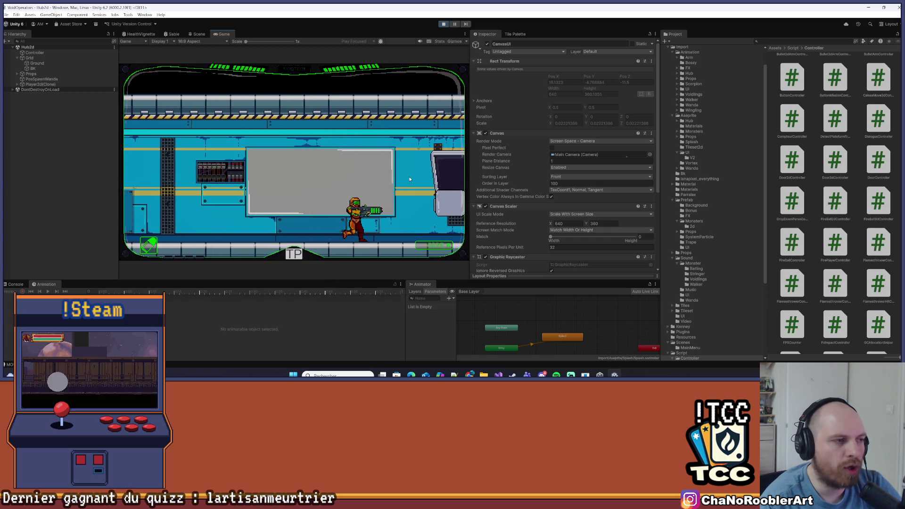
{"action": "key", "text": "d"}
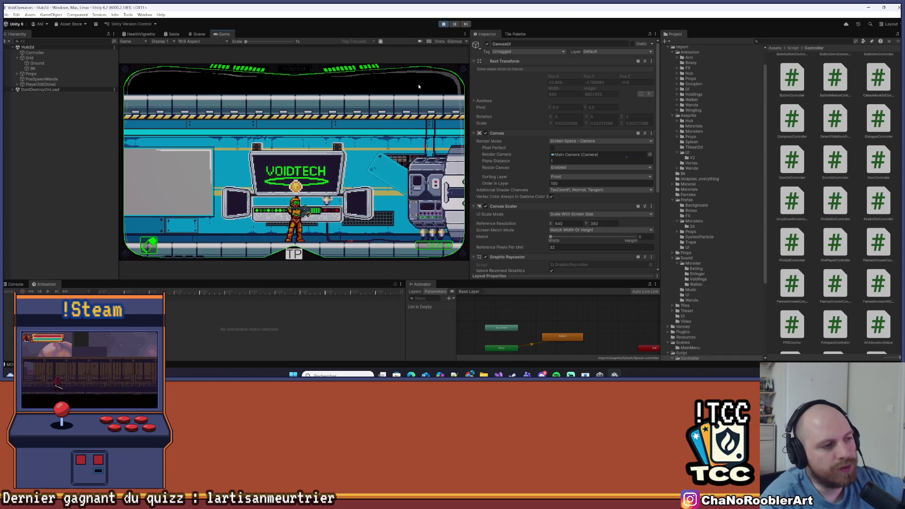
{"action": "key", "text": "e"}
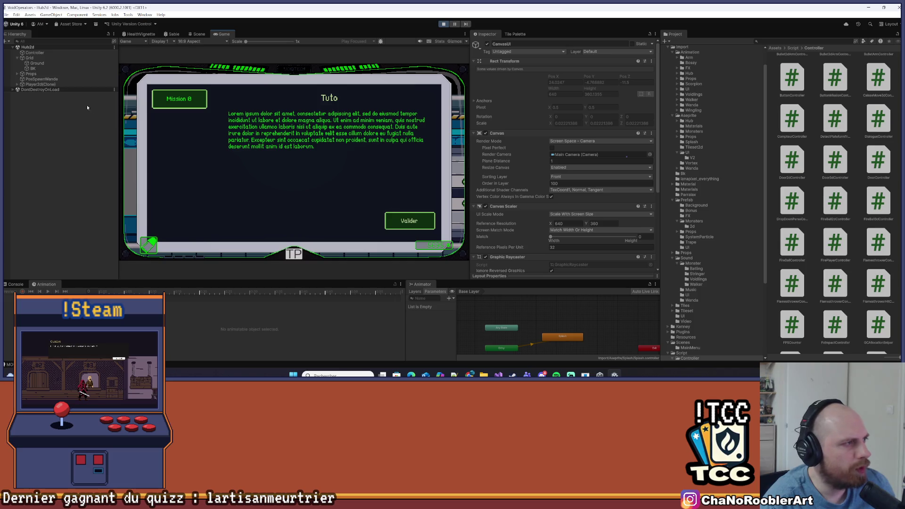
{"action": "left_click", "coordinate": [17, 84]}
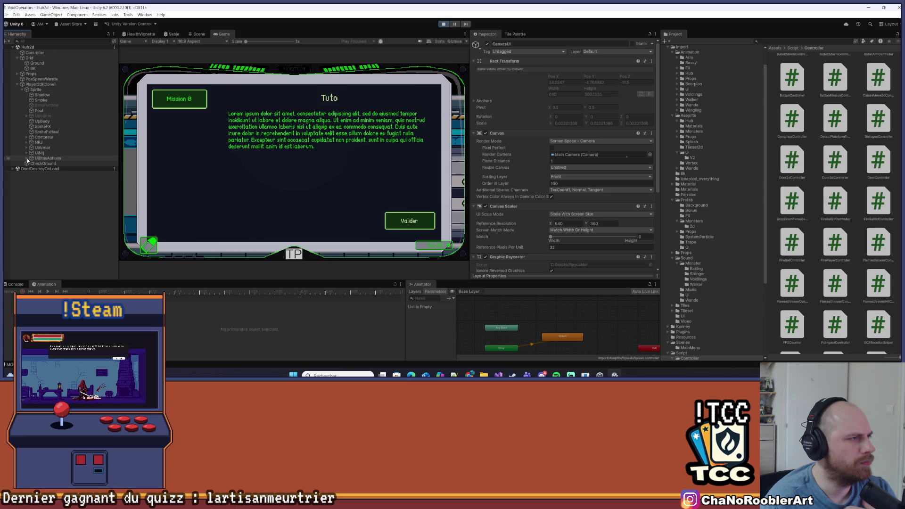
Expand the player's UIBtnsActions, UiNrj and NRJ branches in the Hierarchy.
{"action": "left_click", "coordinate": [27, 157]}
{"action": "left_click", "coordinate": [32, 163]}
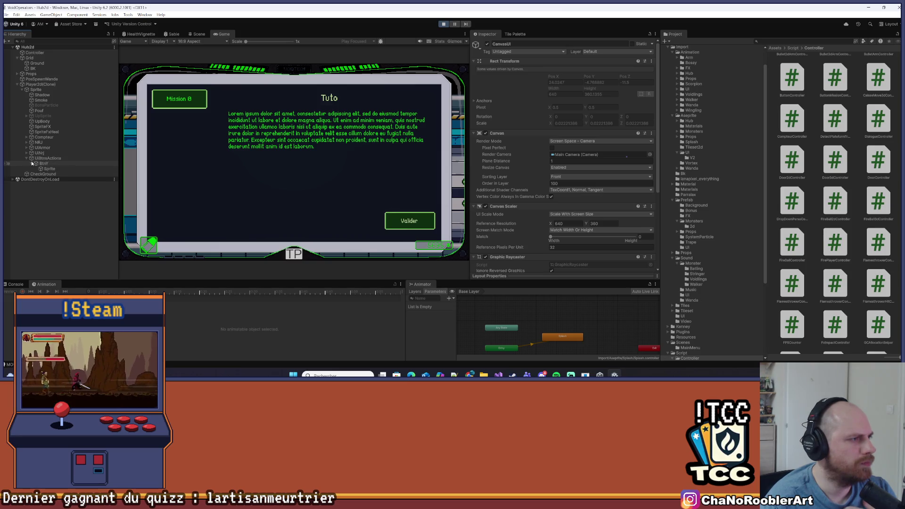
{"action": "left_click", "coordinate": [27, 153]}
{"action": "left_click", "coordinate": [31, 158]}
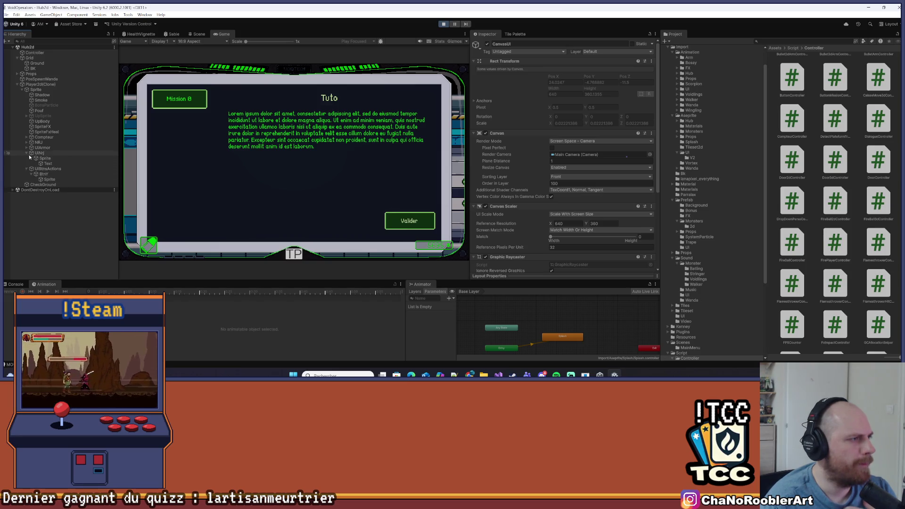
{"action": "left_click", "coordinate": [27, 148]}
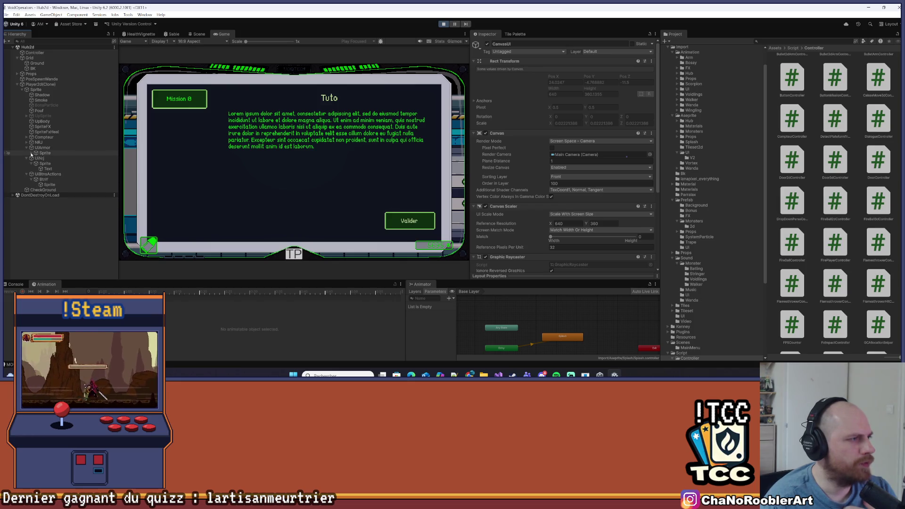
{"action": "left_click", "coordinate": [26, 148]}
{"action": "left_click", "coordinate": [25, 142]}
{"action": "left_click", "coordinate": [31, 148]}
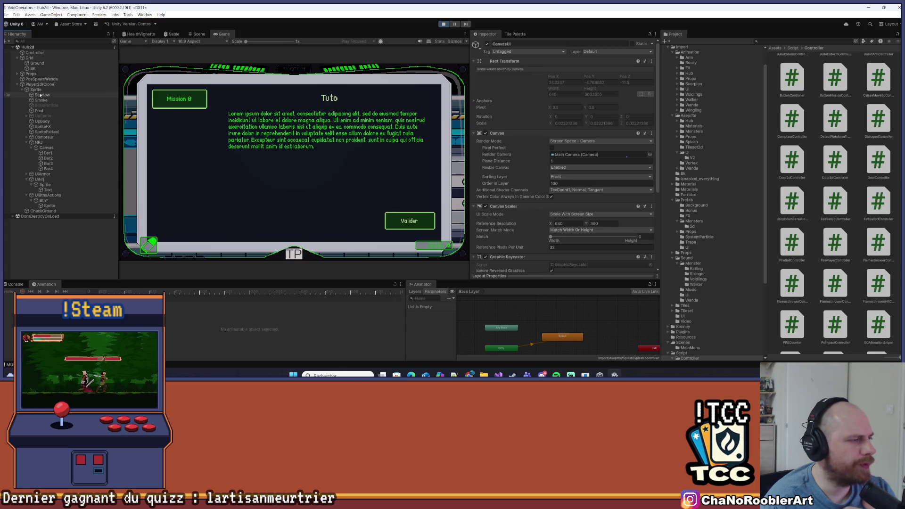
Expand DontDestroyOnLoad down to CanvasHub's mission layout and inspect the mission button's components.
{"action": "left_click", "coordinate": [13, 217]}
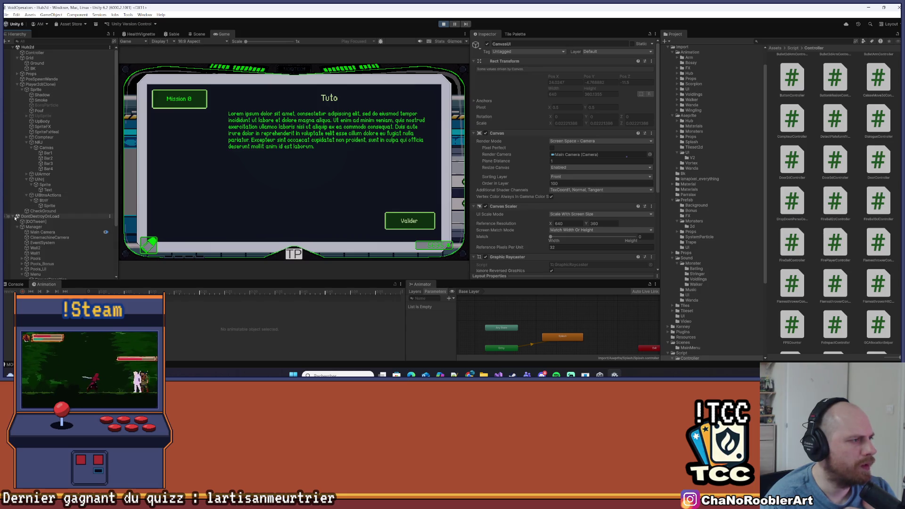
{"action": "scroll", "coordinate": [26, 231], "scroll_direction": "down", "scroll_amount": 3}
{"action": "left_click", "coordinate": [27, 239]}
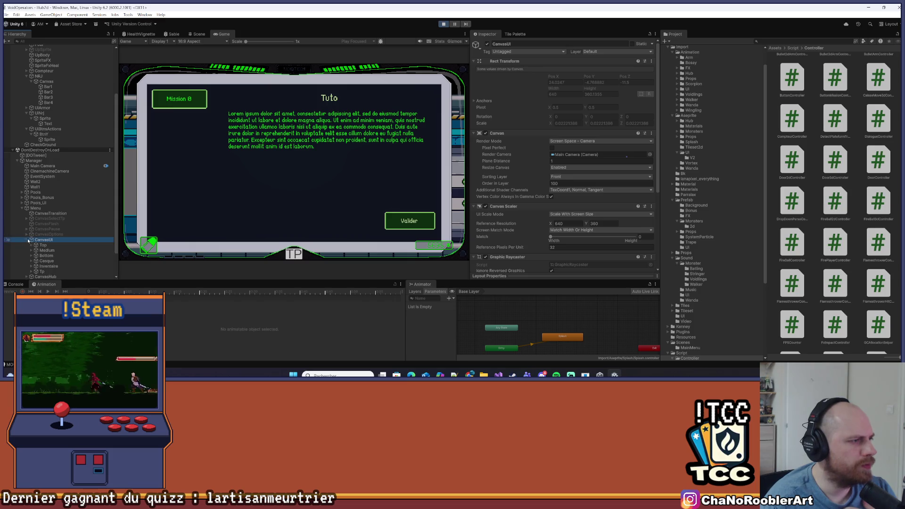
{"action": "scroll", "coordinate": [26, 240], "scroll_direction": "down", "scroll_amount": 3}
{"action": "left_click", "coordinate": [36, 223]}
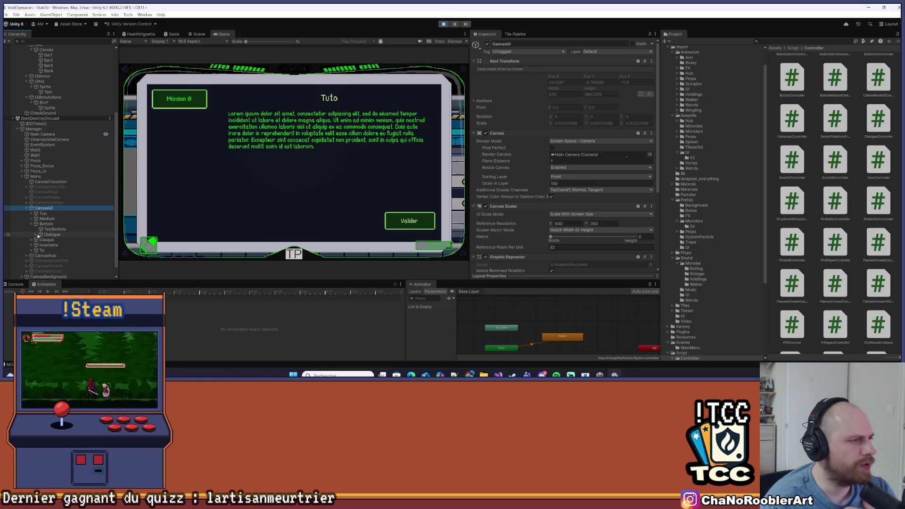
{"action": "left_click", "coordinate": [31, 225]}
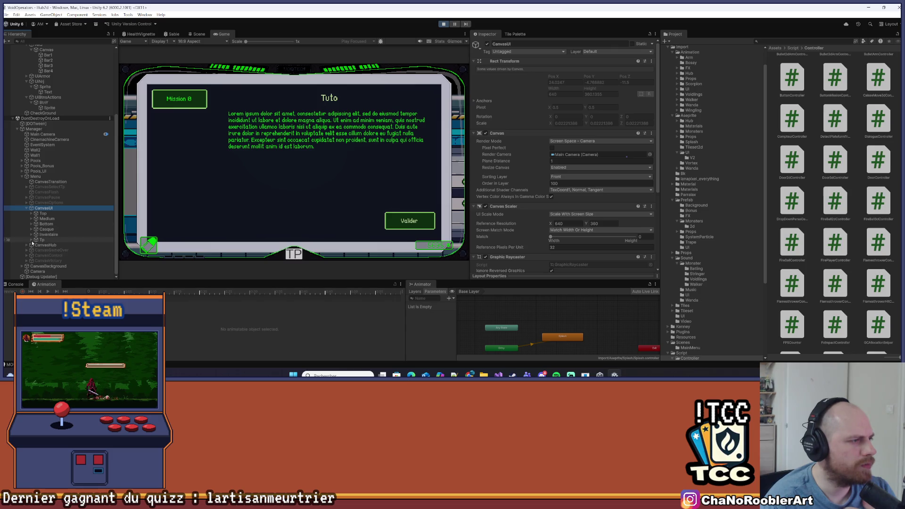
{"action": "left_click", "coordinate": [31, 245]}
{"action": "scroll", "coordinate": [32, 247], "scroll_direction": "down", "scroll_amount": 5}
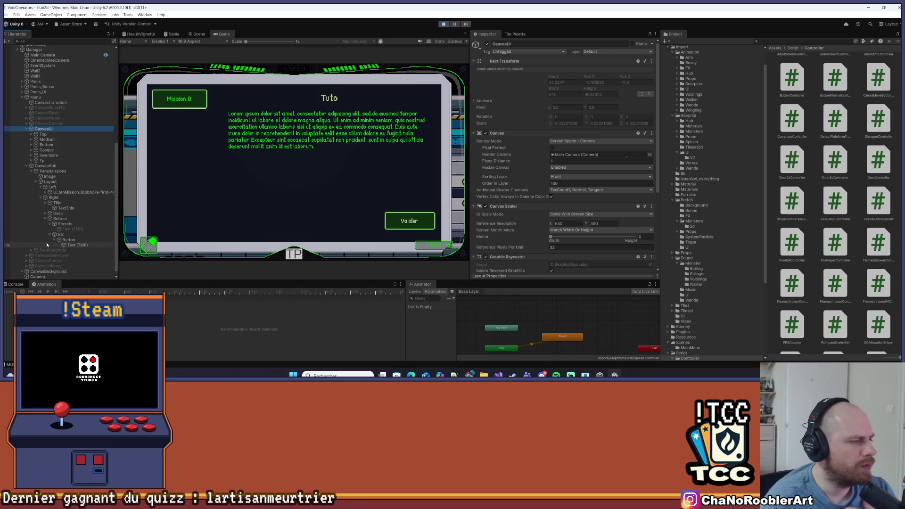
{"action": "scroll", "coordinate": [49, 239], "scroll_direction": "down", "scroll_amount": 1}
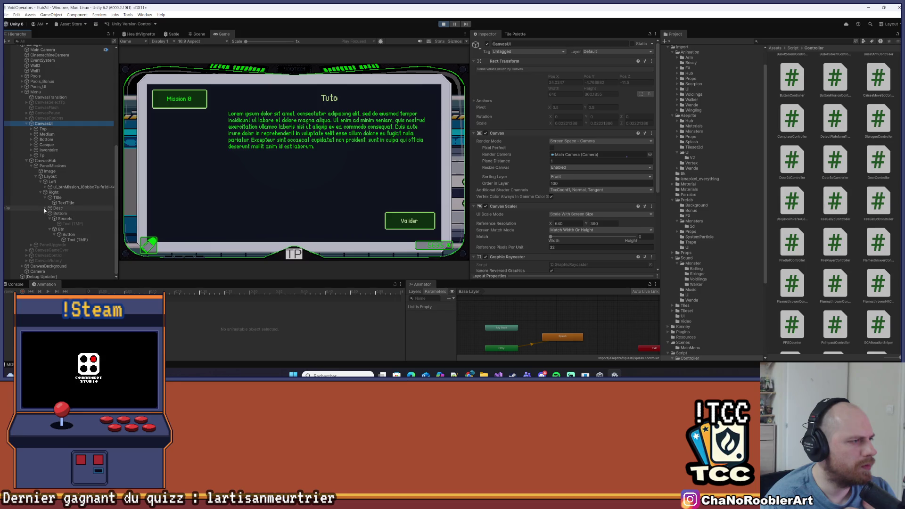
{"action": "left_click", "coordinate": [66, 187]}
{"action": "scroll", "coordinate": [620, 238], "scroll_direction": "down", "scroll_amount": 3}
{"action": "scroll", "coordinate": [620, 236], "scroll_direction": "down", "scroll_amount": 2}
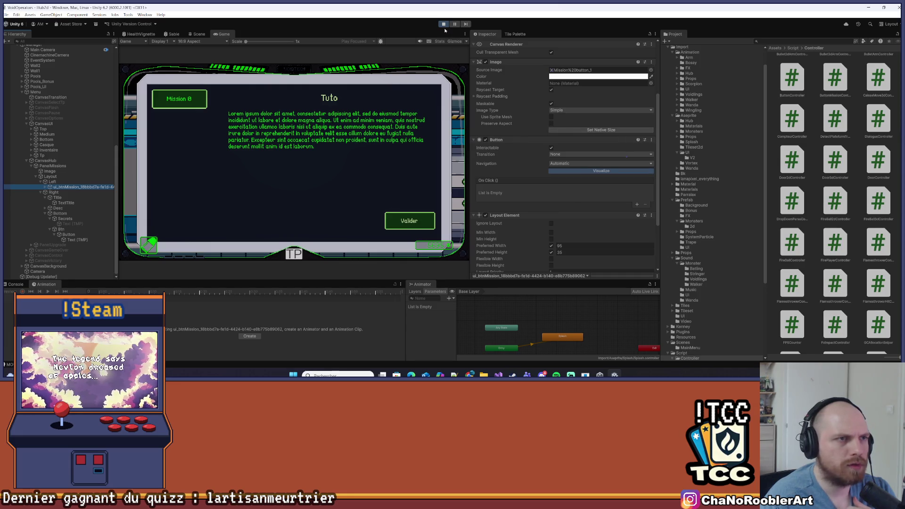
Stop Play mode and save the scene.
{"action": "left_click", "coordinate": [443, 24]}
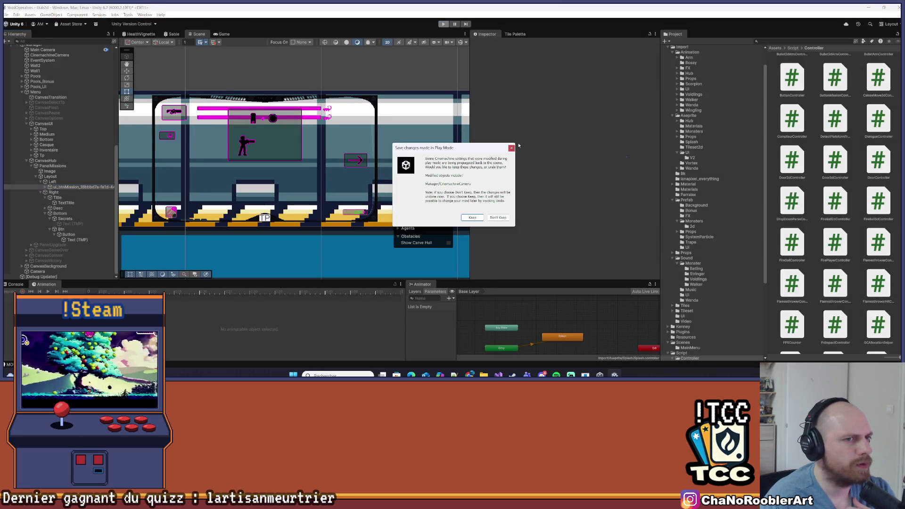
{"action": "left_click", "coordinate": [512, 148]}
{"action": "left_click", "coordinate": [6, 15]}
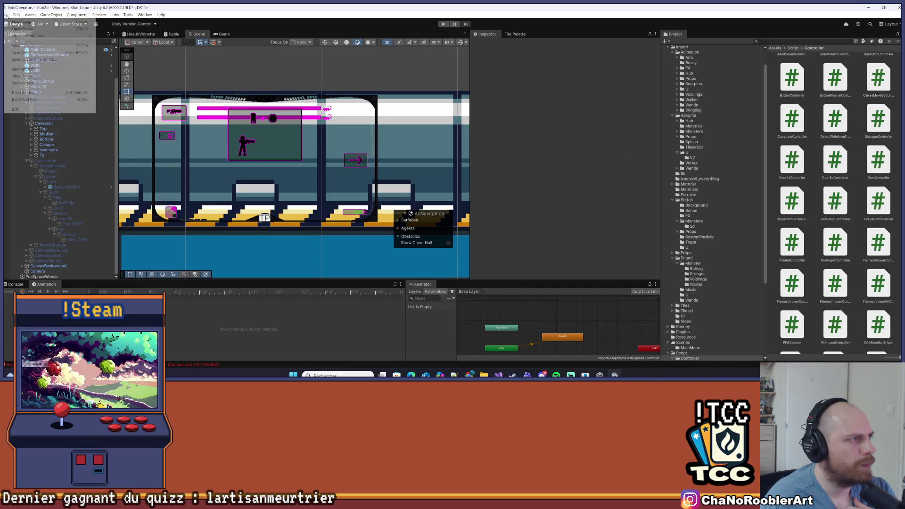
{"action": "left_click", "coordinate": [28, 46]}
Inspect ButtonMission and its Title object, then select the CanvasHub parent to show the mission panel.
{"action": "left_click", "coordinate": [67, 187]}
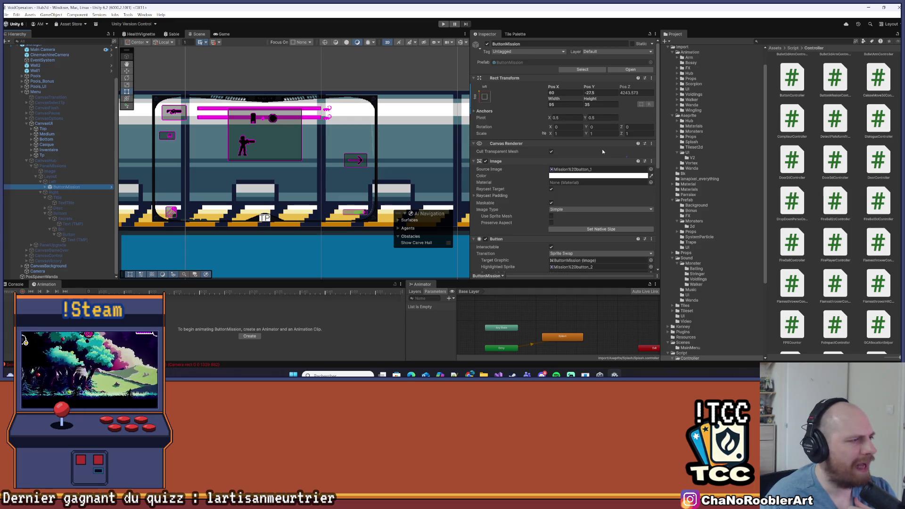
{"action": "left_click", "coordinate": [70, 197]}
{"action": "left_click", "coordinate": [68, 188]}
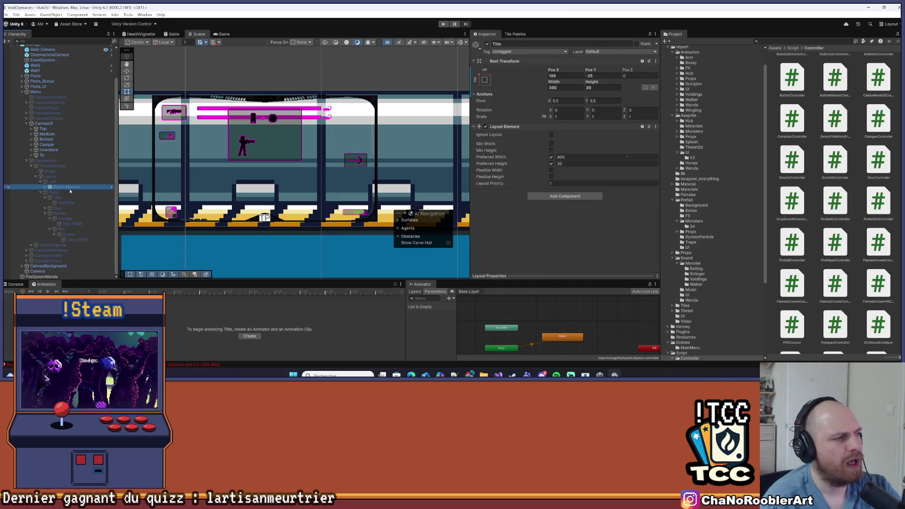
{"action": "scroll", "coordinate": [518, 149], "scroll_direction": "down", "scroll_amount": 2}
{"action": "scroll", "coordinate": [515, 118], "scroll_direction": "up", "scroll_amount": 2}
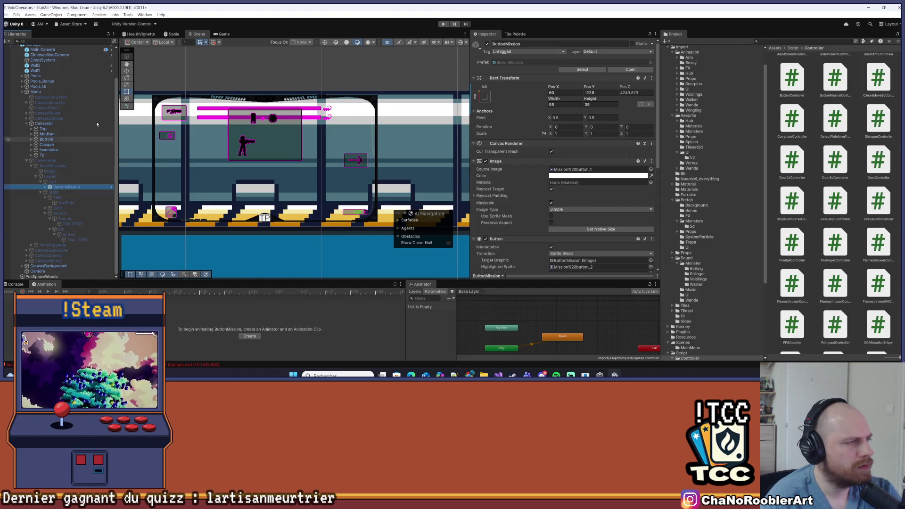
{"action": "left_click", "coordinate": [70, 197]}
{"action": "left_click", "coordinate": [68, 188]}
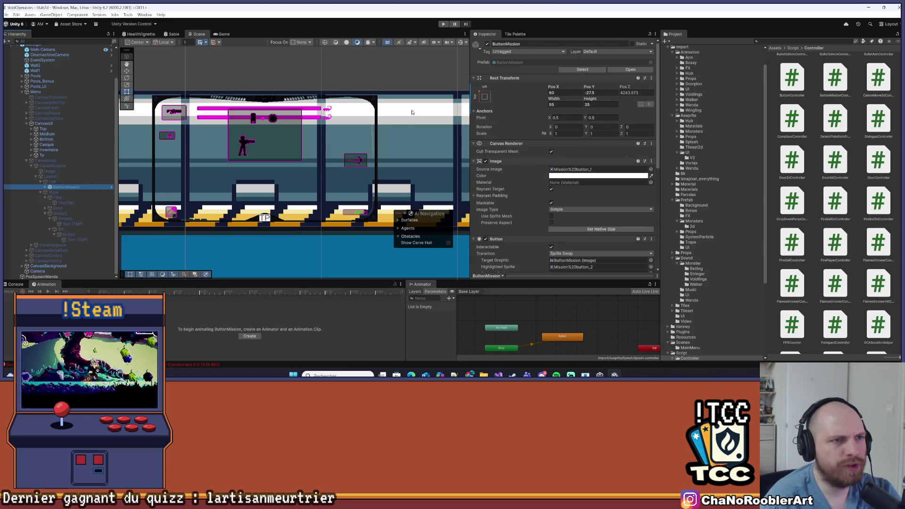
{"action": "scroll", "coordinate": [553, 123], "scroll_direction": "down", "scroll_amount": 5}
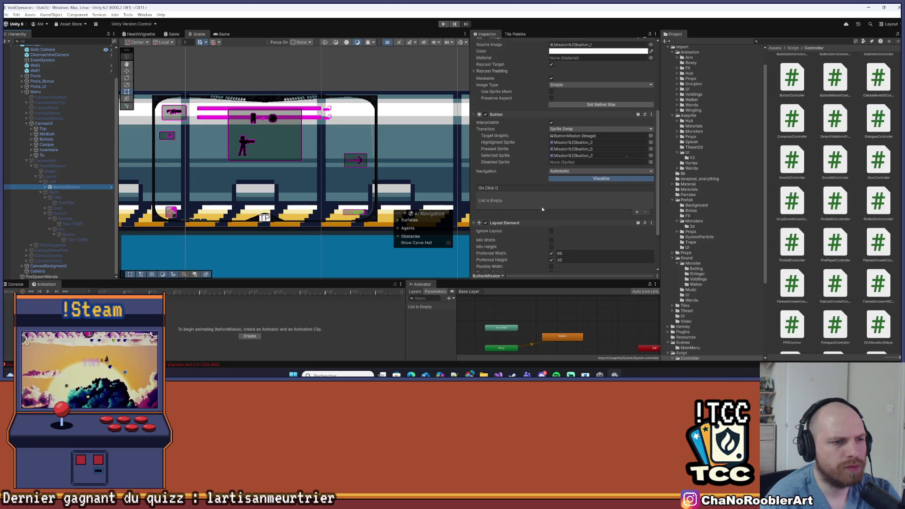
{"action": "key", "text": "Up"}
{"action": "key", "text": "Up"}
{"action": "key", "text": "Up"}
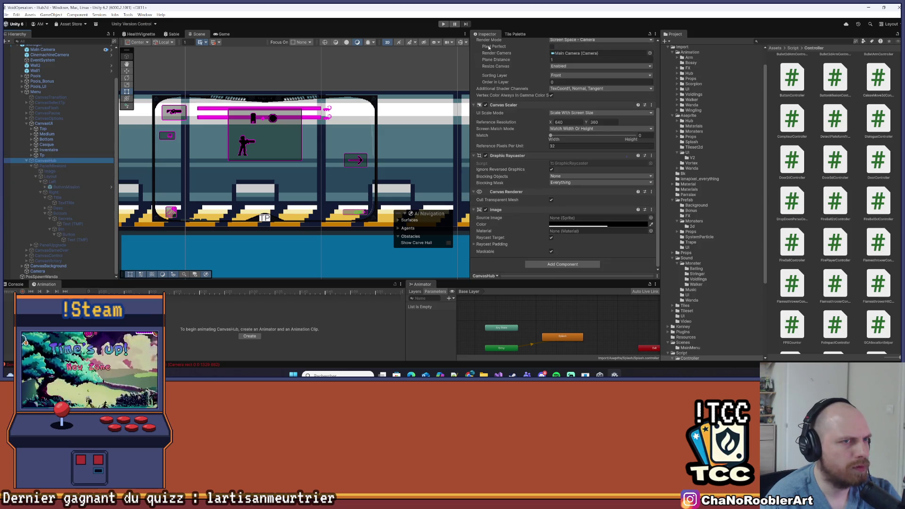
{"action": "scroll", "coordinate": [519, 94], "scroll_direction": "up", "scroll_amount": 3}
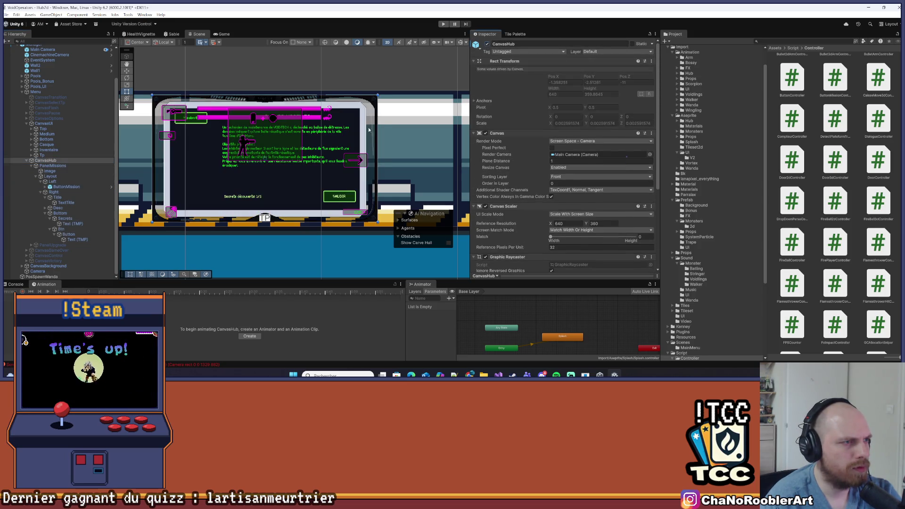
Frame the ButtonMission (Mission 0) button in the Scene view, briefly checking the Game view.
{"action": "double_click", "coordinate": [67, 187]}
{"action": "scroll", "coordinate": [570, 145], "scroll_direction": "up", "scroll_amount": 3}
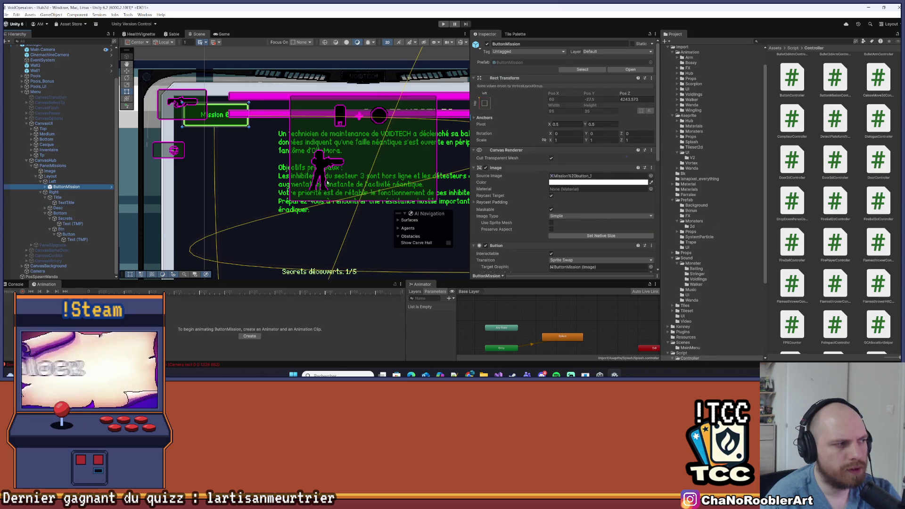
{"action": "scroll", "coordinate": [680, 77], "scroll_direction": "up", "scroll_amount": 2}
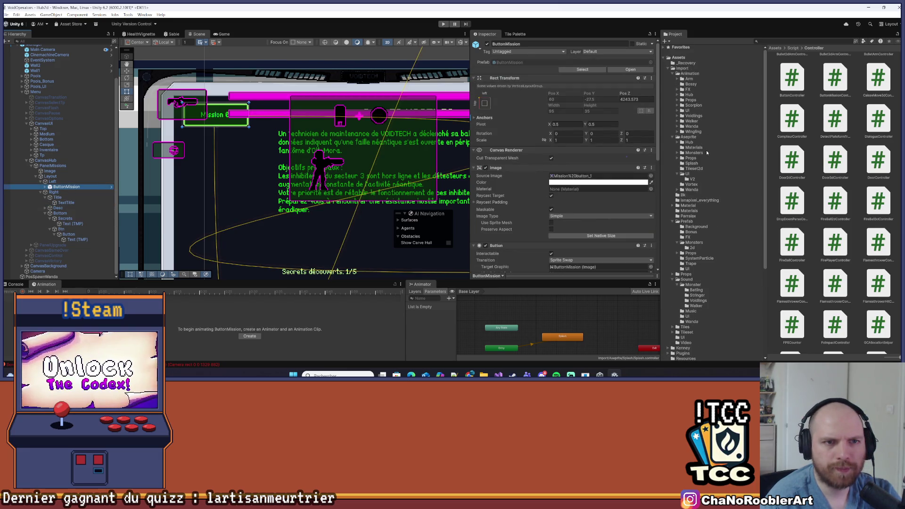
{"action": "left_click", "coordinate": [57, 187]}
{"action": "key", "text": "Return"}
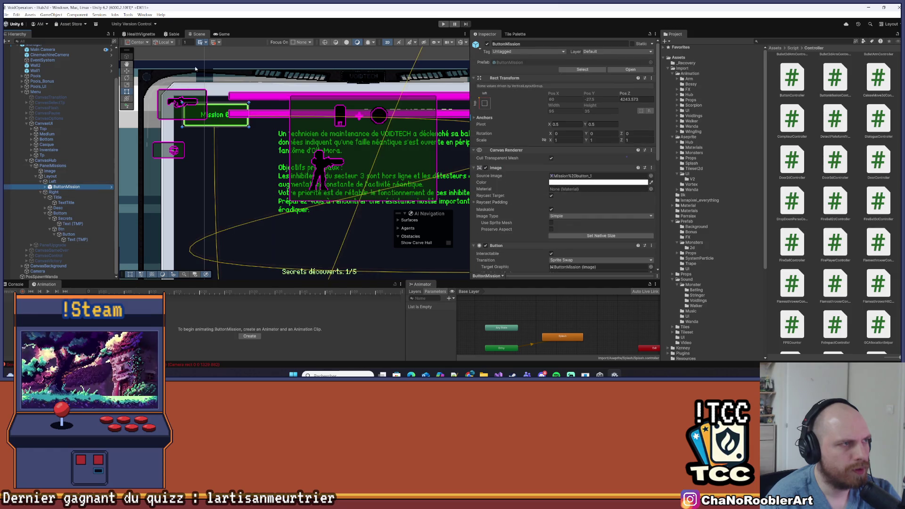
{"action": "left_click", "coordinate": [217, 35]}
{"action": "left_click", "coordinate": [196, 35]}
{"action": "left_click", "coordinate": [66, 187]}
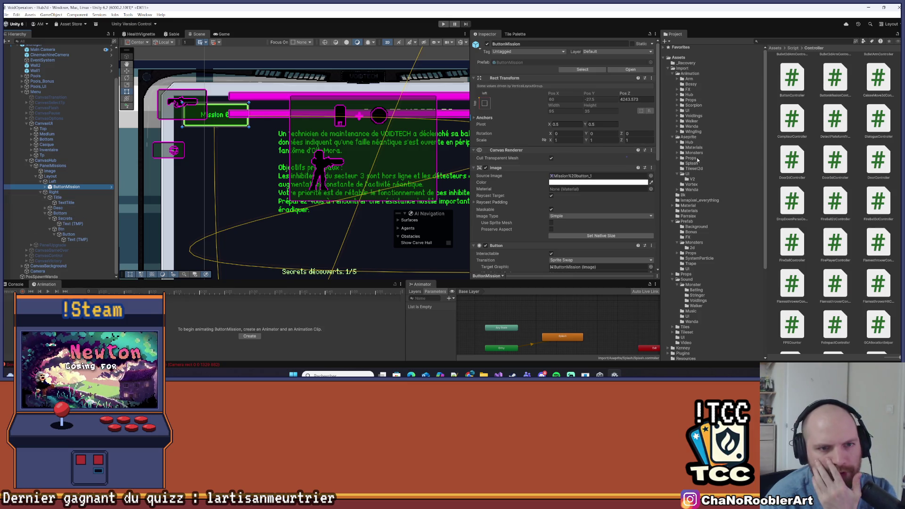
{"action": "left_click", "coordinate": [686, 221]}
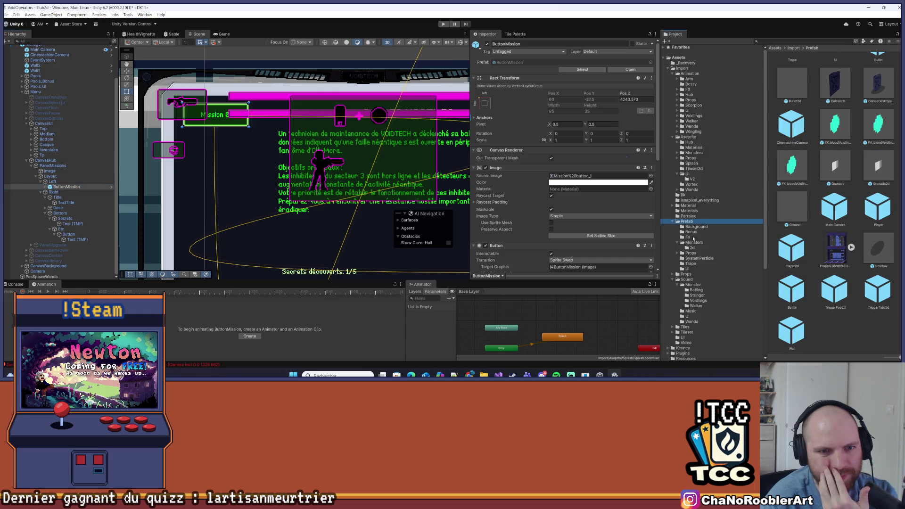
Drag the ButtonMission prefab from Assets/Import/Prefab/UI under Left, creating ButtonMission (1).
{"action": "scroll", "coordinate": [878, 138], "scroll_direction": "up", "scroll_amount": 3}
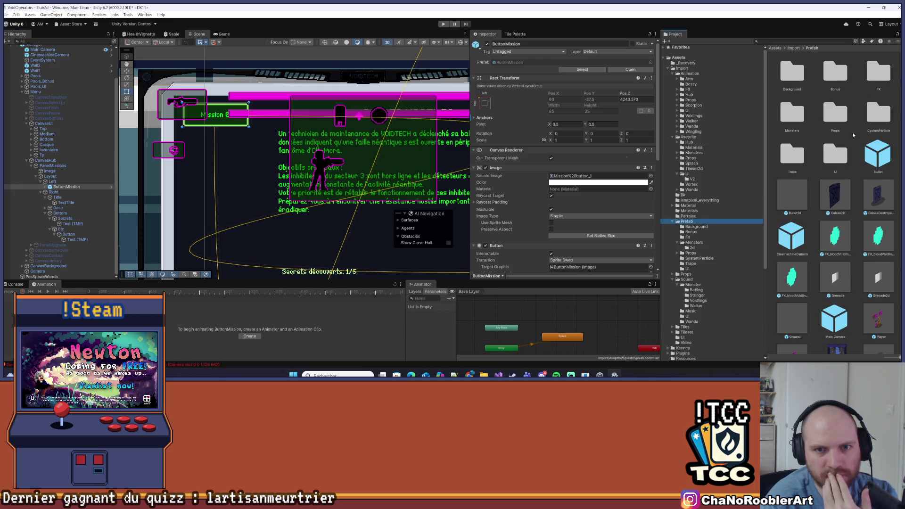
{"action": "double_click", "coordinate": [835, 155]}
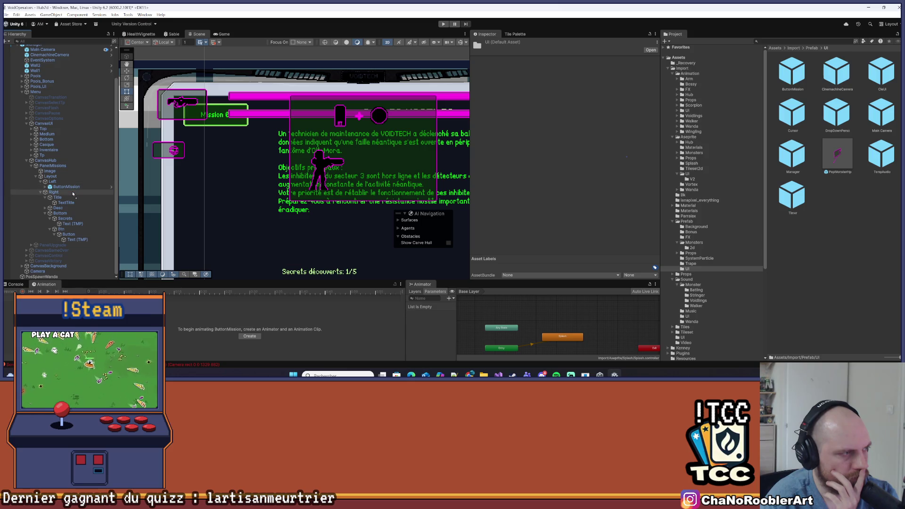
{"action": "left_click_drag", "start_coordinate": [73, 192], "coordinate": [72, 192]}
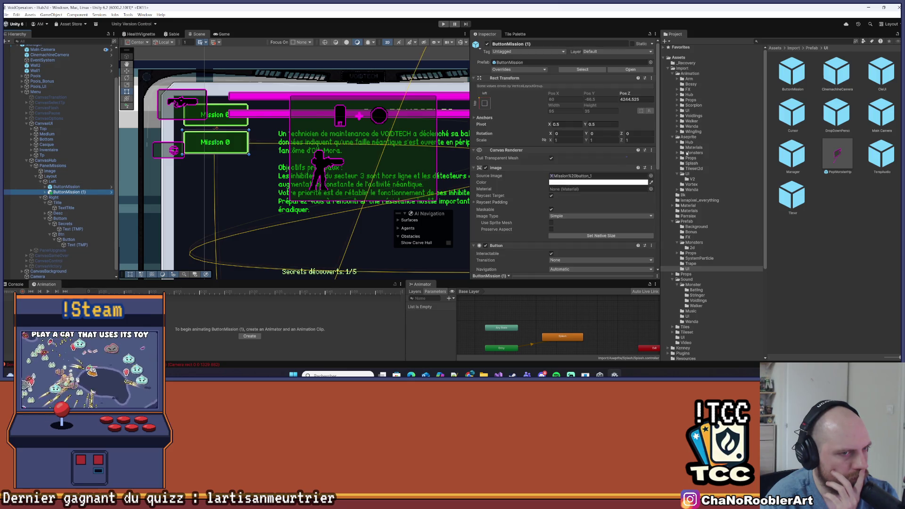
{"action": "scroll", "coordinate": [670, 156], "scroll_direction": "down", "scroll_amount": 3}
{"action": "scroll", "coordinate": [580, 184], "scroll_direction": "down", "scroll_amount": 5}
{"action": "scroll", "coordinate": [578, 188], "scroll_direction": "down", "scroll_amount": 2}
{"action": "scroll", "coordinate": [575, 188], "scroll_direction": "up", "scroll_amount": 3}
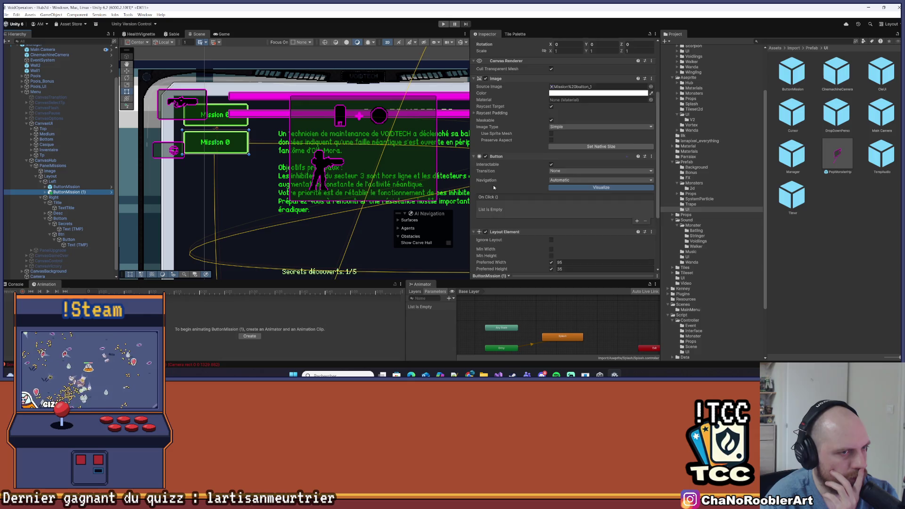
{"action": "scroll", "coordinate": [493, 184], "scroll_direction": "up", "scroll_amount": 1}
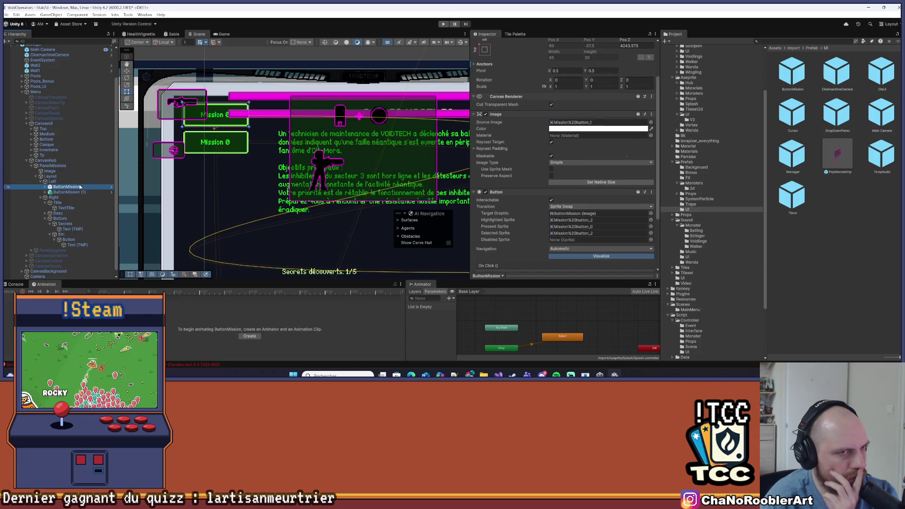
{"action": "scroll", "coordinate": [529, 175], "scroll_direction": "down", "scroll_amount": 3}
{"action": "scroll", "coordinate": [529, 175], "scroll_direction": "down", "scroll_amount": 1}
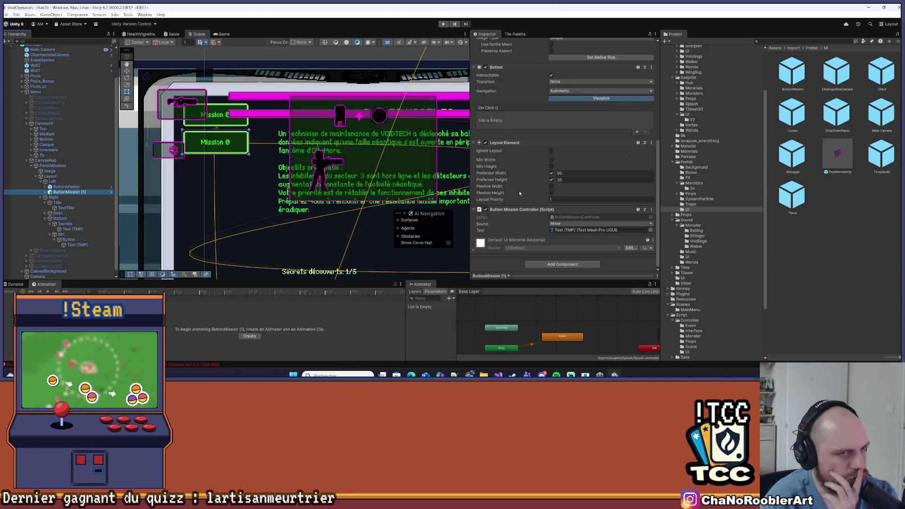
{"action": "scroll", "coordinate": [516, 193], "scroll_direction": "up", "scroll_amount": 3}
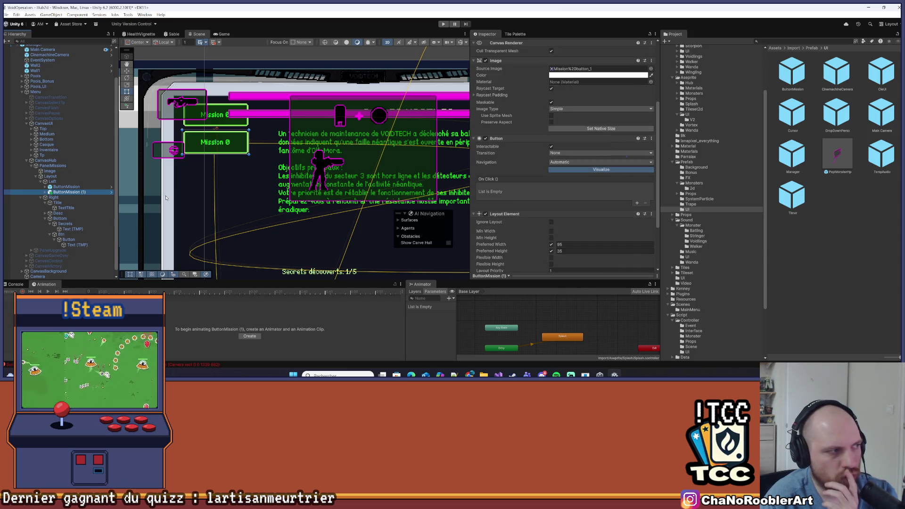
Compare the original ButtonMission and Left layout settings, then select ButtonMission (1).
{"action": "left_click", "coordinate": [56, 187]}
{"action": "scroll", "coordinate": [598, 173], "scroll_direction": "up", "scroll_amount": 3}
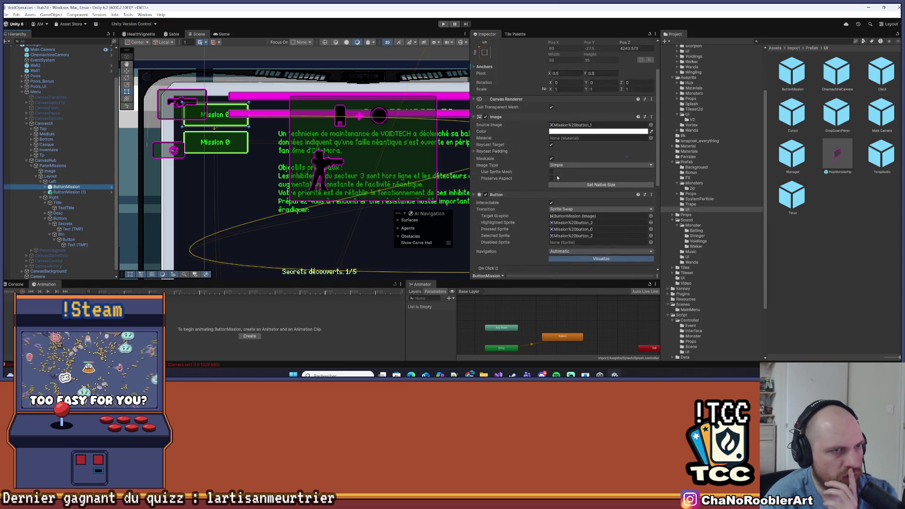
{"action": "left_click", "coordinate": [51, 181]}
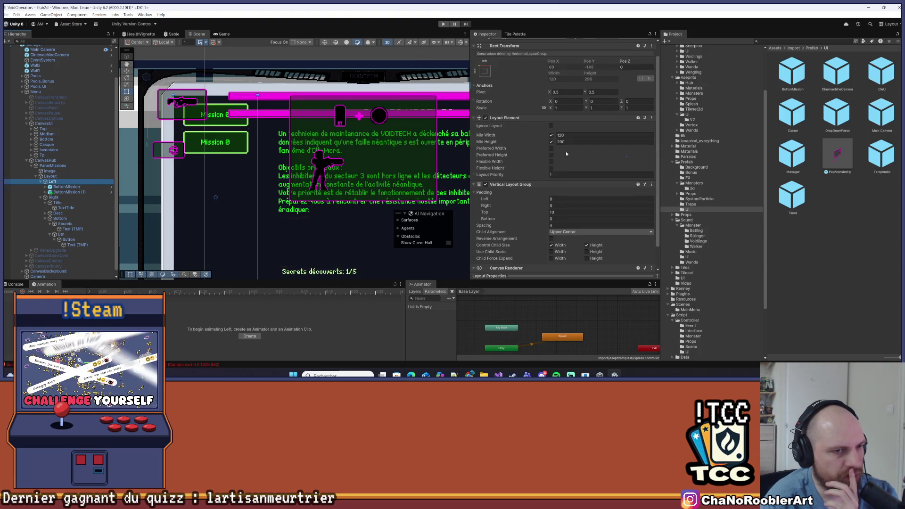
{"action": "scroll", "coordinate": [565, 153], "scroll_direction": "down", "scroll_amount": 1}
{"action": "left_click", "coordinate": [63, 187]}
{"action": "scroll", "coordinate": [543, 171], "scroll_direction": "down", "scroll_amount": 3}
{"action": "key", "text": "Down"}
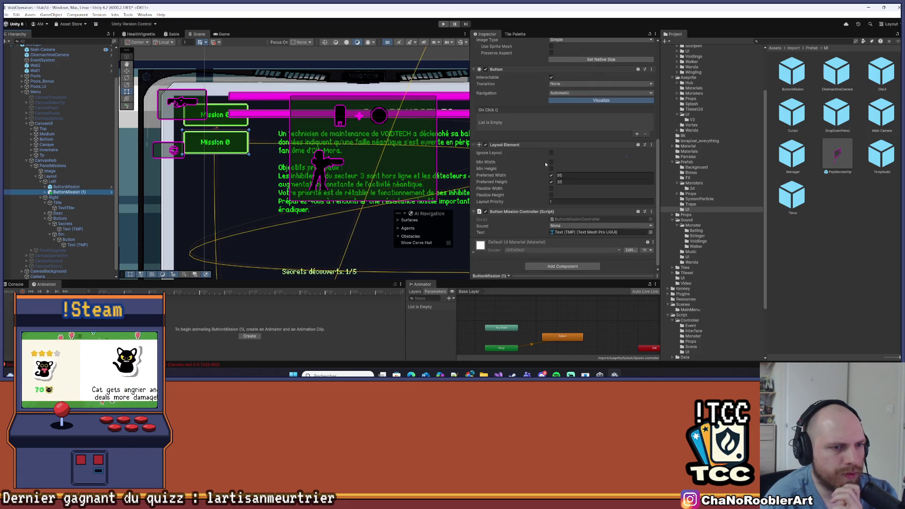
{"action": "scroll", "coordinate": [575, 193], "scroll_direction": "down", "scroll_amount": 1}
{"action": "scroll", "coordinate": [549, 200], "scroll_direction": "up", "scroll_amount": 3}
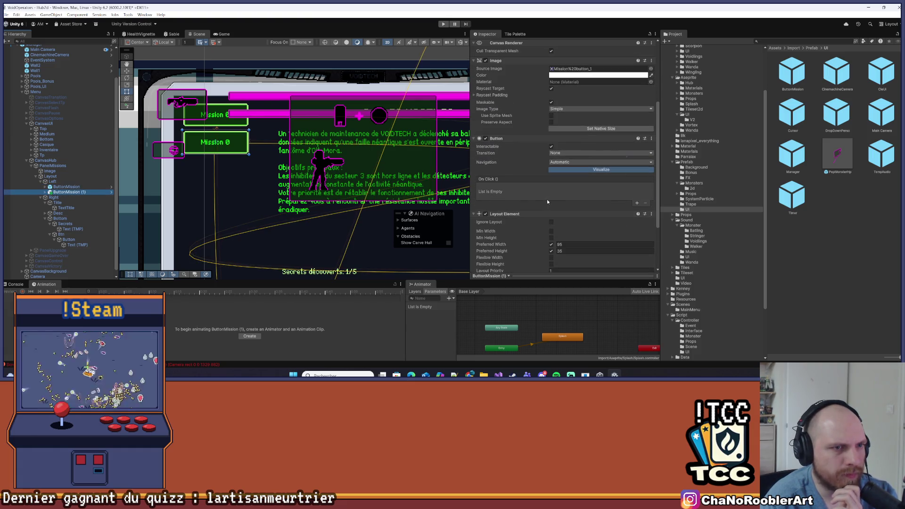
Set ButtonMission (1) to Sprite Swap using Mission button_2 for Highlighted, Pressed and Selected.
{"action": "left_click", "coordinate": [569, 152]}
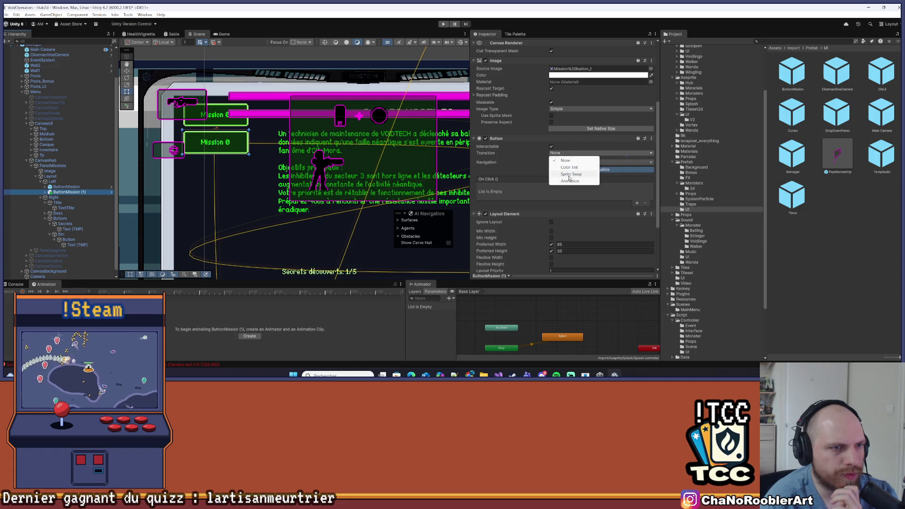
{"action": "left_click", "coordinate": [568, 177]}
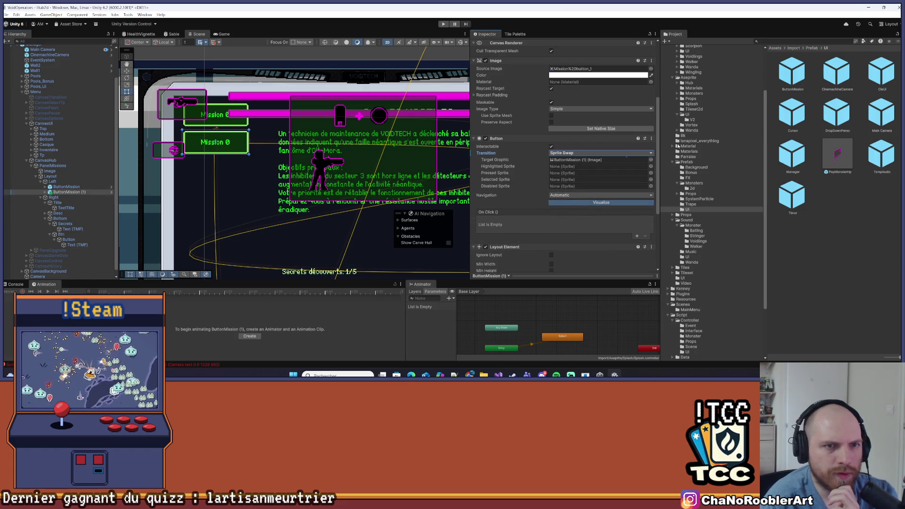
{"action": "scroll", "coordinate": [688, 135], "scroll_direction": "up", "scroll_amount": 3}
{"action": "left_click", "coordinate": [692, 179]}
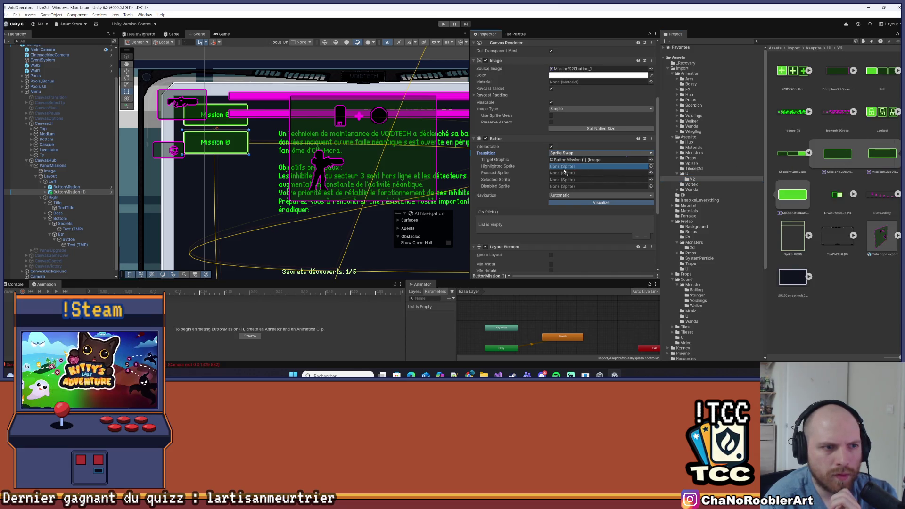
{"action": "mouse_move", "coordinate": [780, 198]}
{"action": "left_mouse_down"}
{"action": "mouse_move", "coordinate": [601, 177]}
{"action": "mouse_move", "coordinate": [598, 166]}
{"action": "left_mouse_up"}
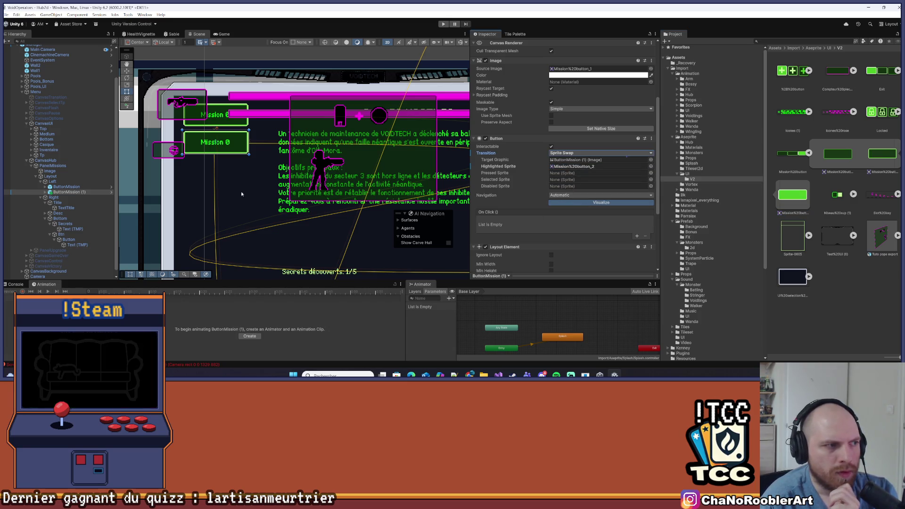
{"action": "mouse_move", "coordinate": [792, 194]}
{"action": "left_mouse_down"}
{"action": "mouse_move", "coordinate": [561, 187]}
{"action": "mouse_move", "coordinate": [561, 180]}
{"action": "left_mouse_up"}
{"action": "mouse_move", "coordinate": [837, 153]}
{"action": "left_mouse_down"}
{"action": "mouse_move", "coordinate": [575, 181]}
{"action": "mouse_move", "coordinate": [571, 174]}
{"action": "left_mouse_up"}
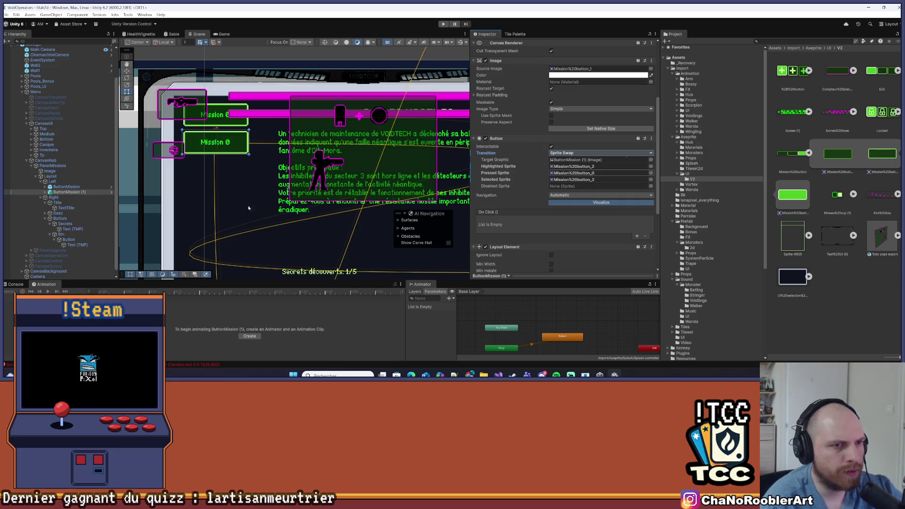
{"action": "left_click", "coordinate": [65, 194]}
Delete the duplicate ButtonMission (1) and the original ButtonMission from the hierarchy.
{"action": "scroll", "coordinate": [523, 113], "scroll_direction": "up", "scroll_amount": 5}
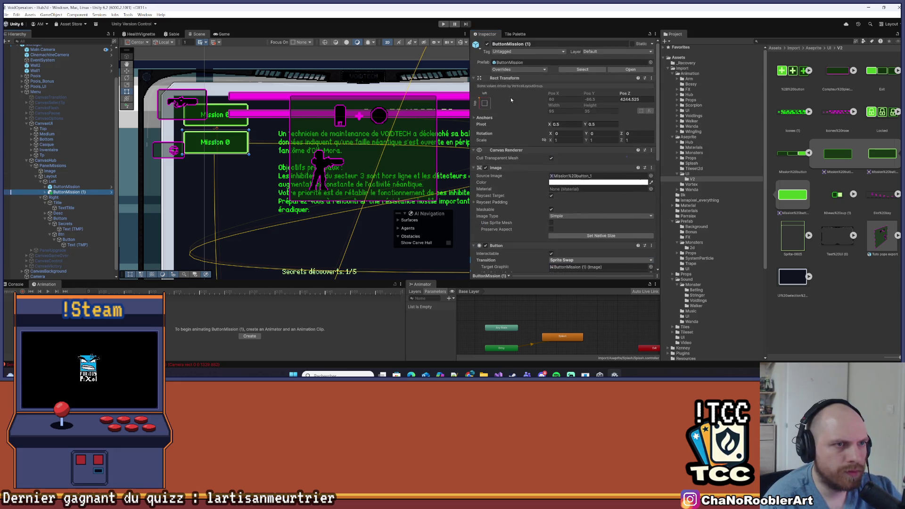
{"action": "left_click", "coordinate": [516, 69]}
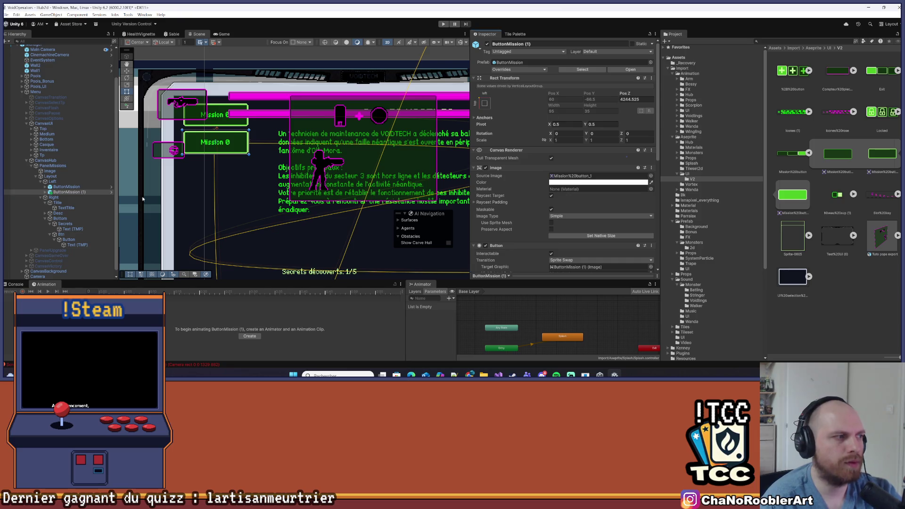
{"action": "key", "text": "Delete"}
{"action": "left_click", "coordinate": [72, 188]}
{"action": "key", "text": "Delete"}
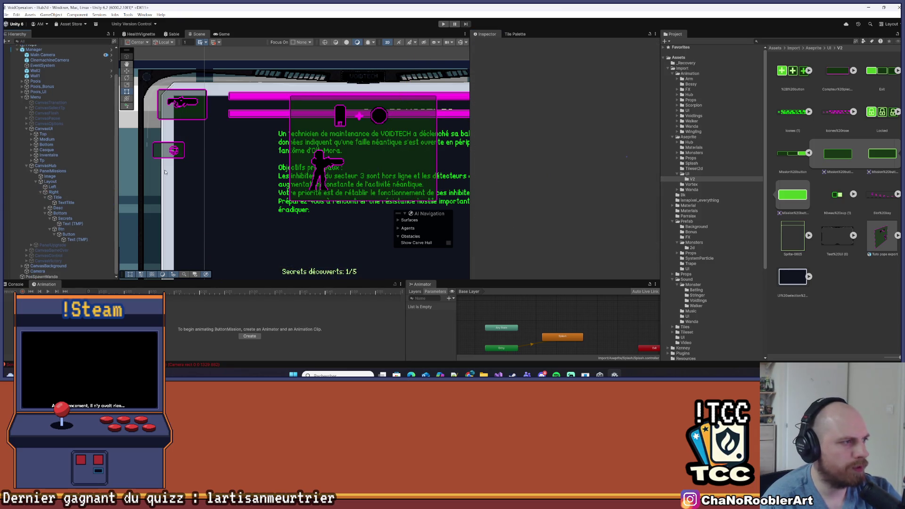
Deactivate PanelMissions under CanvasHub with Alt+Shift+A to hide the mission window.
{"action": "scroll", "coordinate": [220, 171], "scroll_direction": "down", "scroll_amount": 5}
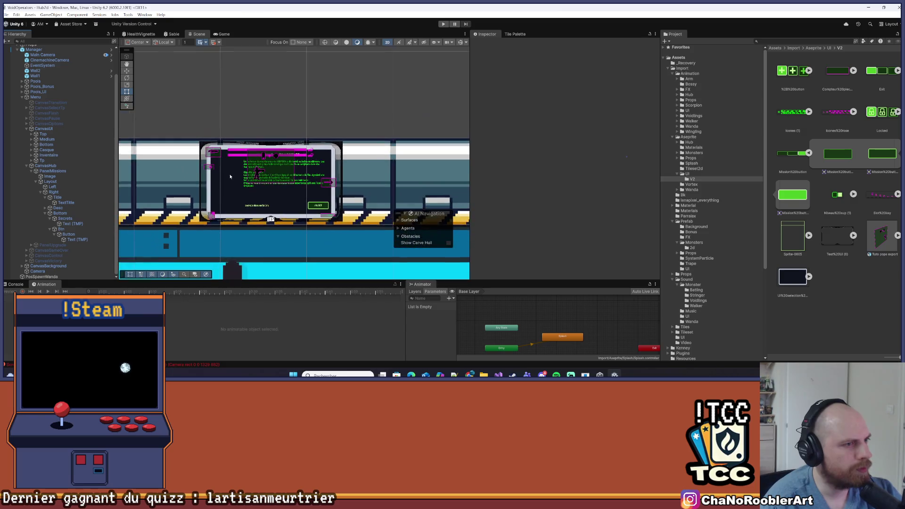
{"action": "scroll", "coordinate": [145, 117], "scroll_direction": "up", "scroll_amount": 3}
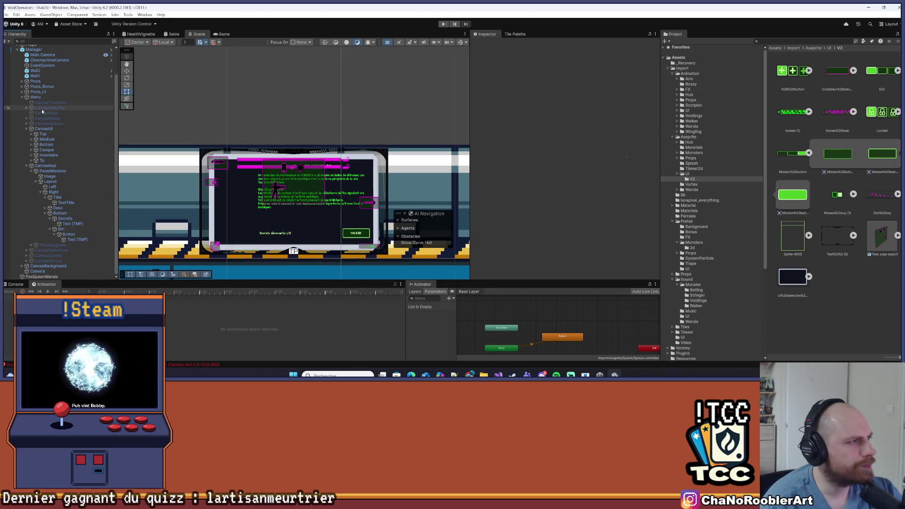
{"action": "left_click", "coordinate": [44, 166]}
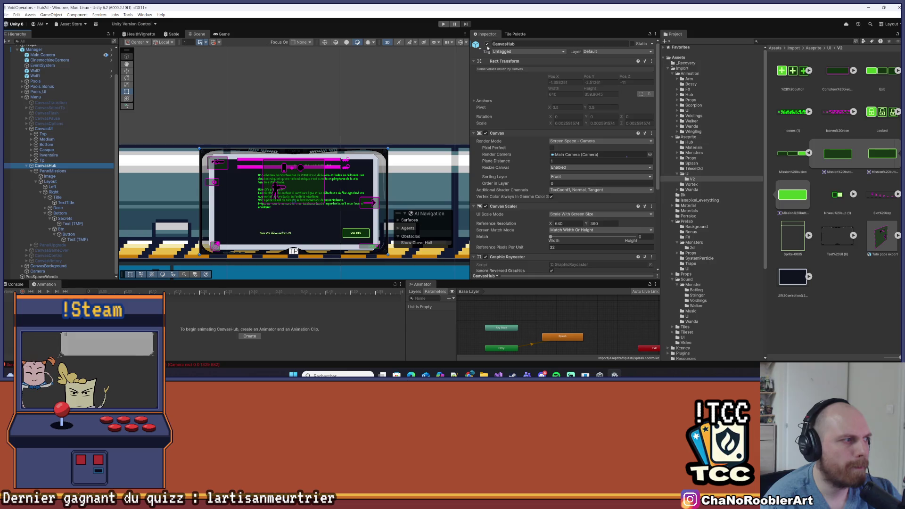
{"action": "left_click", "coordinate": [52, 171]}
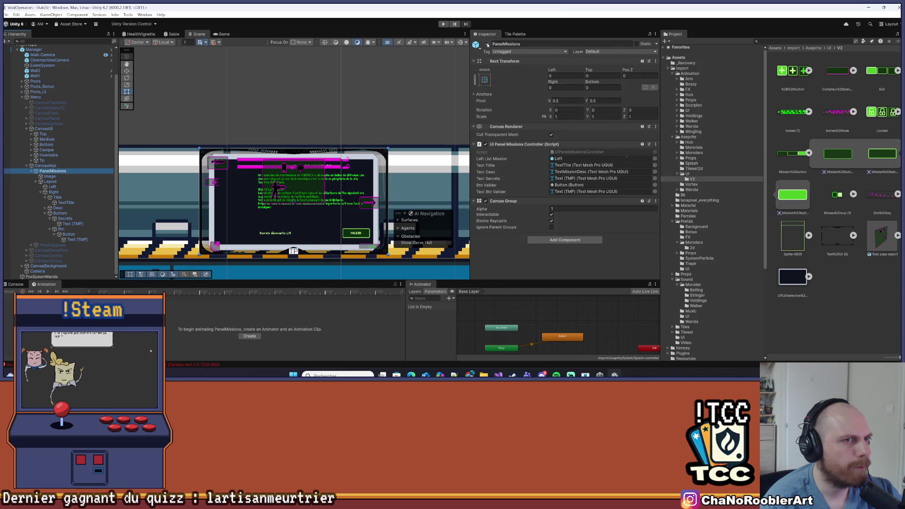
{"action": "key", "text": "alt+shift+a"}
{"action": "left_click", "coordinate": [46, 166]}
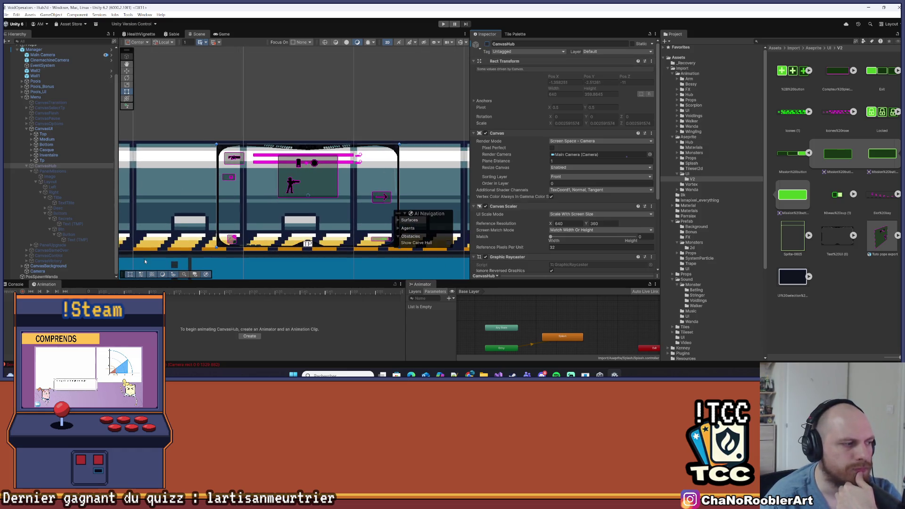
Review PanelUpgrade and the Console, enlarge the Scene view, and collapse CanvasHub.
{"action": "left_click", "coordinate": [94, 245]}
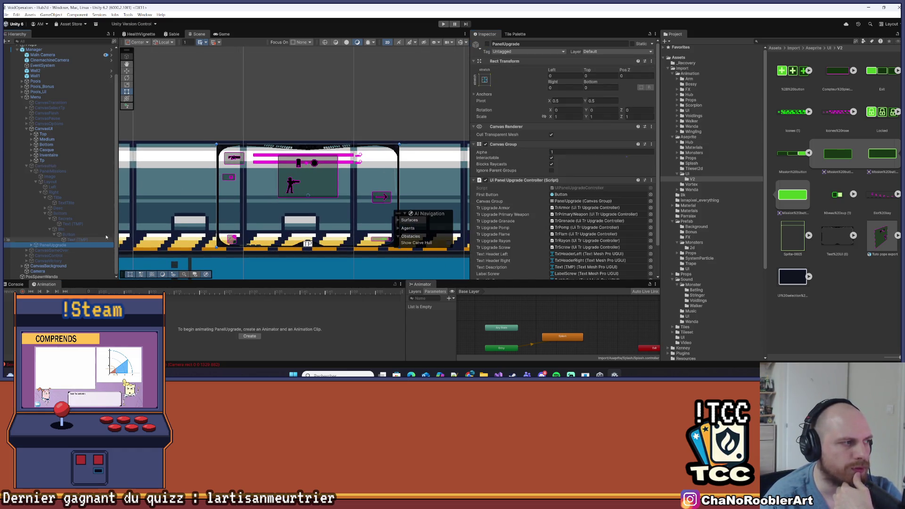
{"action": "left_click", "coordinate": [22, 285]}
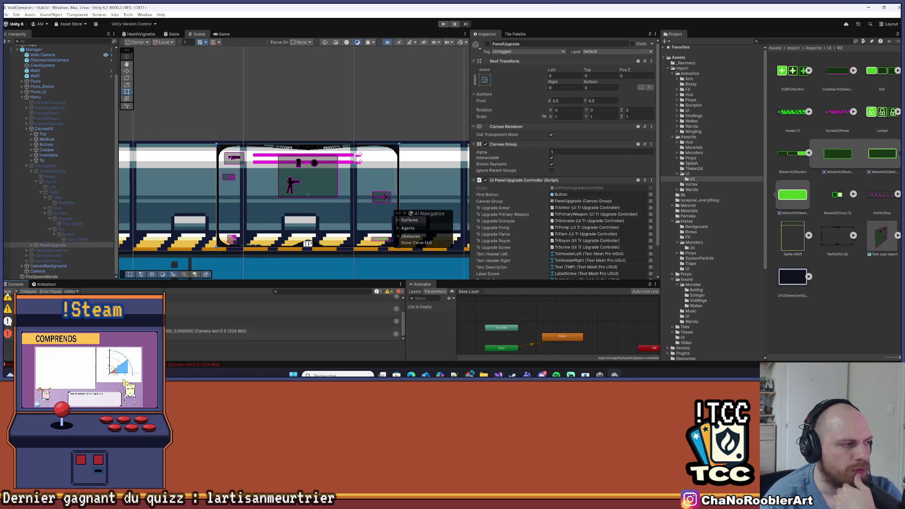
{"action": "left_click", "coordinate": [33, 285]}
{"action": "left_click_drag", "start_coordinate": [166, 280], "coordinate": [165, 313]}
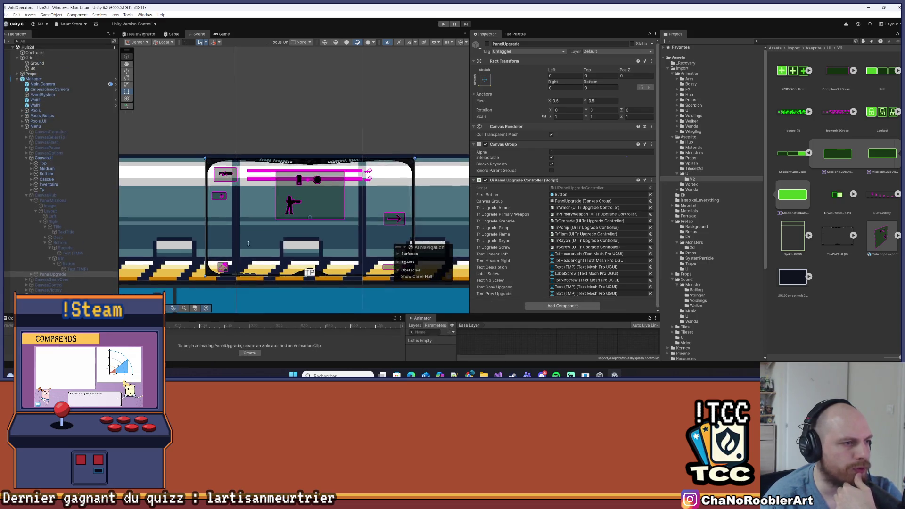
{"action": "left_click", "coordinate": [56, 200]}
{"action": "left_click", "coordinate": [46, 194]}
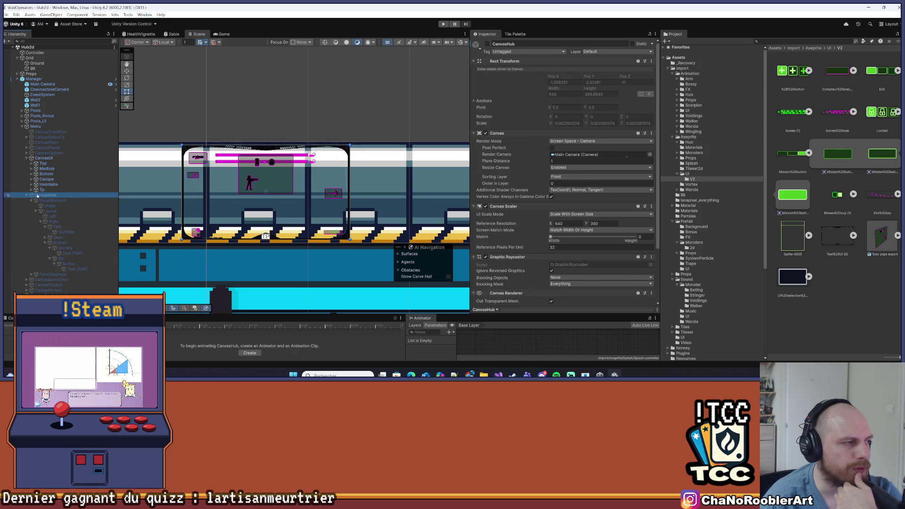
{"action": "left_click", "coordinate": [27, 195]}
{"action": "mouse_move", "coordinate": [45, 195]}
{"action": "left_mouse_down"}
{"action": "mouse_move", "coordinate": [76, 179]}
{"action": "mouse_move", "coordinate": [94, 152]}
{"action": "left_mouse_up"}
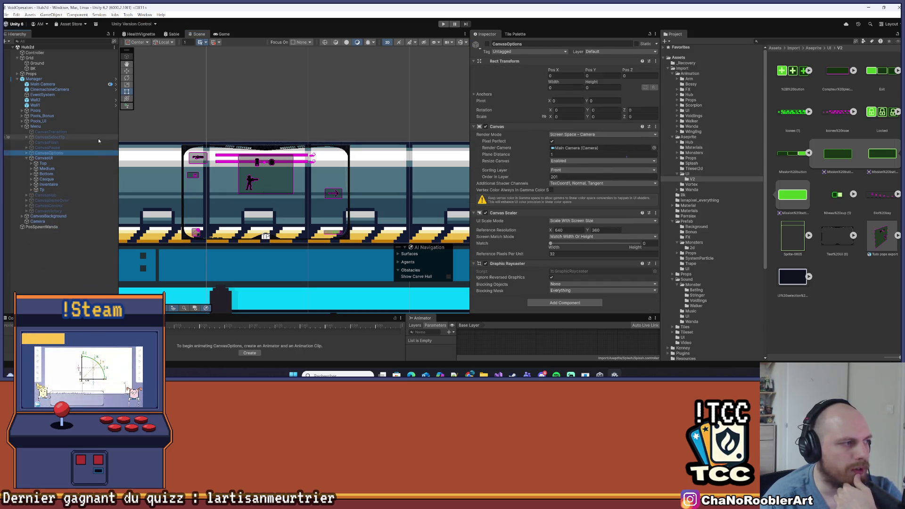
{"action": "left_click", "coordinate": [6, 15]}
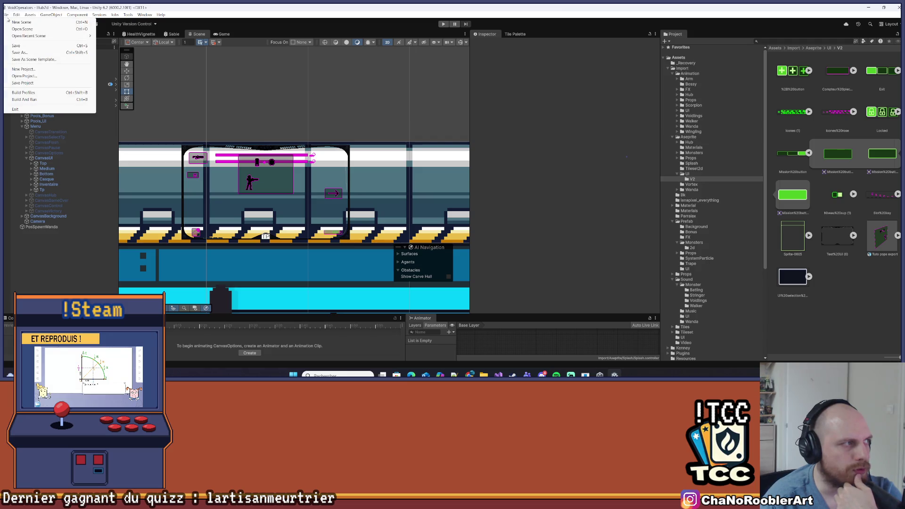
Save the hub scene, enter Play mode, and start walking the player right.
{"action": "left_click", "coordinate": [21, 46]}
{"action": "key", "text": "ctrl+p"}
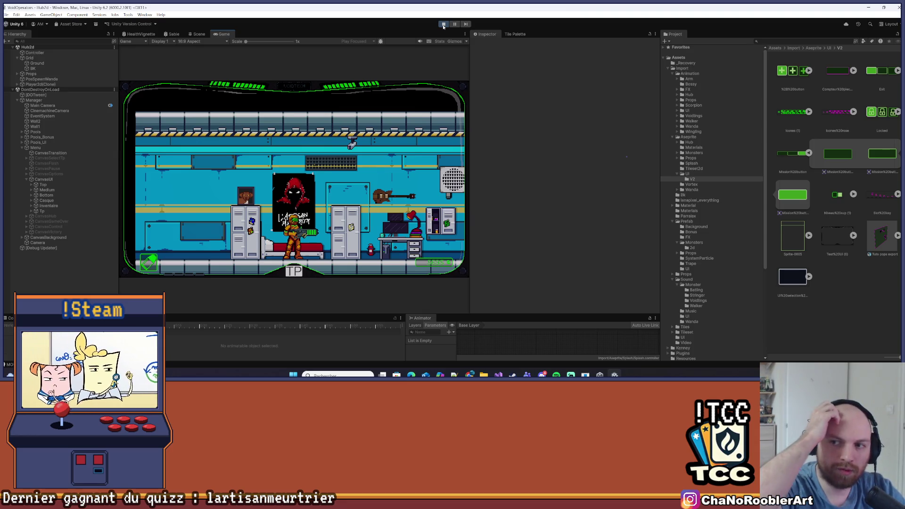
{"action": "key", "text": "d"}
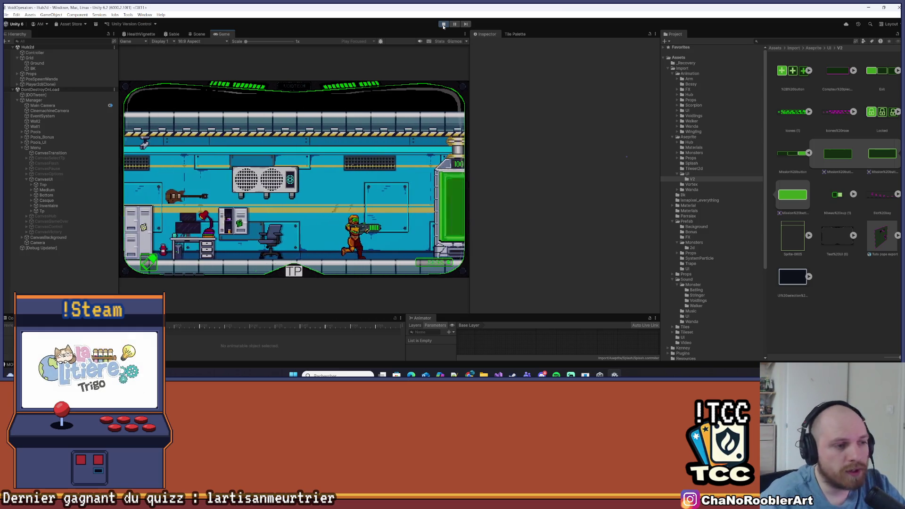
Walk the player past the tank to the VOIDTECH terminal and interact with E.
{"action": "key", "text": "d"}
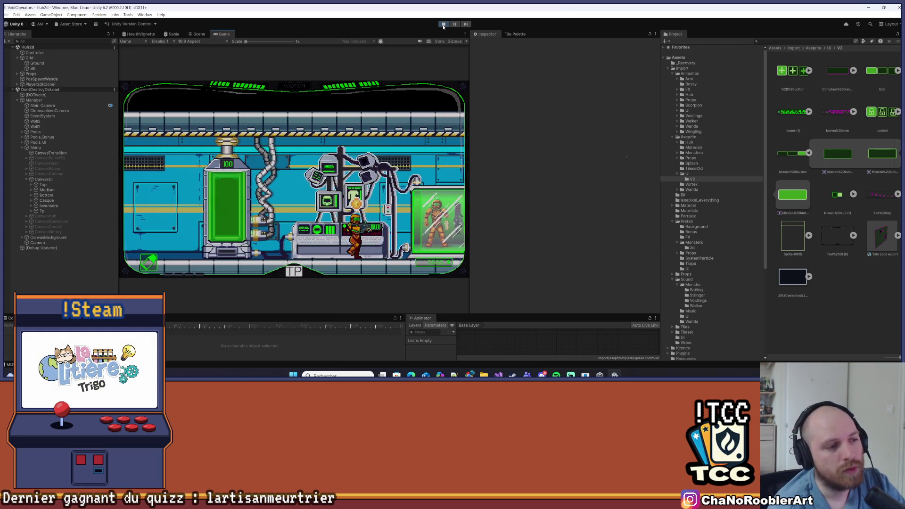
{"action": "key", "text": "a"}
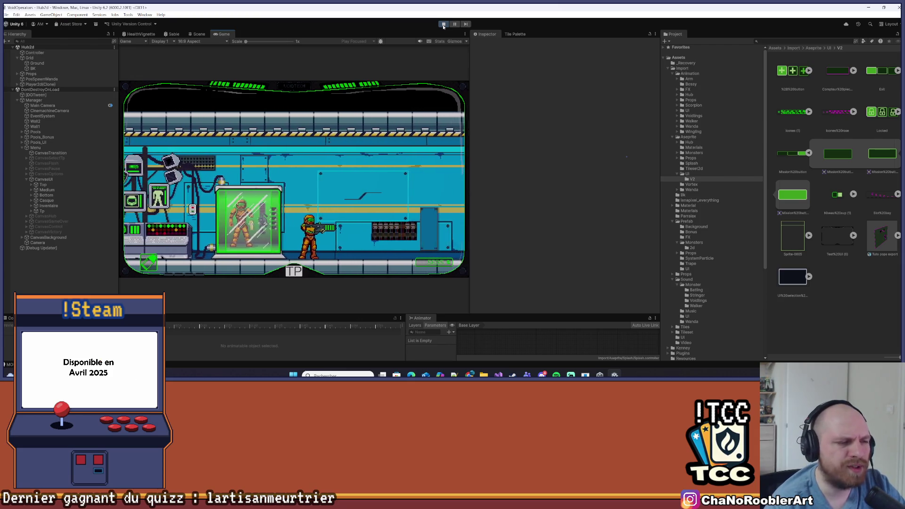
{"action": "key", "text": "d"}
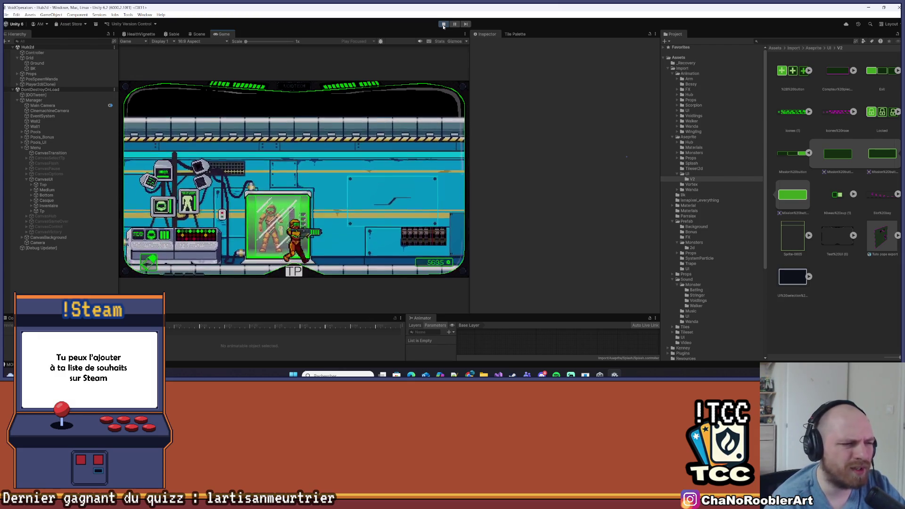
{"action": "key", "text": "d"}
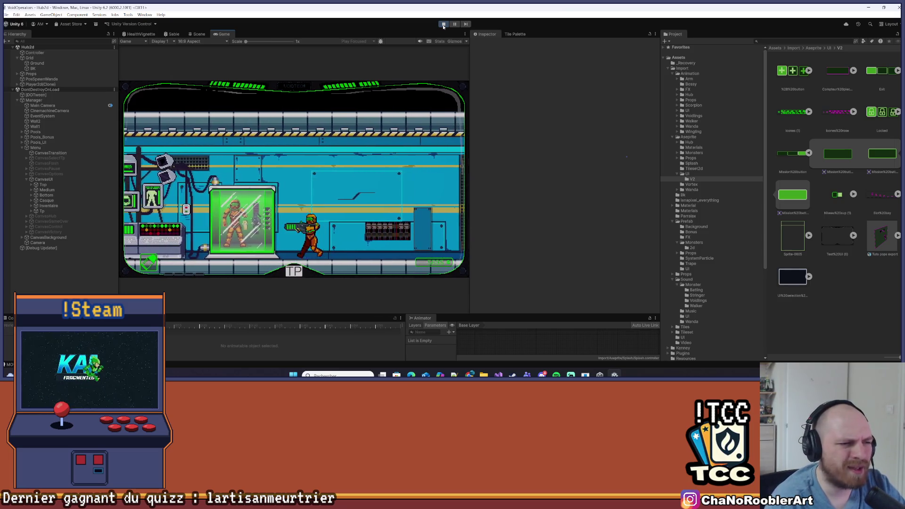
{"action": "key", "text": "d"}
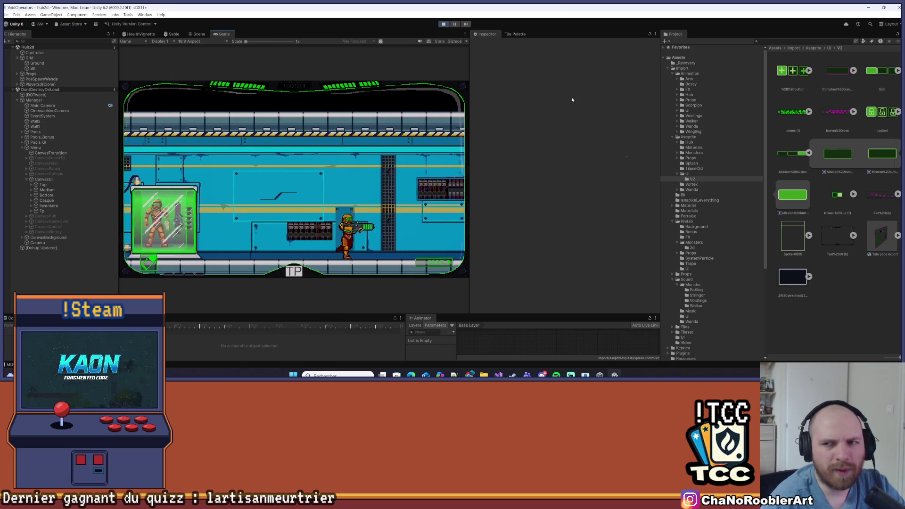
{"action": "key", "text": "d"}
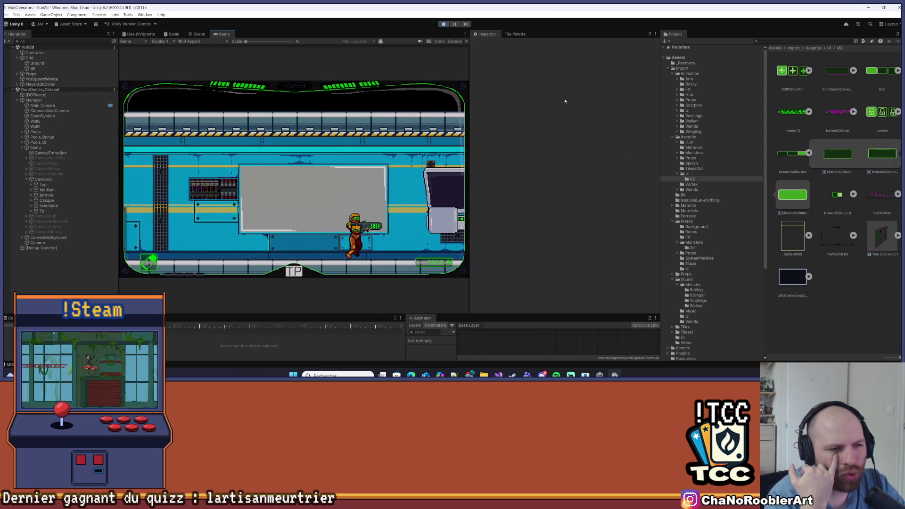
{"action": "key", "text": "d"}
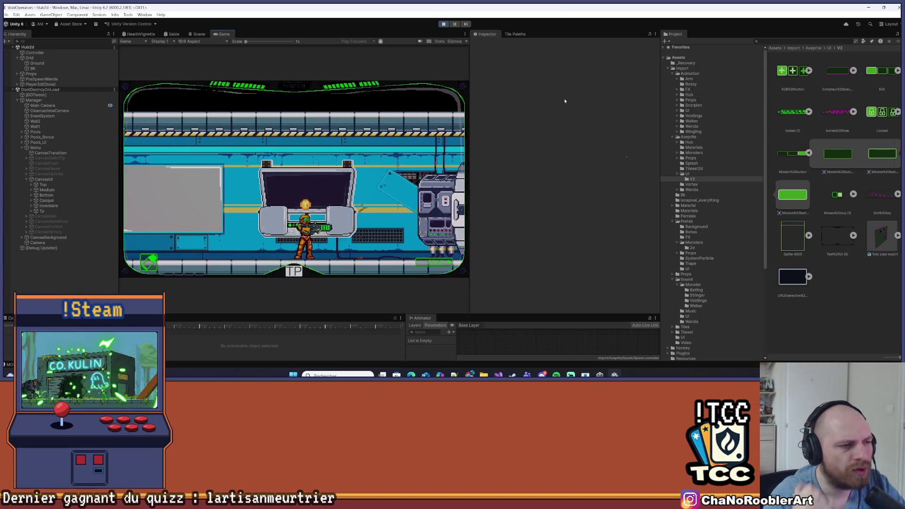
{"action": "key", "text": "e"}
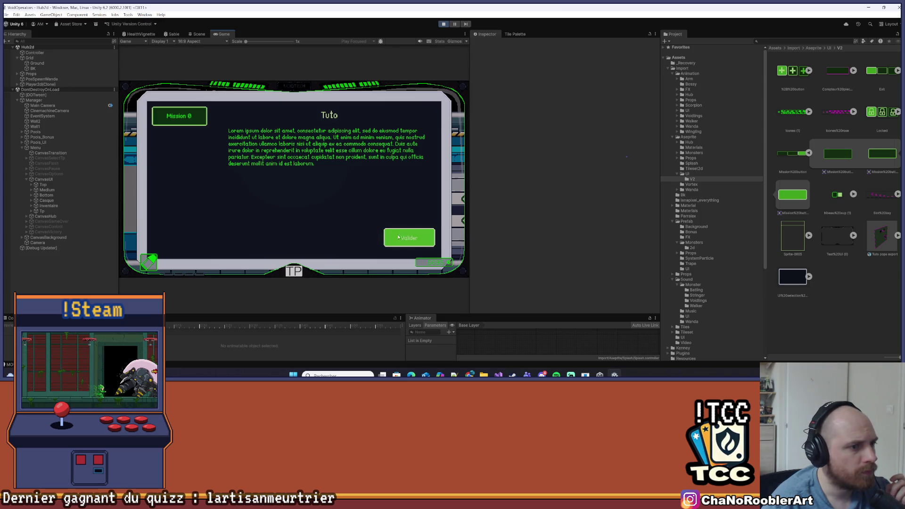
Close the Tuto panel with Valider, reopen it, press Mission 0 twice, then confirm with Valider.
{"action": "left_click", "coordinate": [421, 243]}
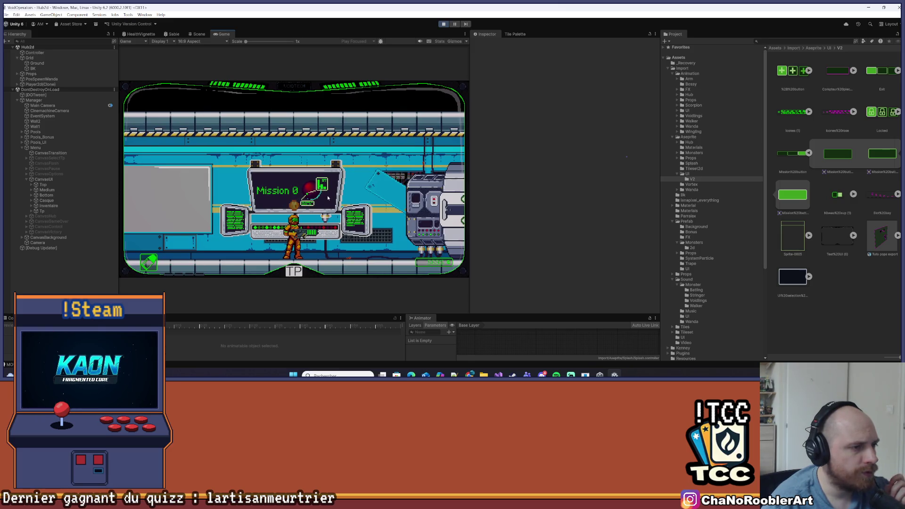
{"action": "left_click", "coordinate": [327, 197]}
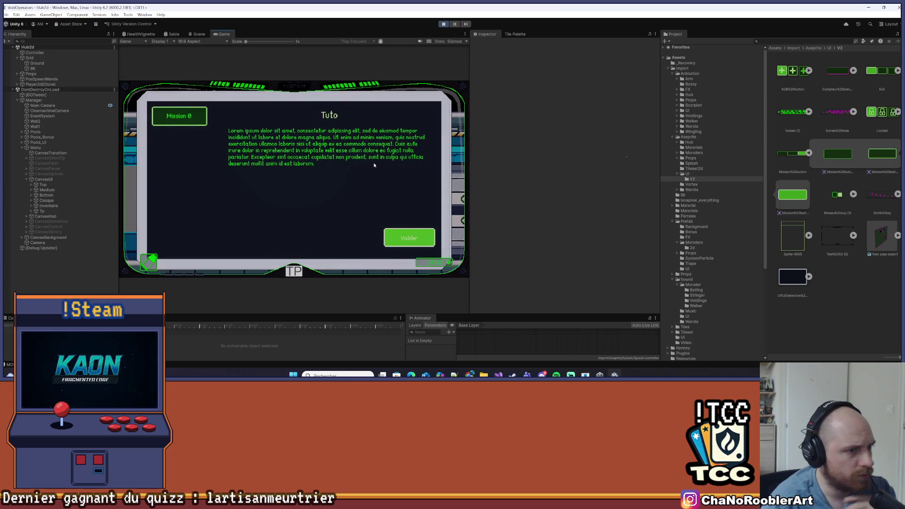
{"action": "left_click", "coordinate": [175, 116]}
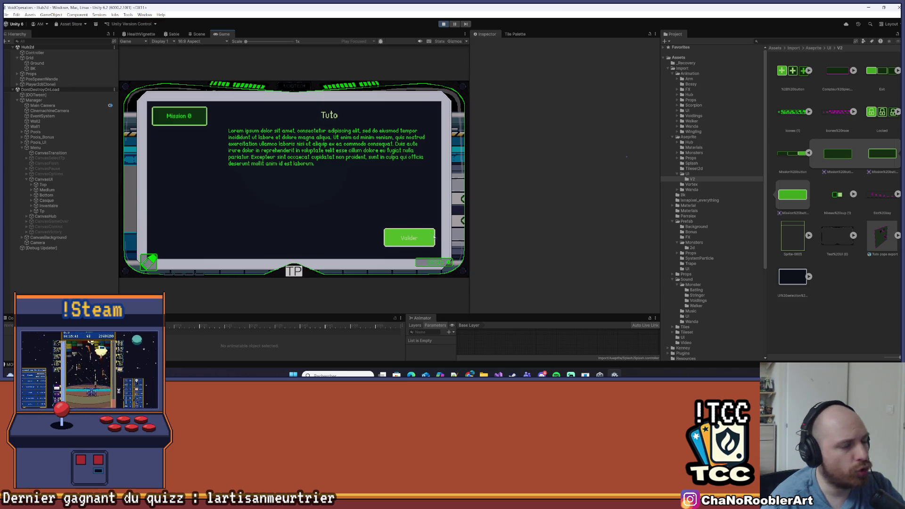
{"action": "left_click", "coordinate": [172, 116]}
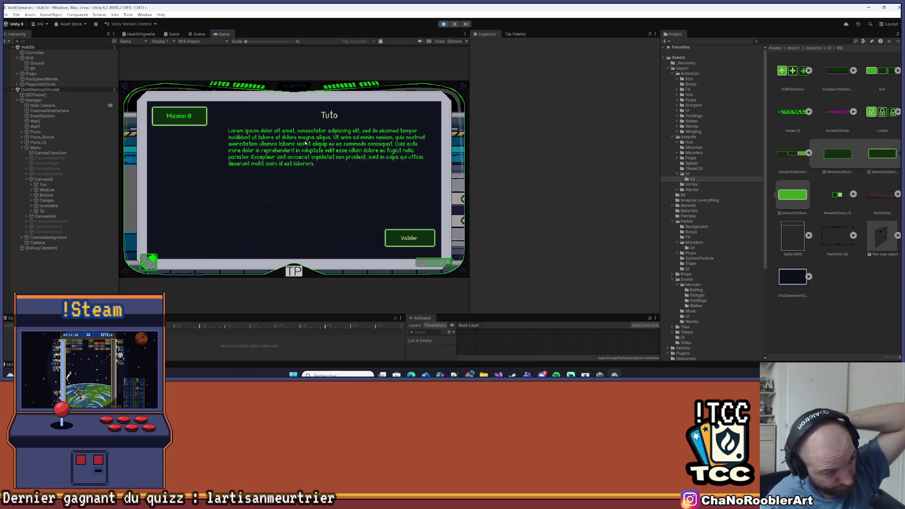
{"action": "left_click", "coordinate": [420, 240]}
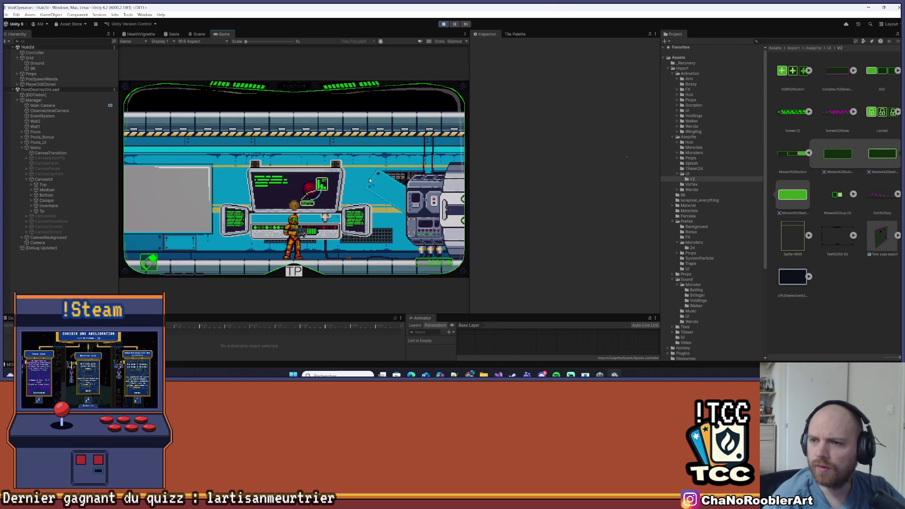
Walk onto the TP pad, teleport with E, dismiss Boss-y's dialogue, and move forward.
{"action": "key", "text": "d"}
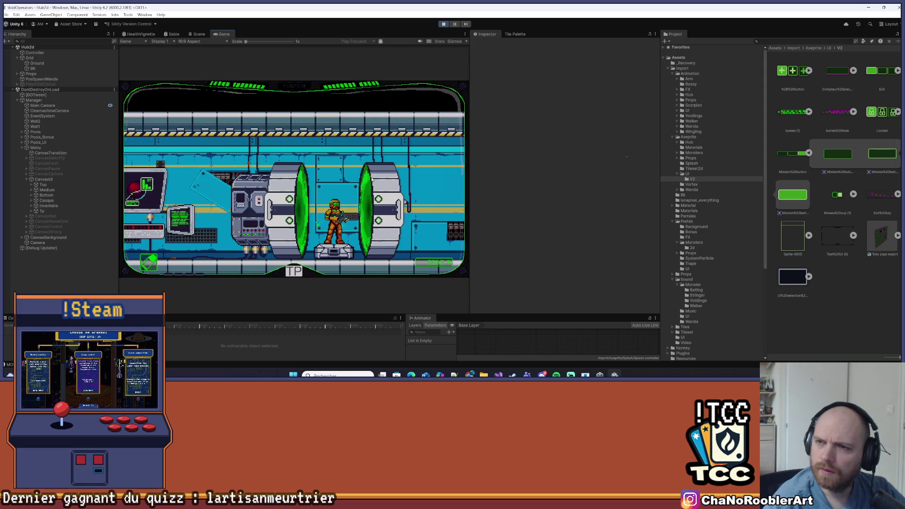
{"action": "key", "text": "e"}
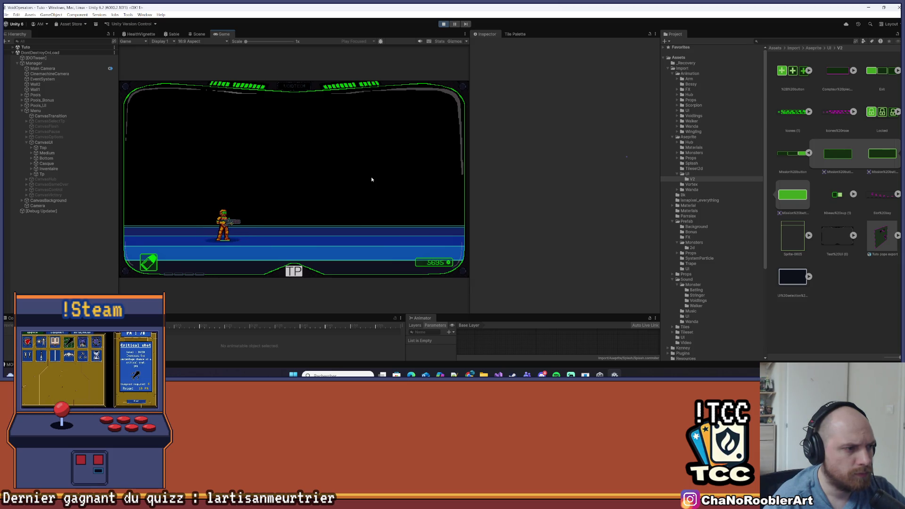
{"action": "left_click", "coordinate": [371, 179]}
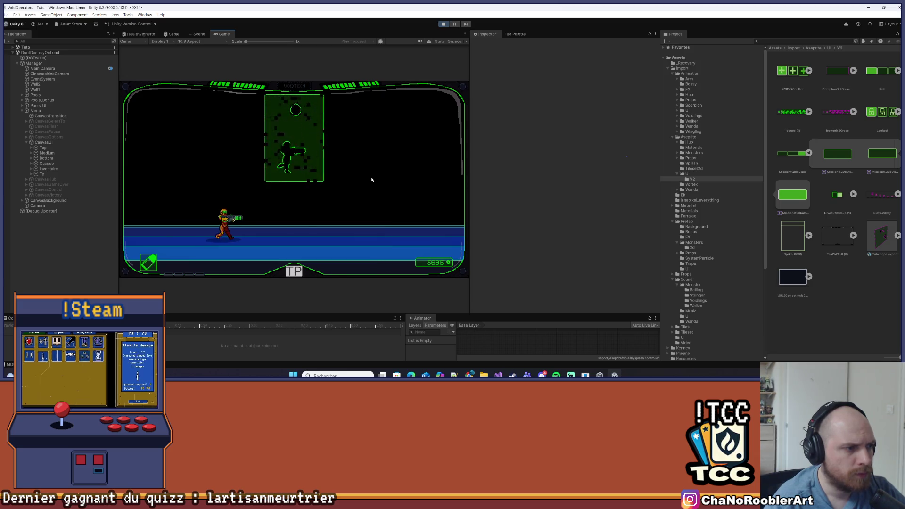
{"action": "key", "text": "d"}
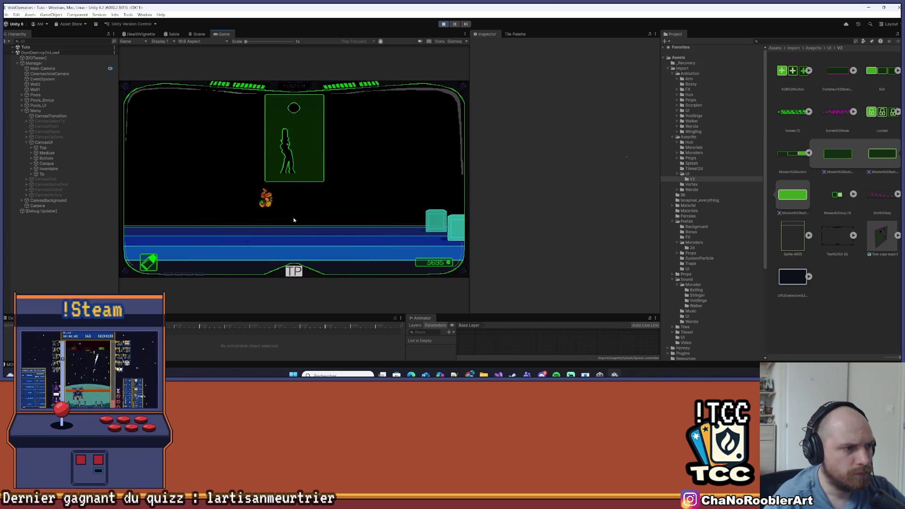